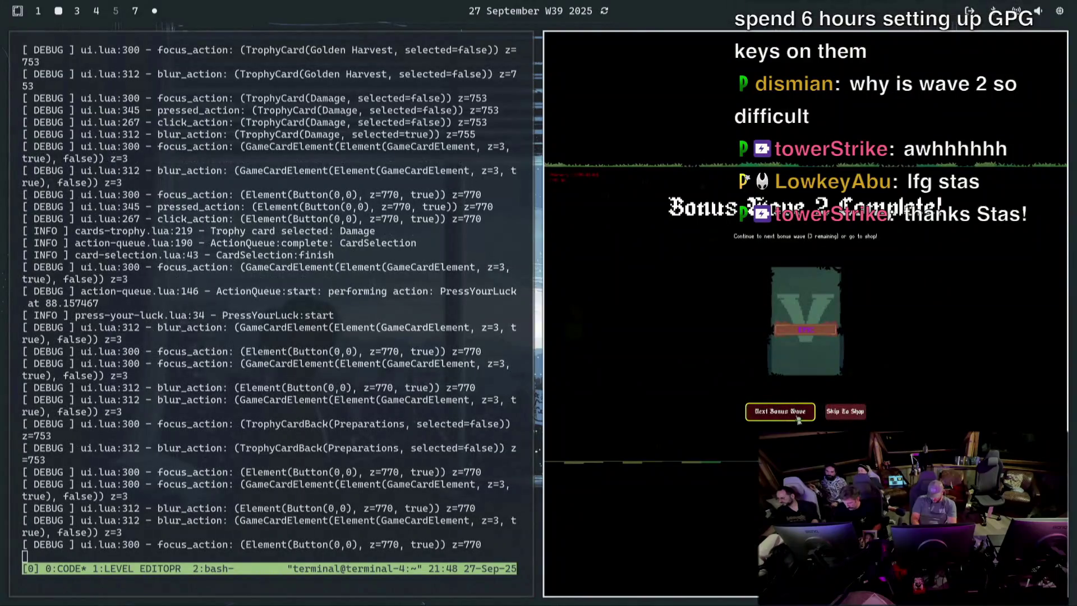
Clear bonus wave 3 after playing an enhancement card on a tower, and take Golden Harvest as the trophy
left_click(797, 418)
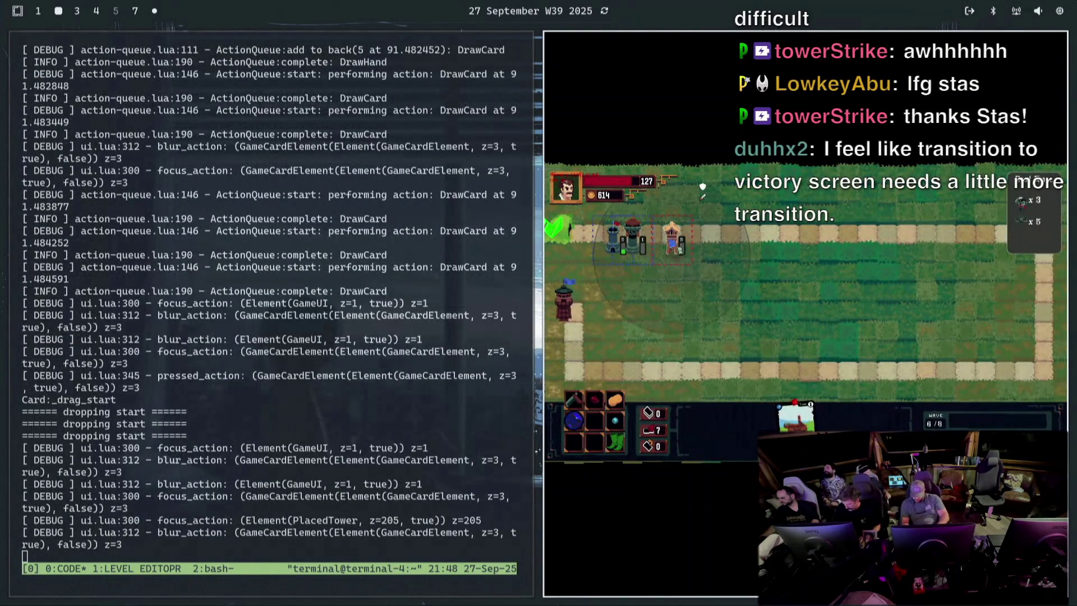
left_click_drag(633, 241, 673, 241)
left_click(560, 227)
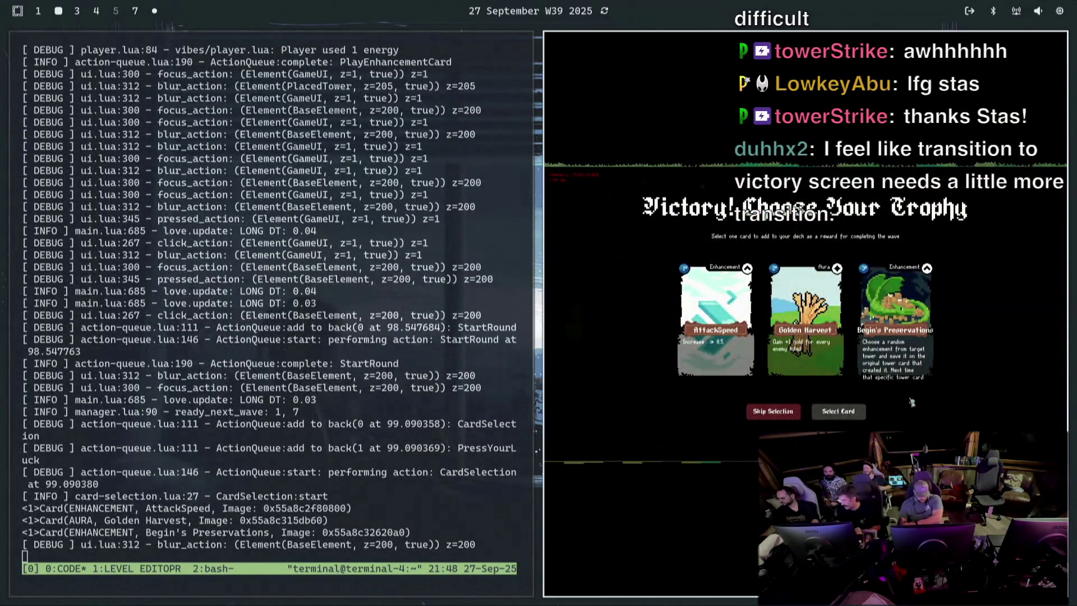
left_click(805, 320)
left_click(839, 411)
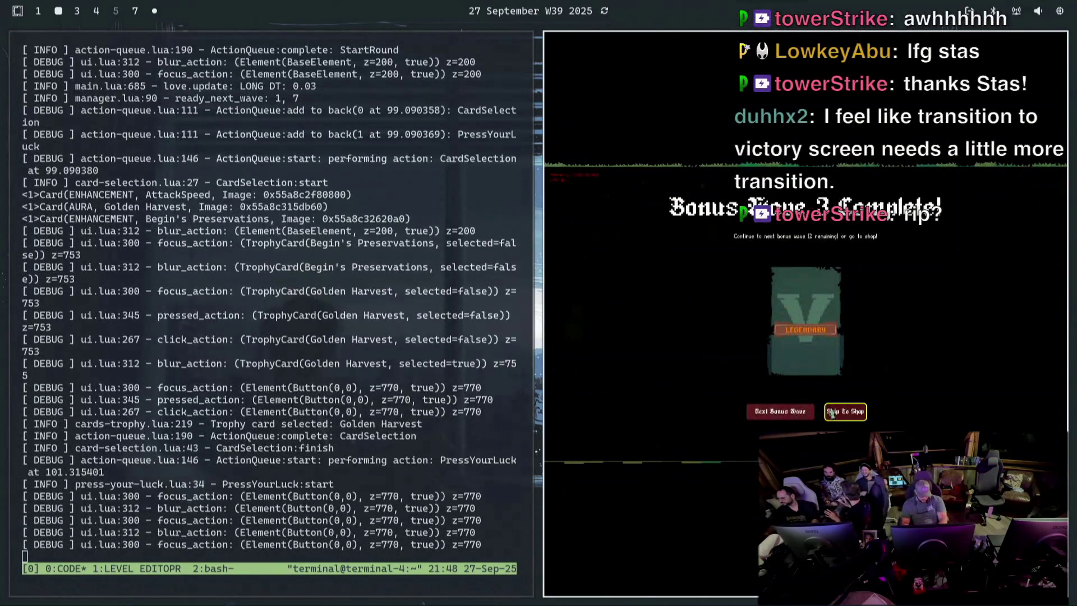
Play the Golden Harvest card onto the board and clear bonus wave 4
left_click(805, 415)
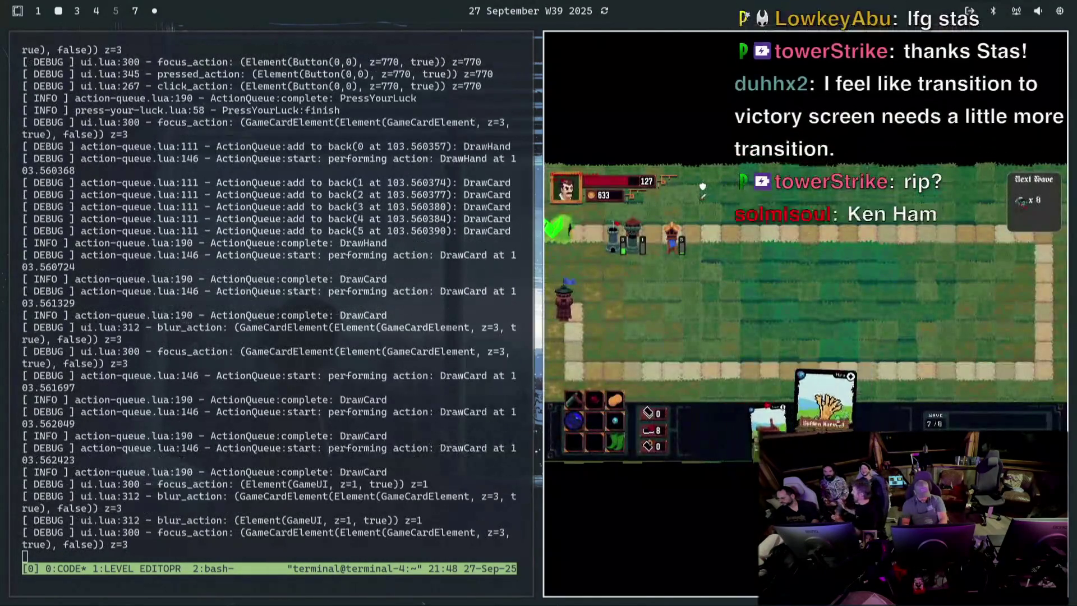
left_click_drag(828, 392, 834, 290)
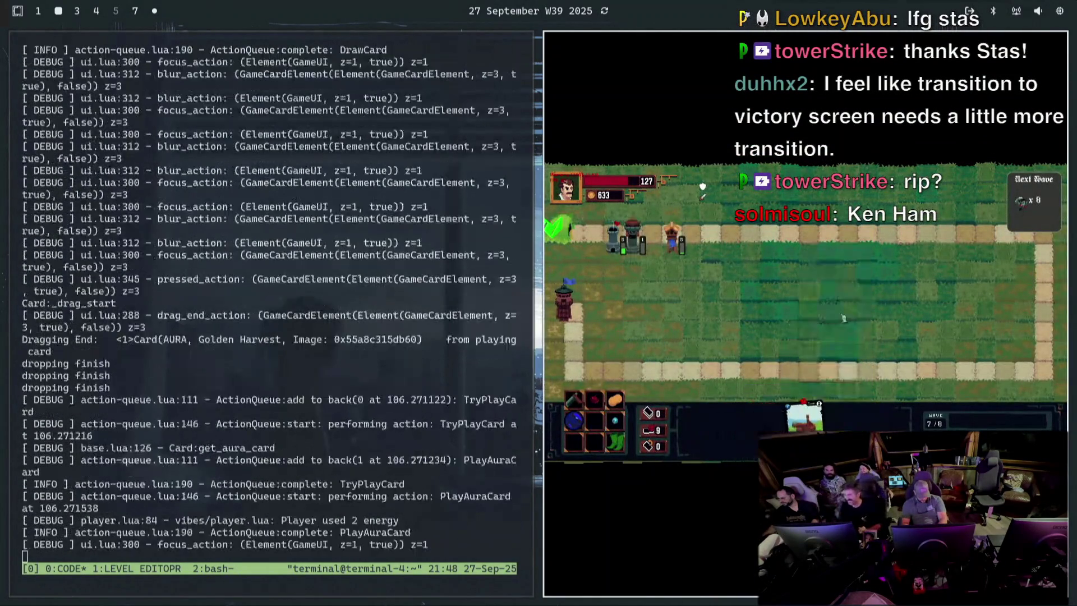
left_click(1034, 199)
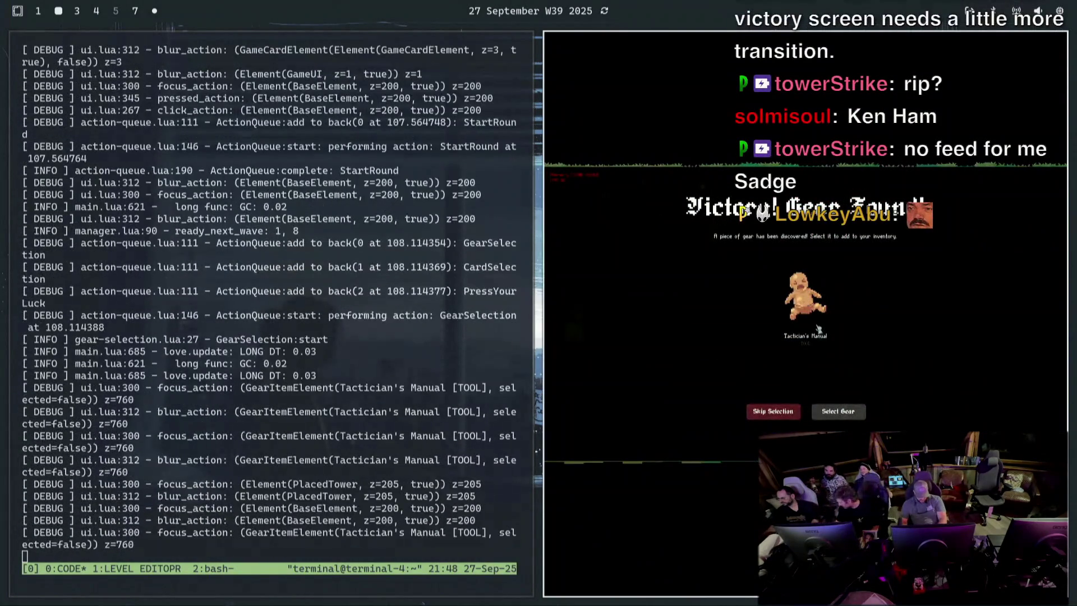
Repeatedly try to claim the Tactician's Manual gear, which fails for lack of inventory slots
left_click(818, 333)
left_click(839, 411)
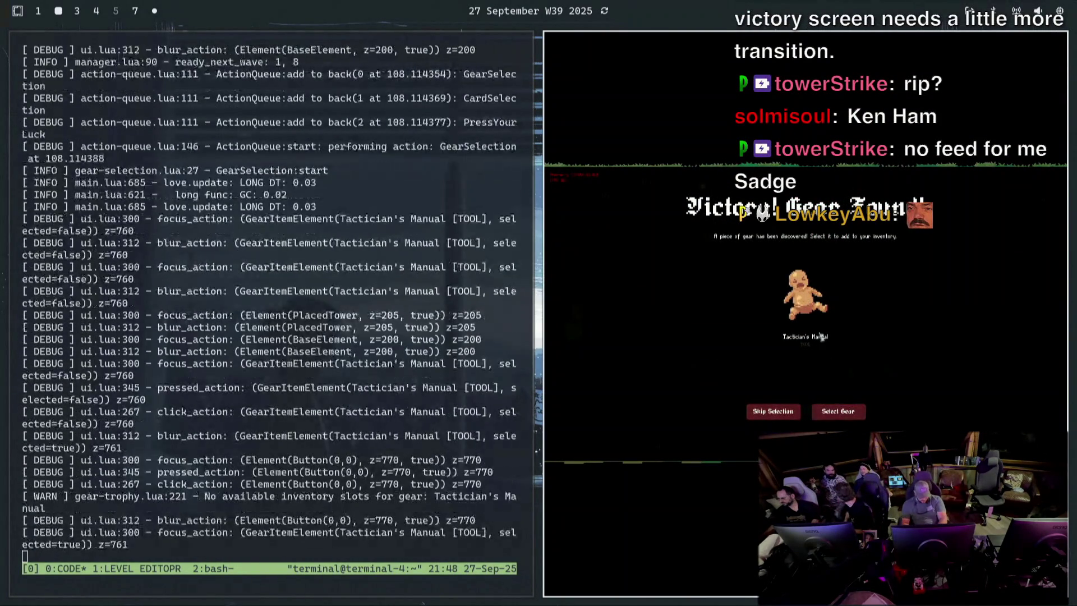
left_click(838, 411)
left_click(802, 314)
left_click(806, 308)
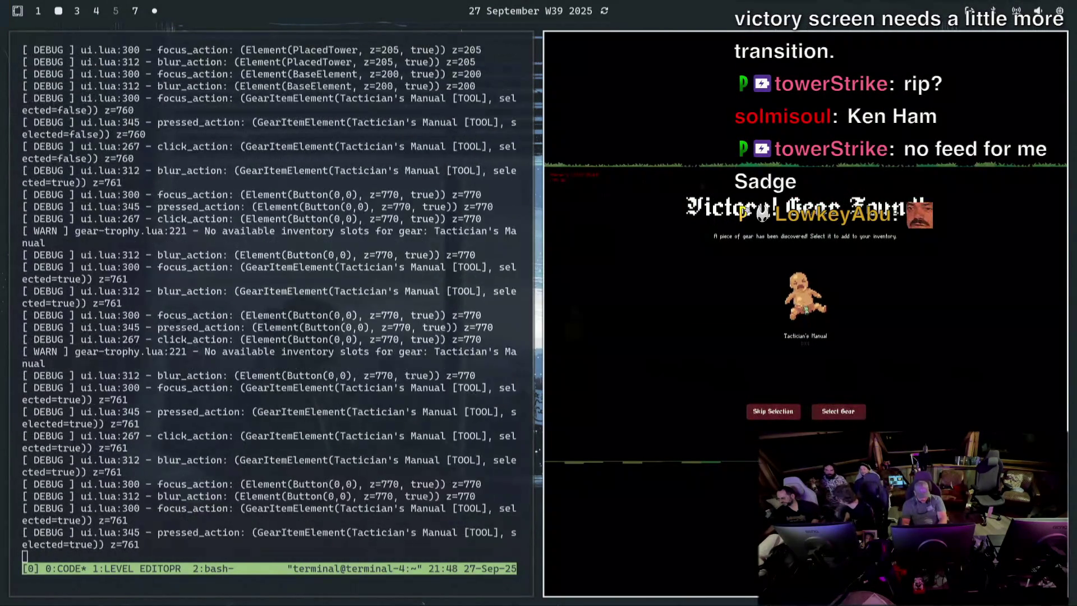
left_click(839, 411)
left_click(802, 301)
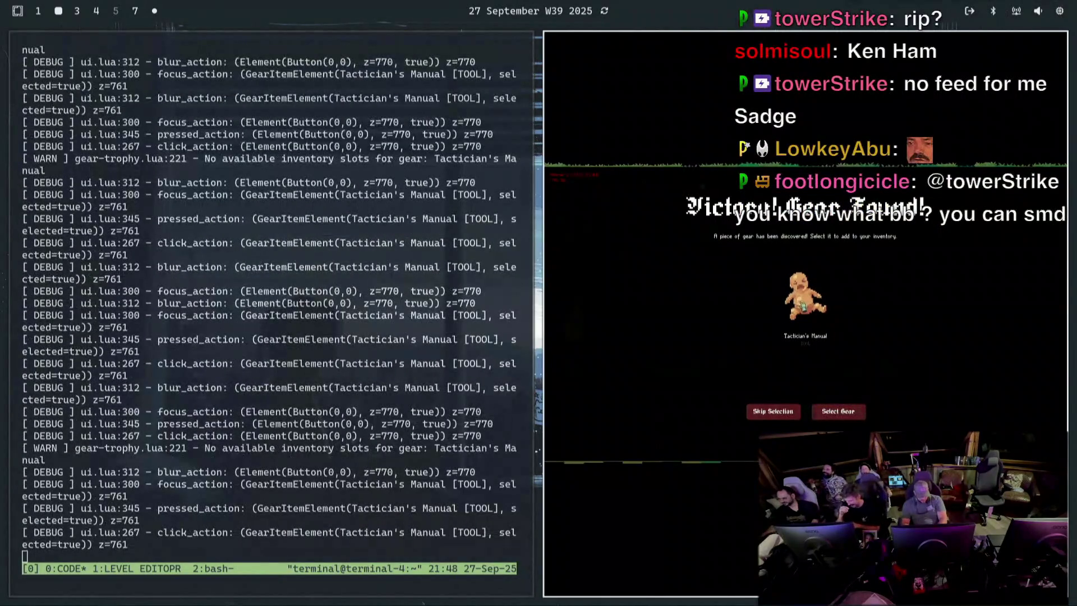
double_click(806, 317)
left_click(835, 415)
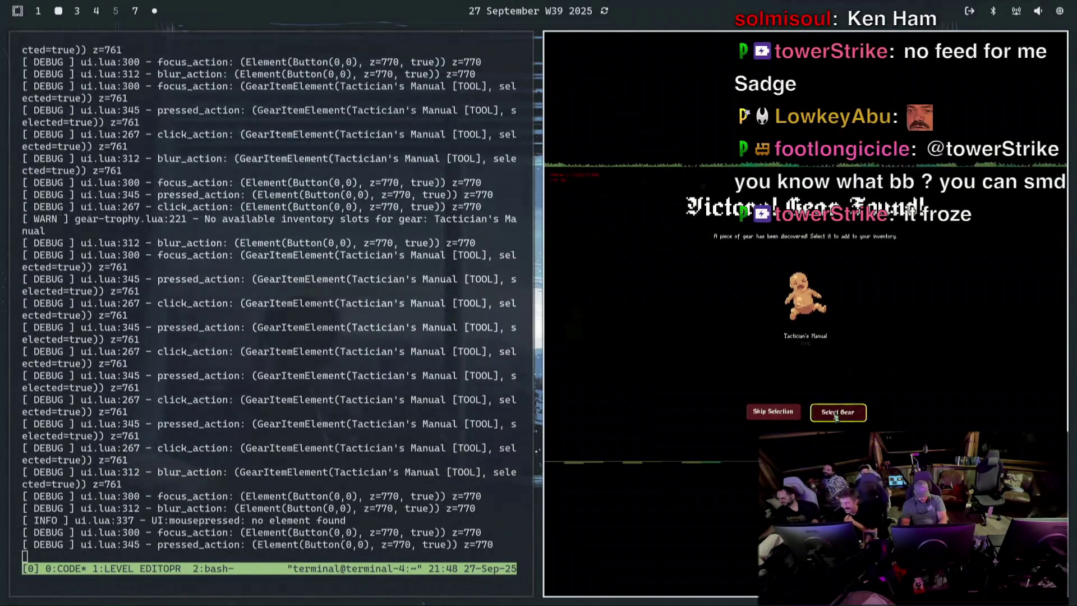
left_click(836, 415)
double_click(836, 415)
double_click(836, 415)
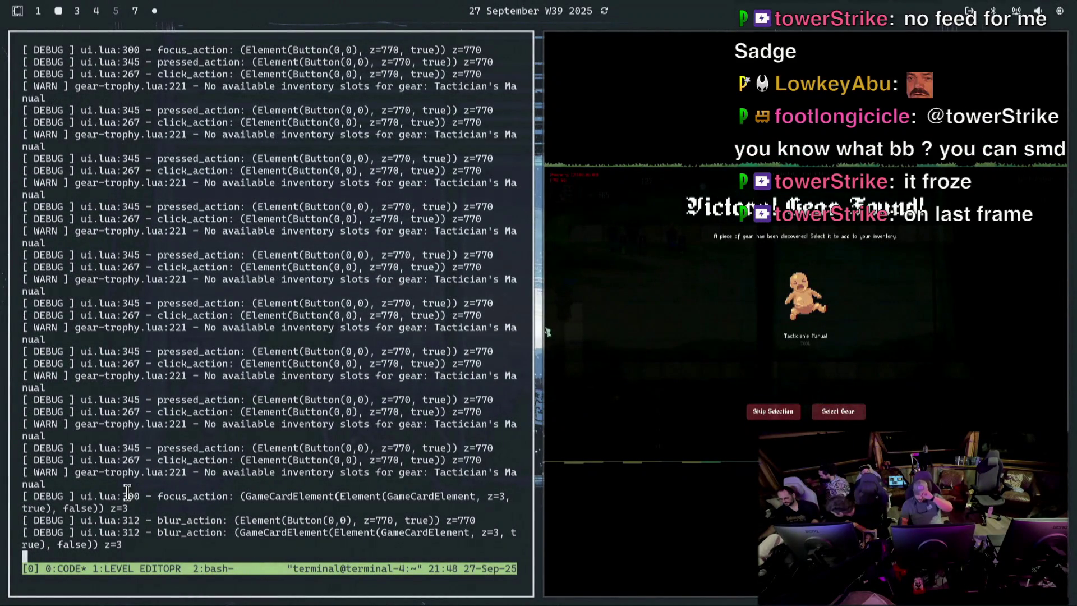
Skip the gear and trophy card rewards and go to the shop
left_click_drag(104, 484, 98, 465)
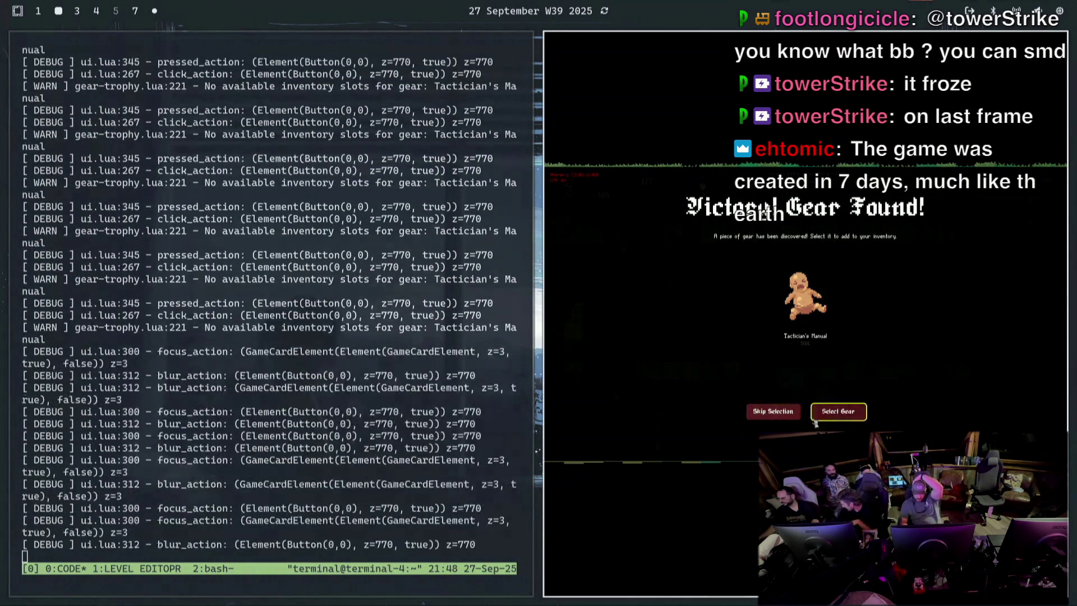
left_click(774, 414)
left_click(774, 413)
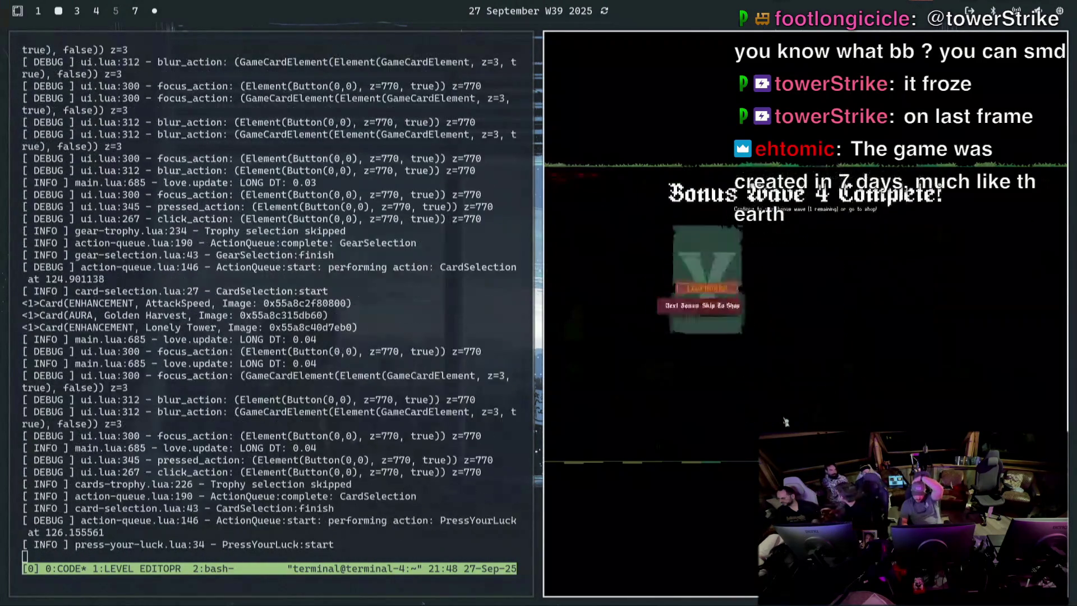
left_click(849, 414)
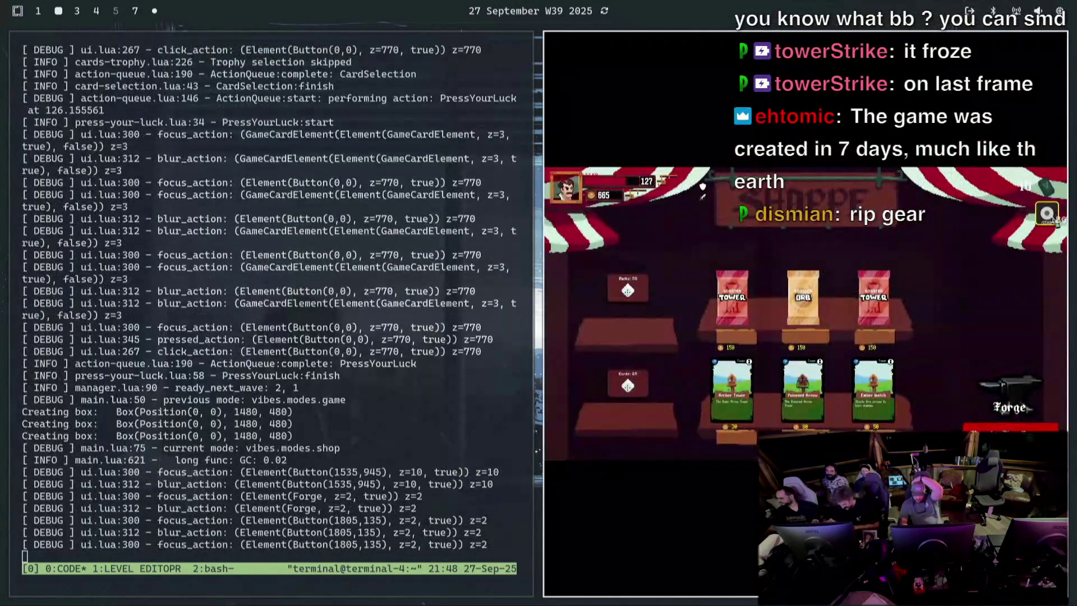
left_click(1051, 221)
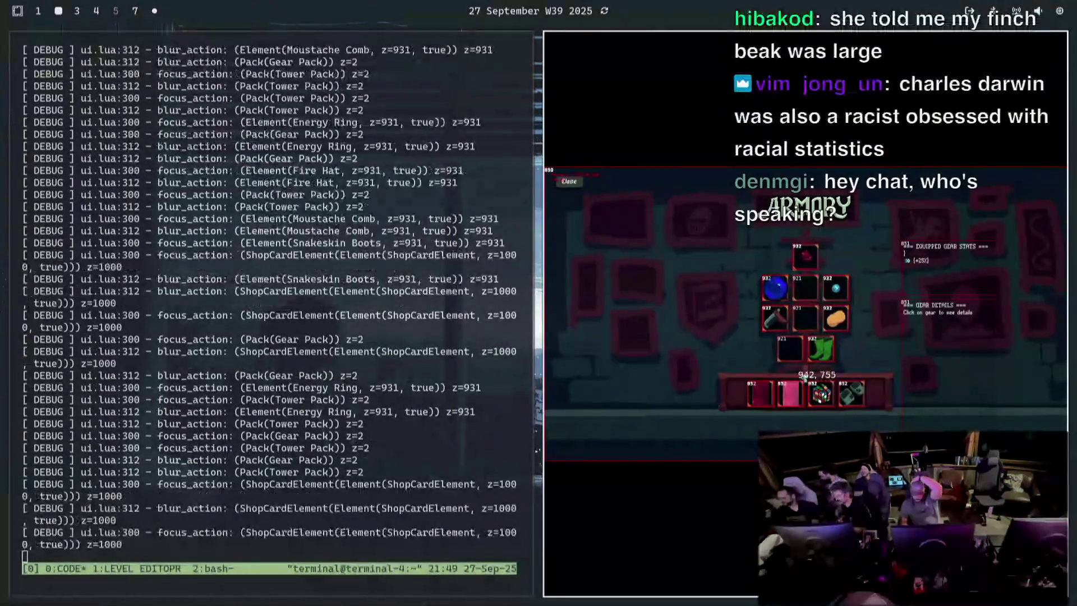
left_click(702, 187)
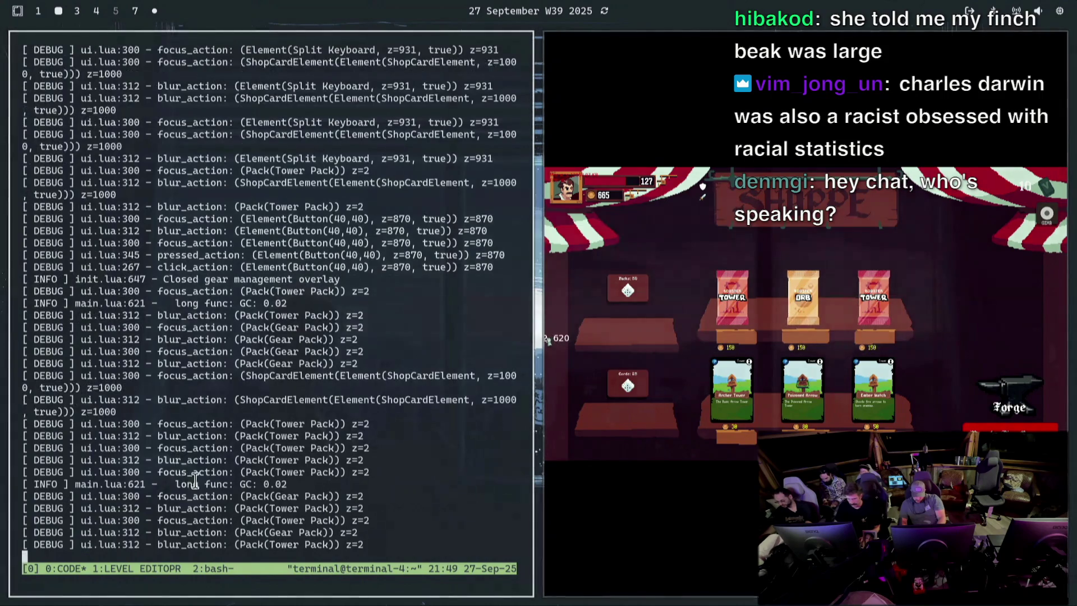
Stop the running game and create the branch begin/balance-gear
key("ctrl+c")
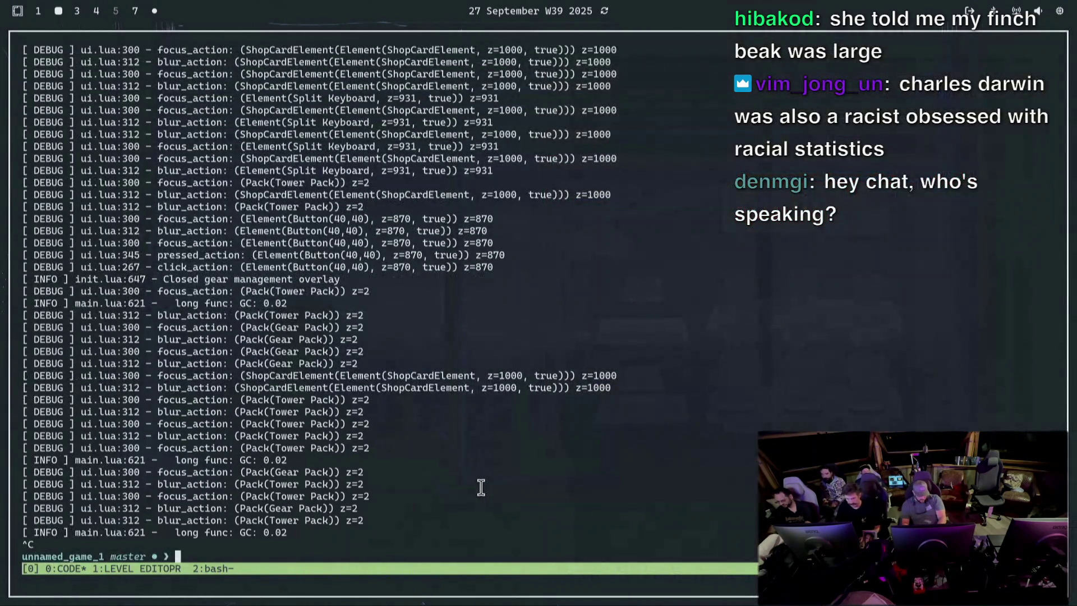
type("git co")
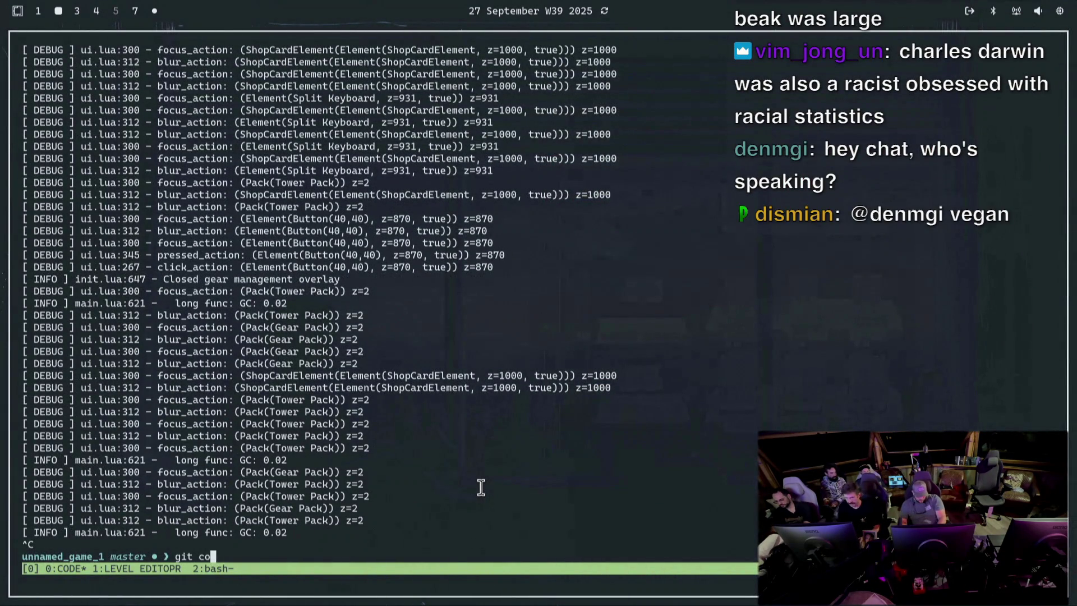
type(" -b begin/balance-gear")
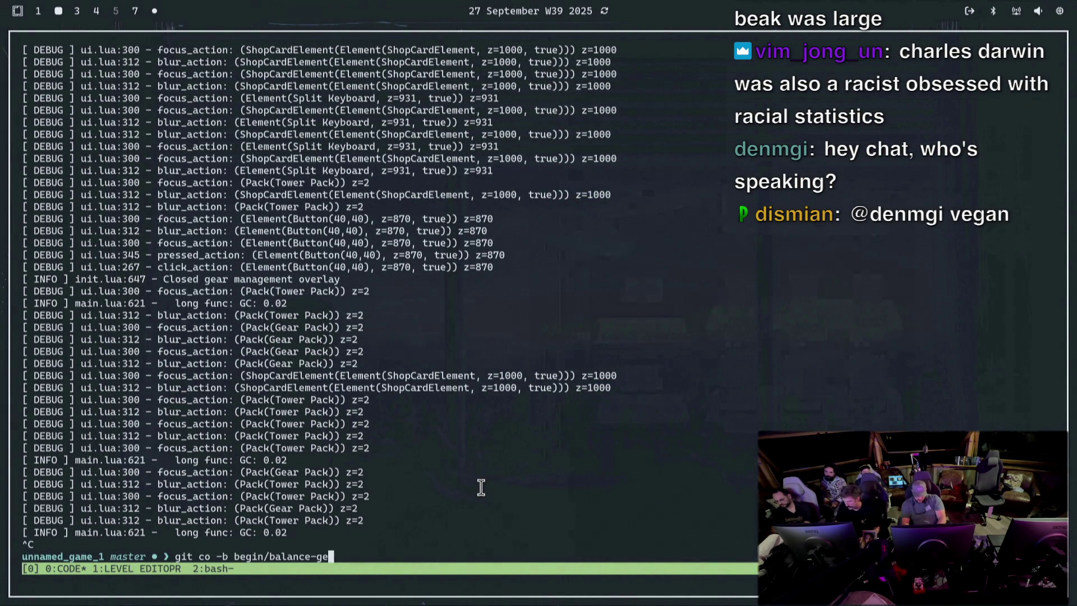
key("Return")
Stage all changes and start a commit with the message 'Gear only on fter 3rd bonus wave (b'
type("git s")
key("Return")
type("git add")
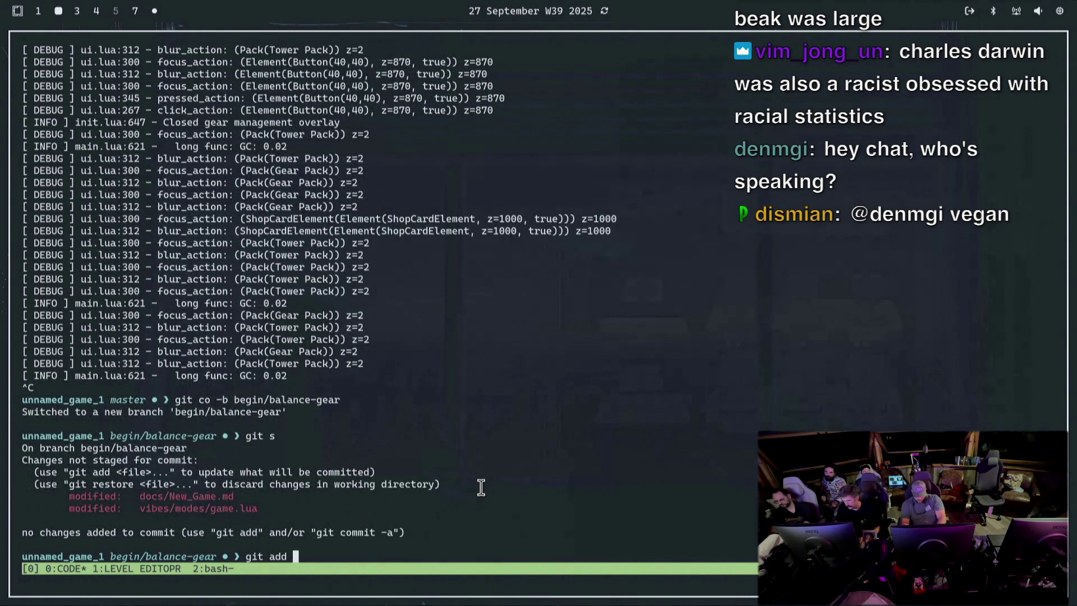
key("Return")
type("git commit")
key("Return")
type("Gear only on ")
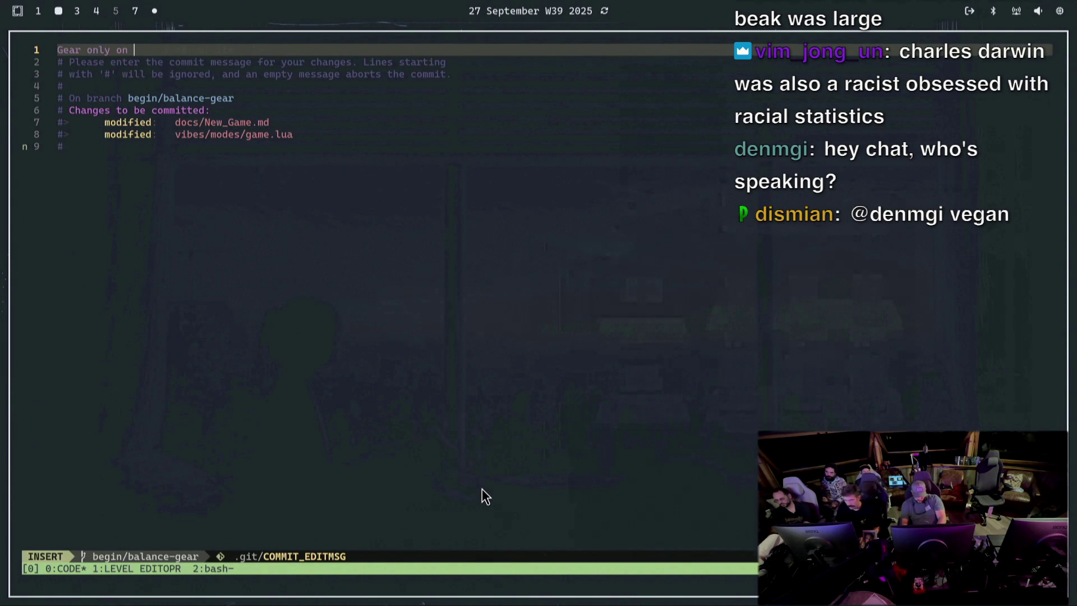
key("BackSpace")
key("BackSpace")
key("BackSpace")
type("after ")
type("3rd bonus")
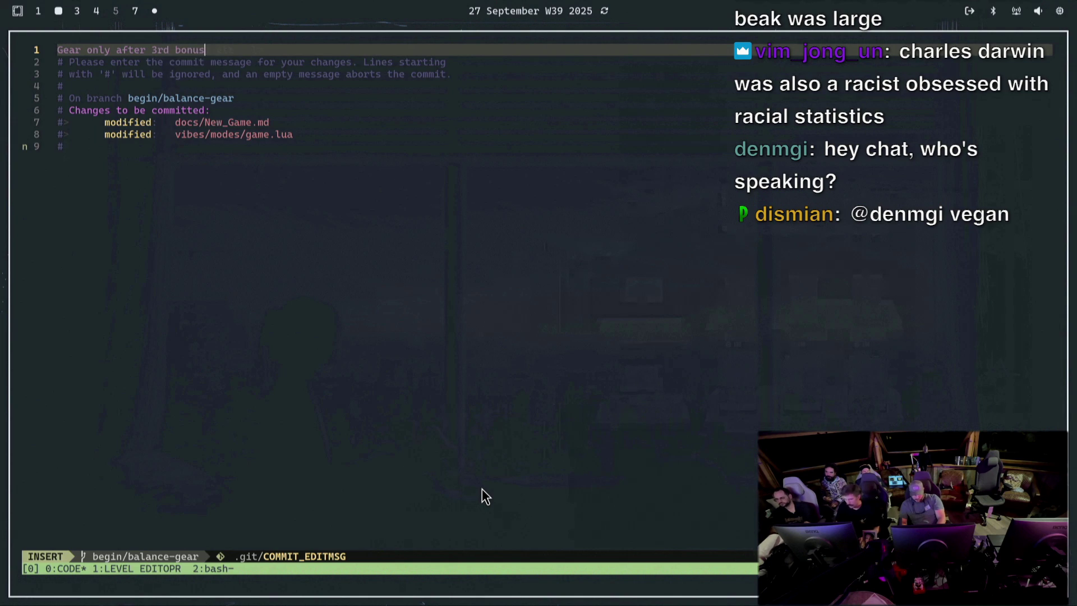
type(" wave (")
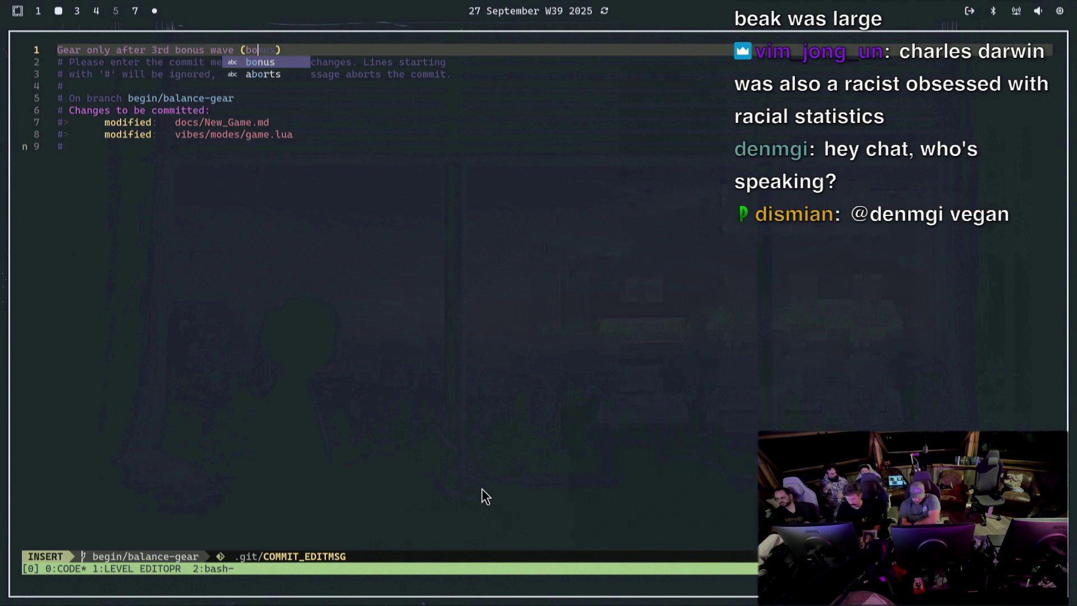
type("b")
Finish the message as 'Gear only after 3rd bonus wave (wave 7)' and save it with :wq
key("BackSpace")
type("wave 7")
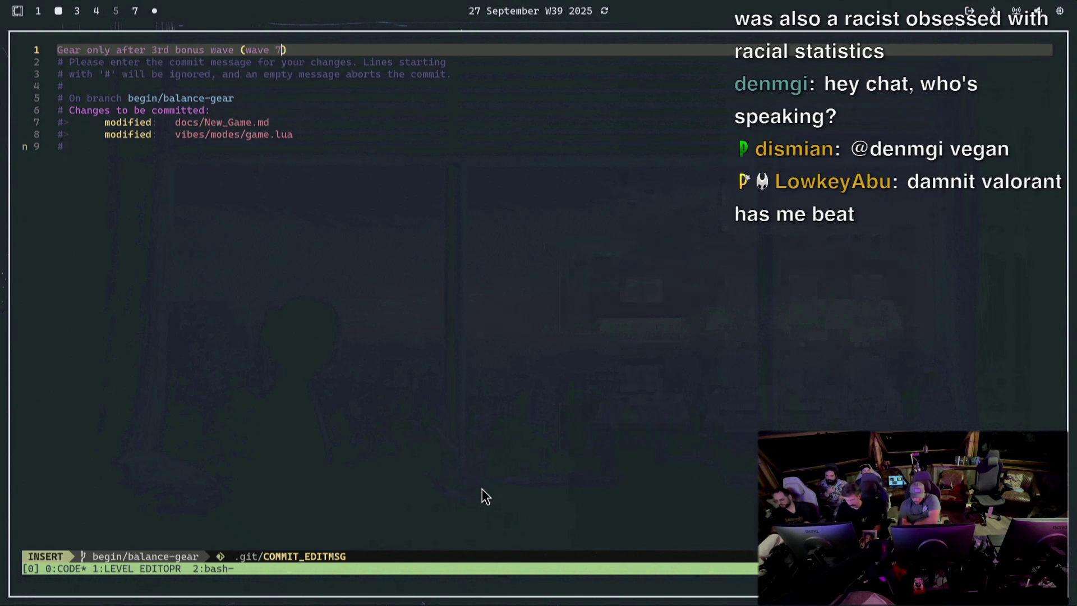
key("Escape")
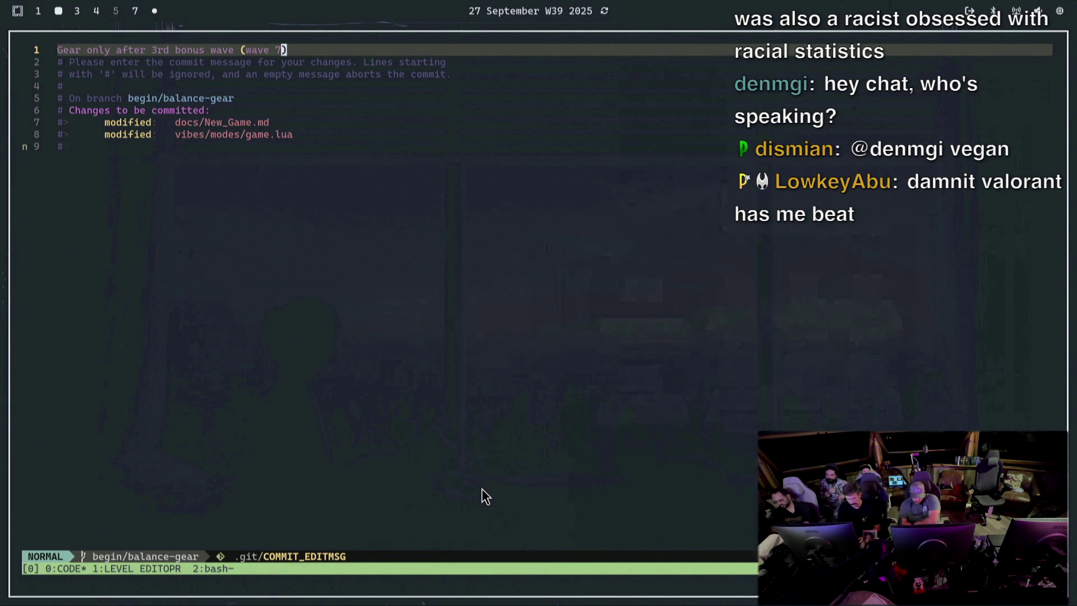
type(":wq")
key("Return")
Format the Lua code with stylua and check which files changed
type("stylua .")
key("Return")
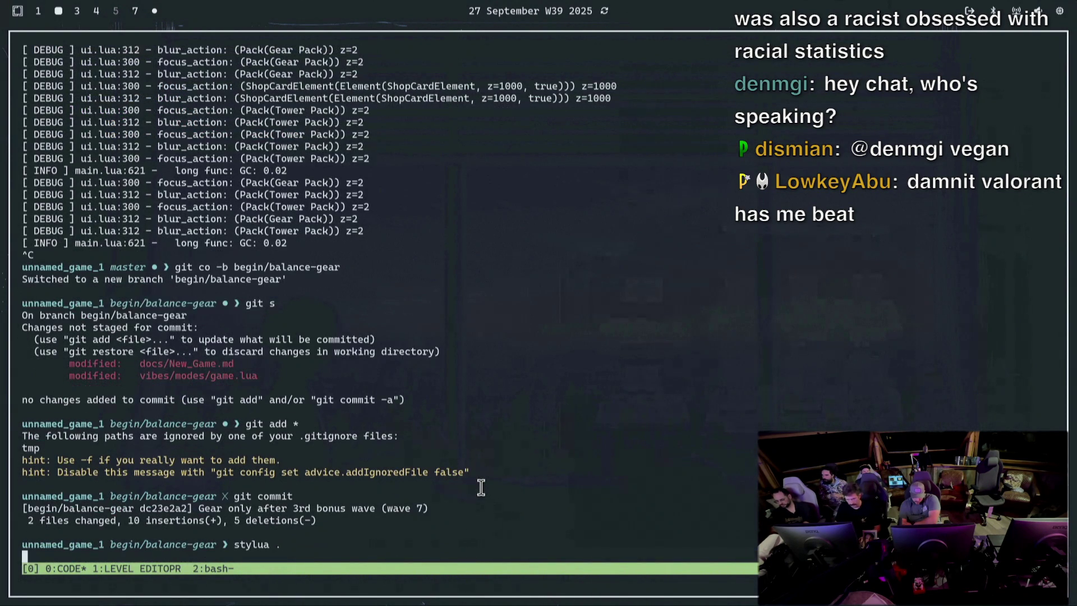
type("git s")
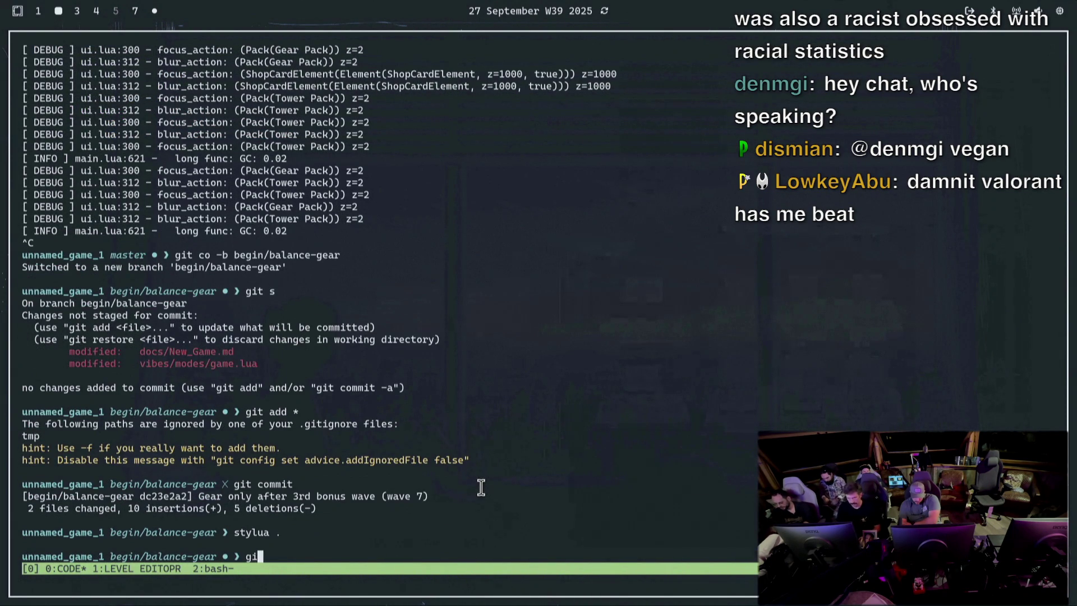
key("Return")
Amend the commit with the formatted game.lua and run make check, which passes
type("git add")
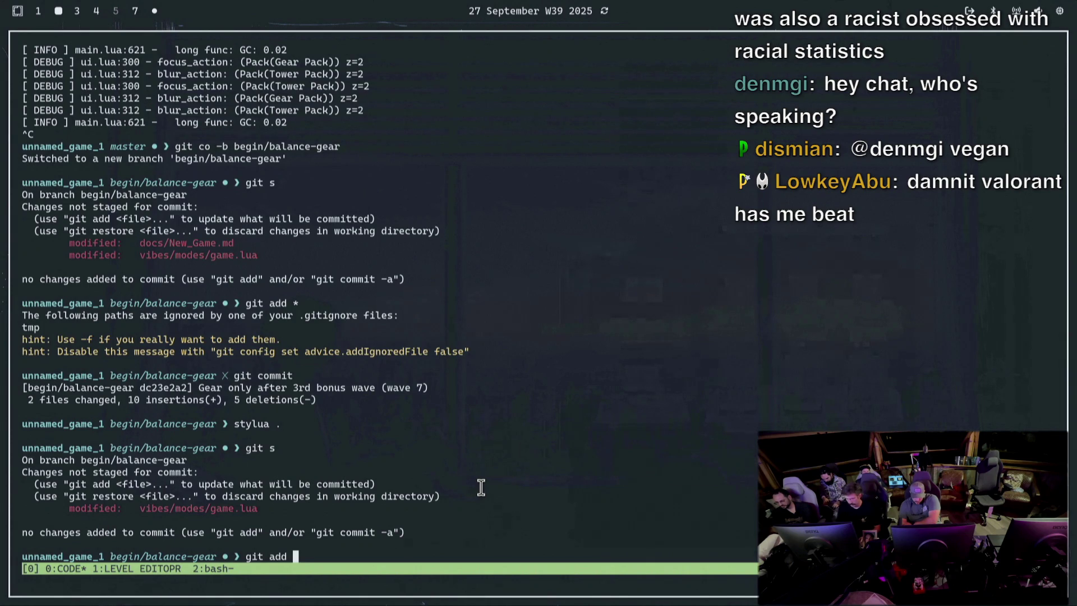
key("Return")
type("git commit --amend")
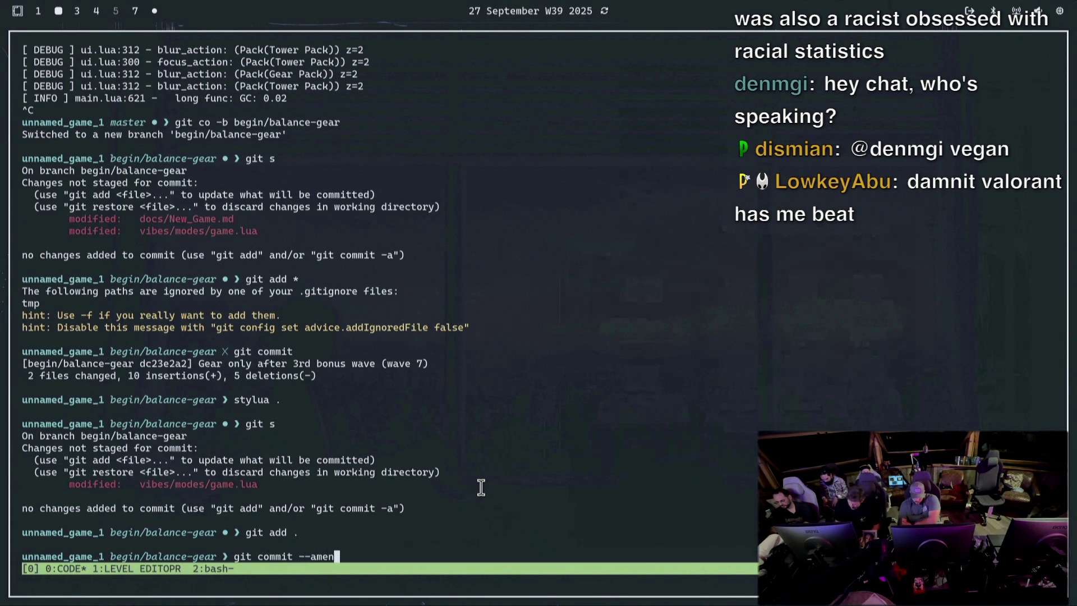
key("Return")
type(":wq")
key("Return")
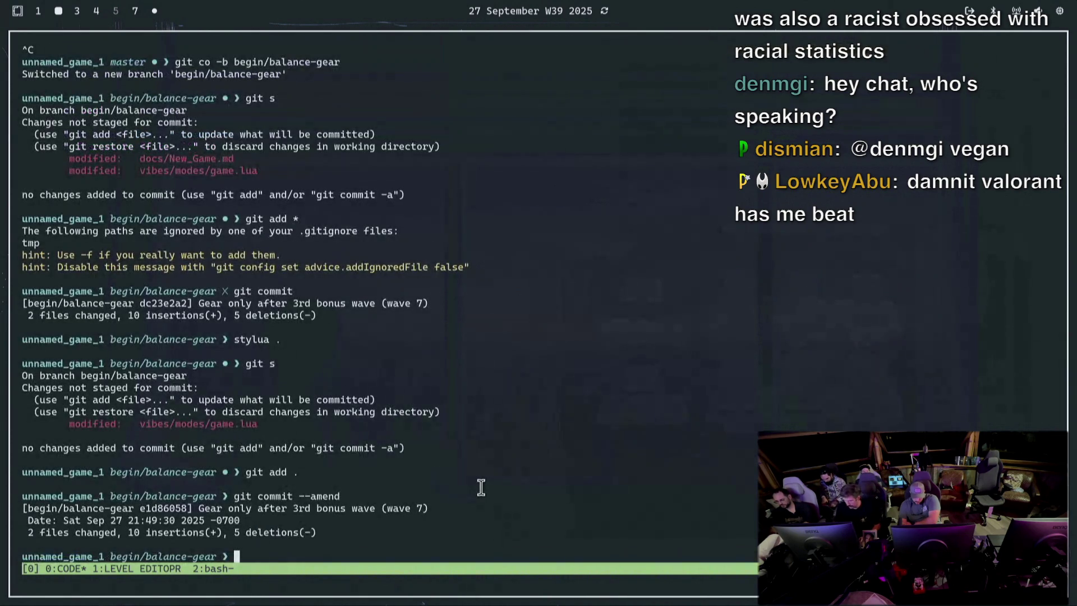
type("make check")
key("Return")
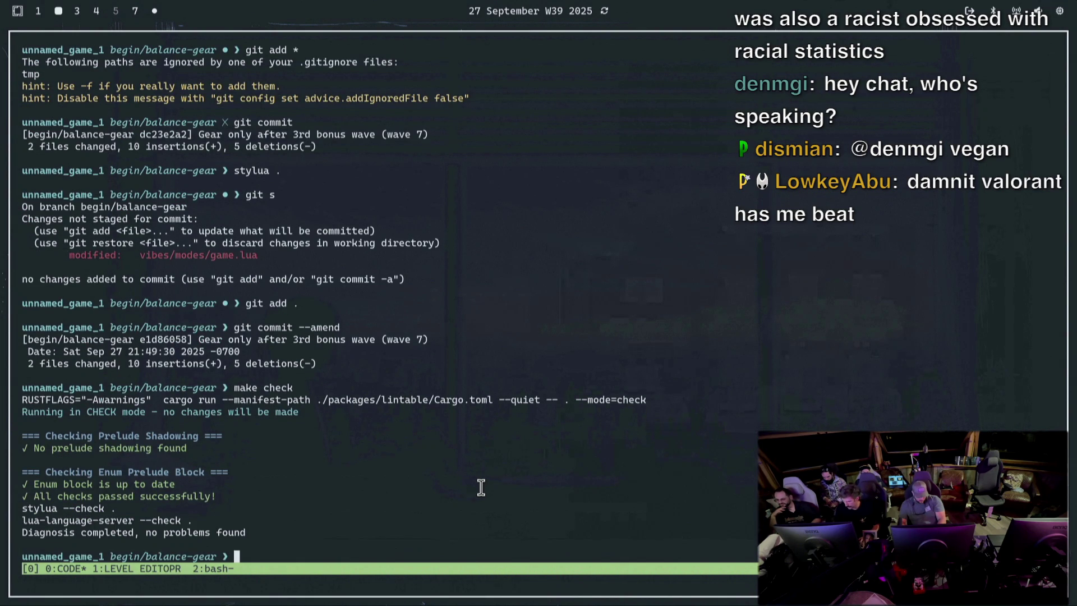
Run git push --set-upstream-to origin/begin/balance-gear
type("git pu")
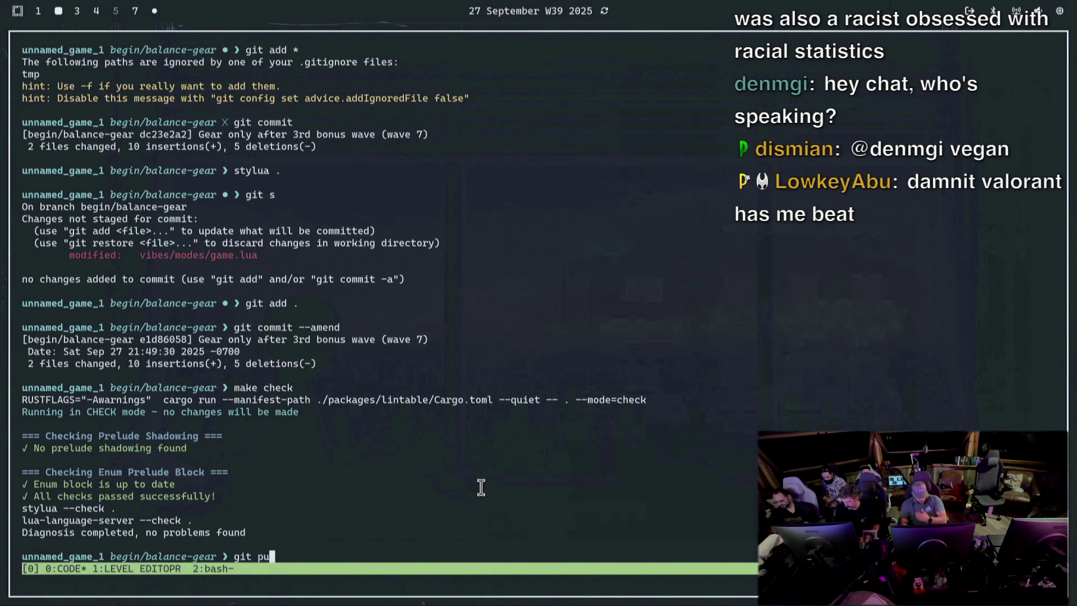
type("sh ")
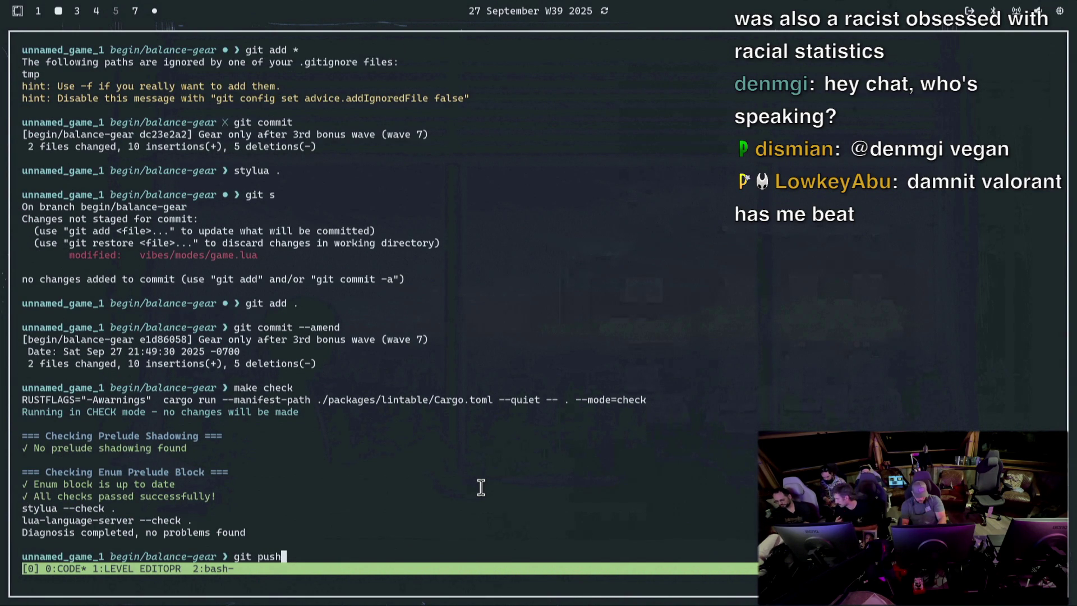
type("set-upstr")
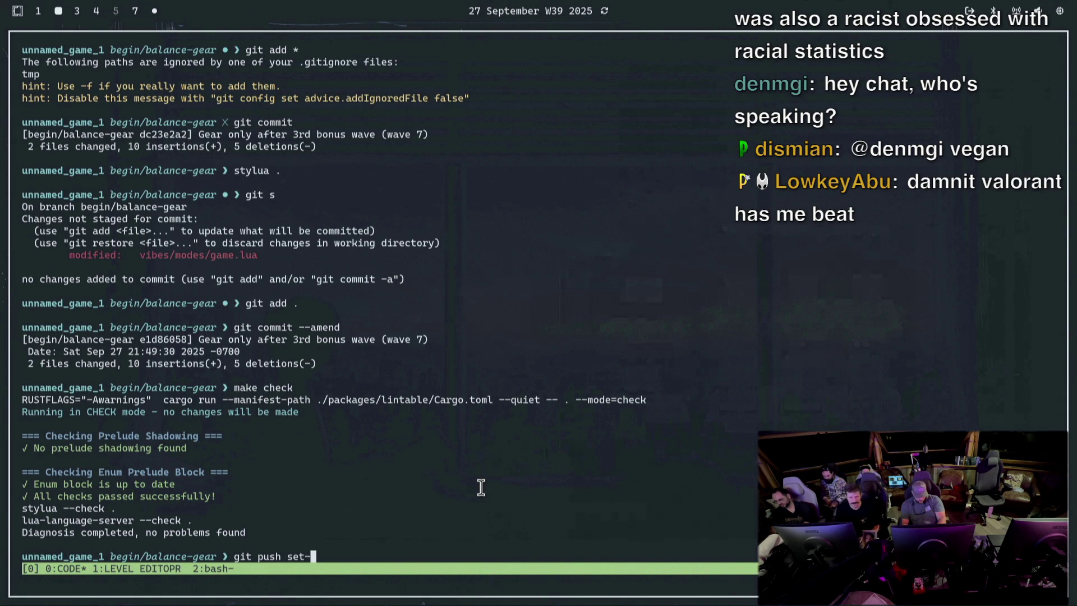
key("BackSpace")
key("BackSpace")
key("BackSpace")
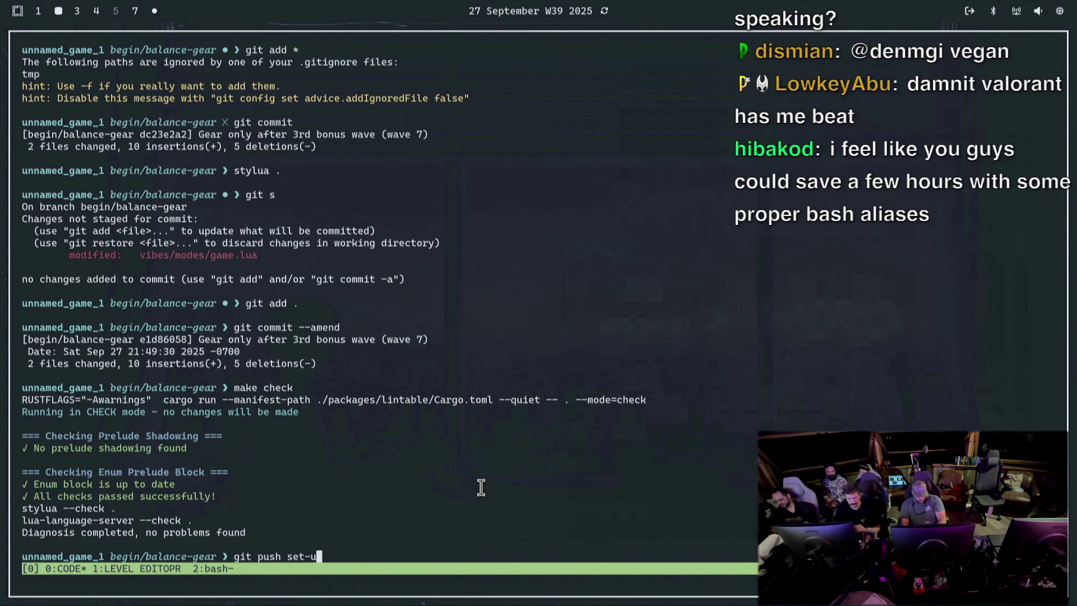
type("--ste")
key("BackSpace")
key("BackSpace")
type("et-upst")
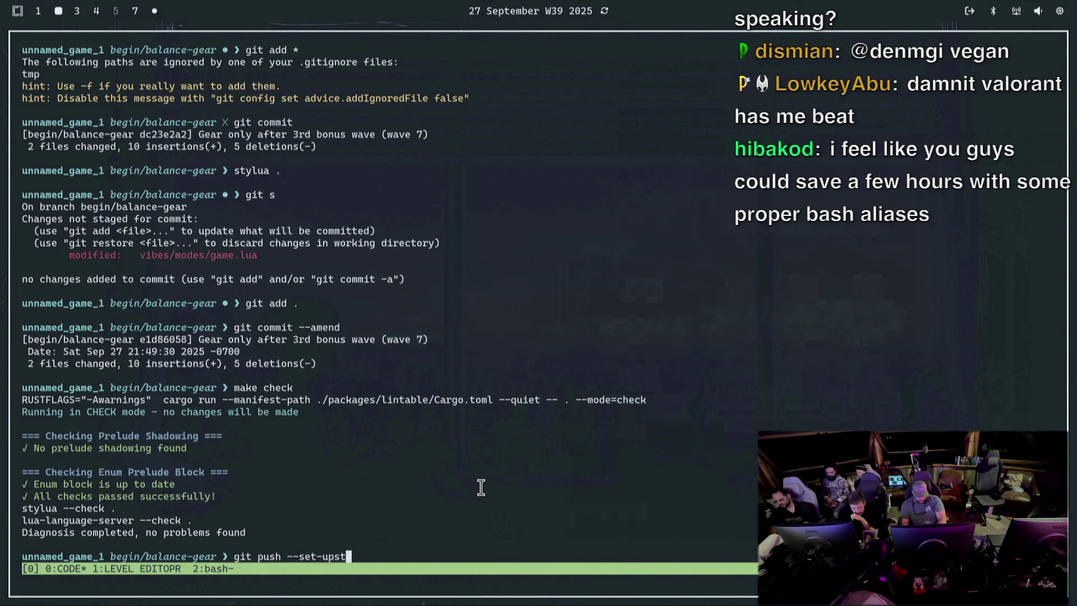
type("ream-to origin/b")
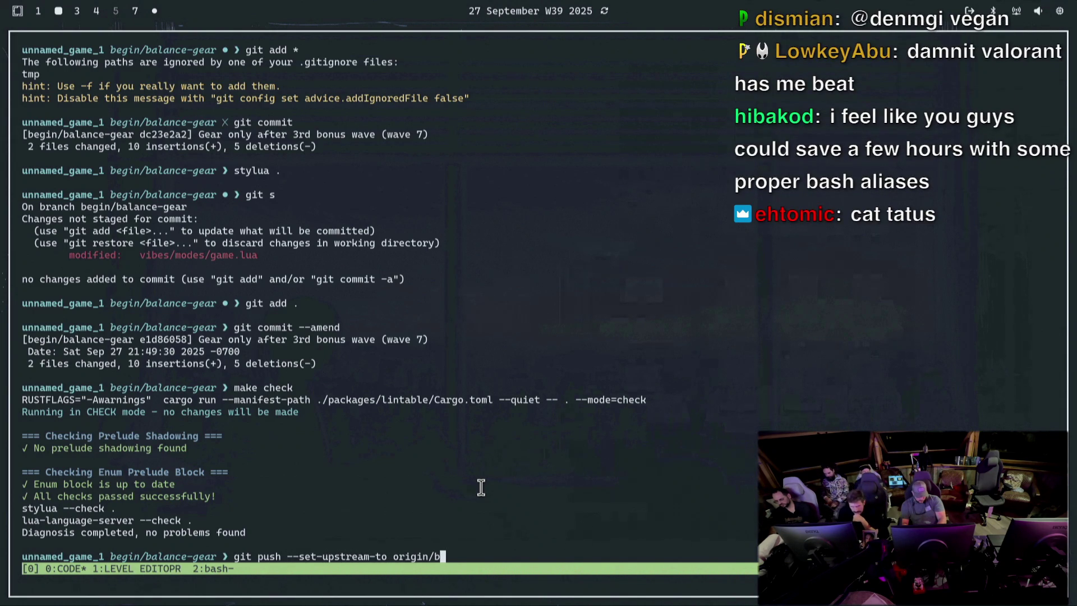
type("egin/balance-gear")
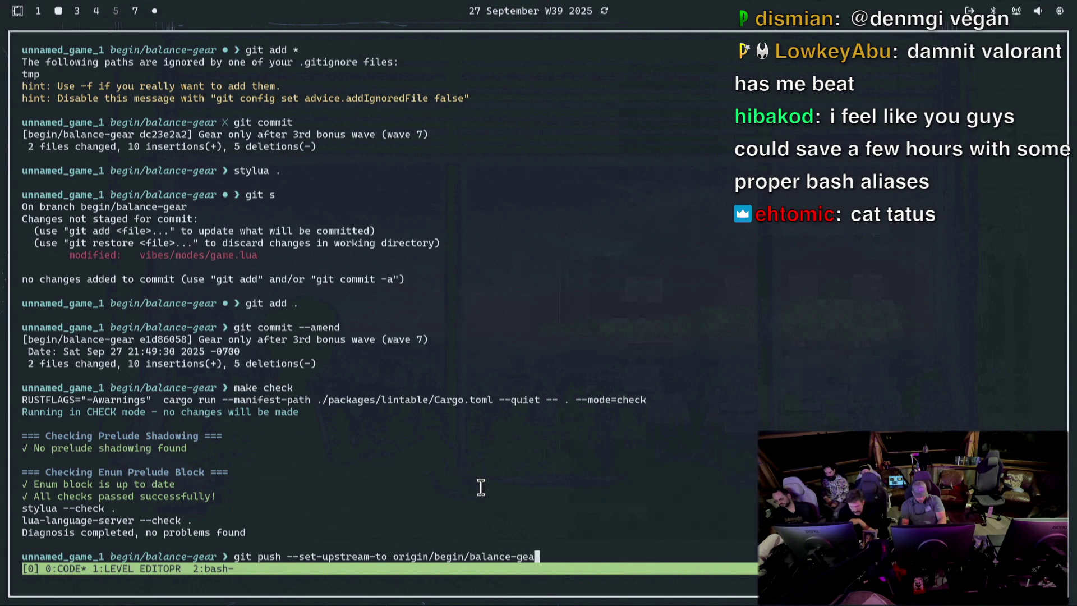
key("Return")
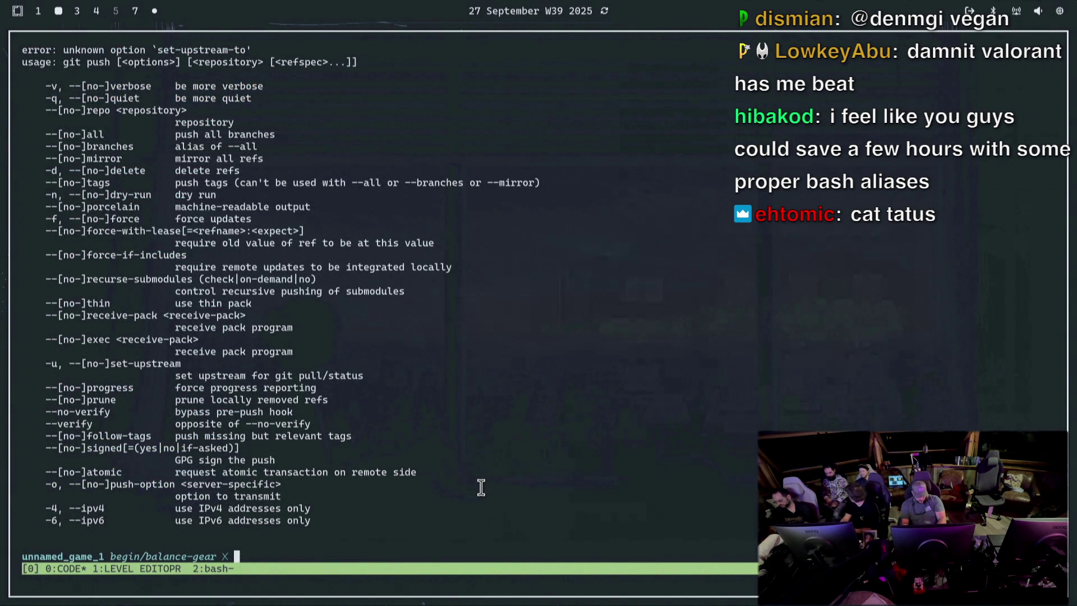
Abandon the failed push command, confirm a clean tree with git s, and switch to Suno
key("Up")
key("BackSpace")
key("BackSpace")
key("BackSpace")
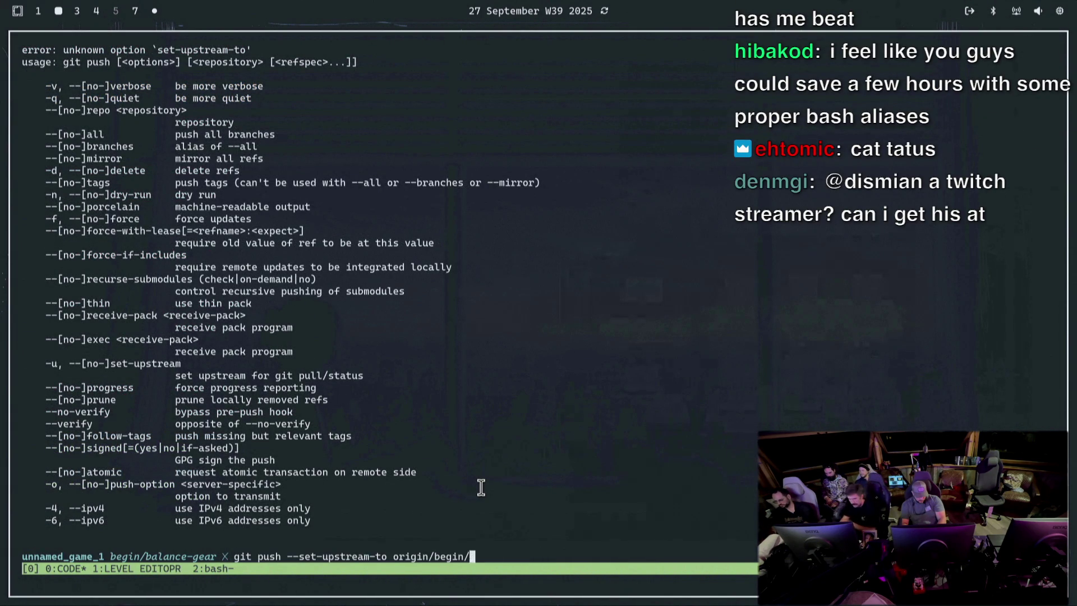
key("BackSpace")
type("begin/balance-d")
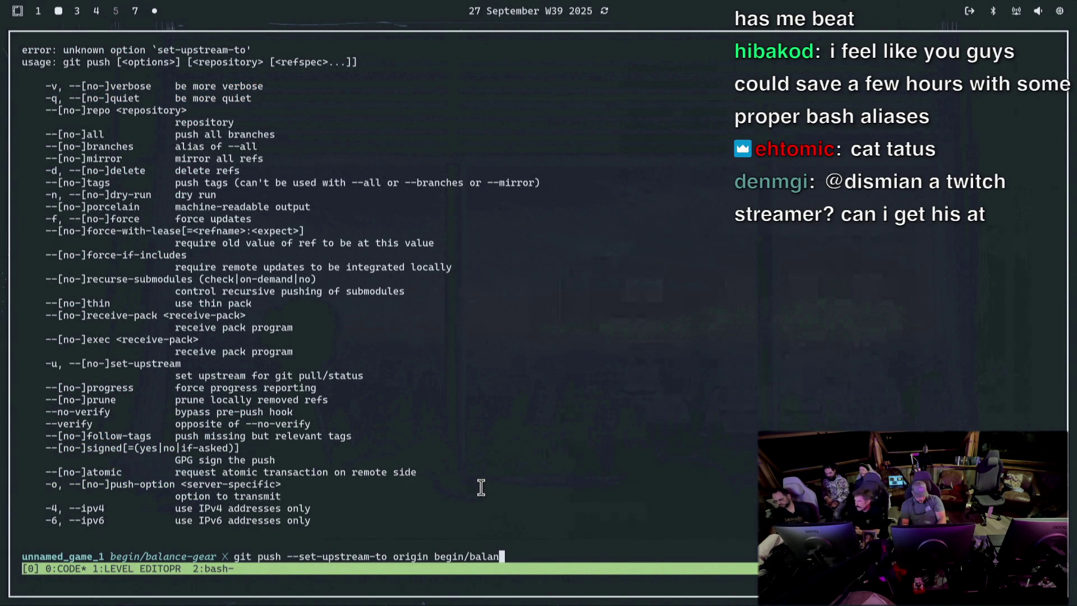
key("ctrl+u")
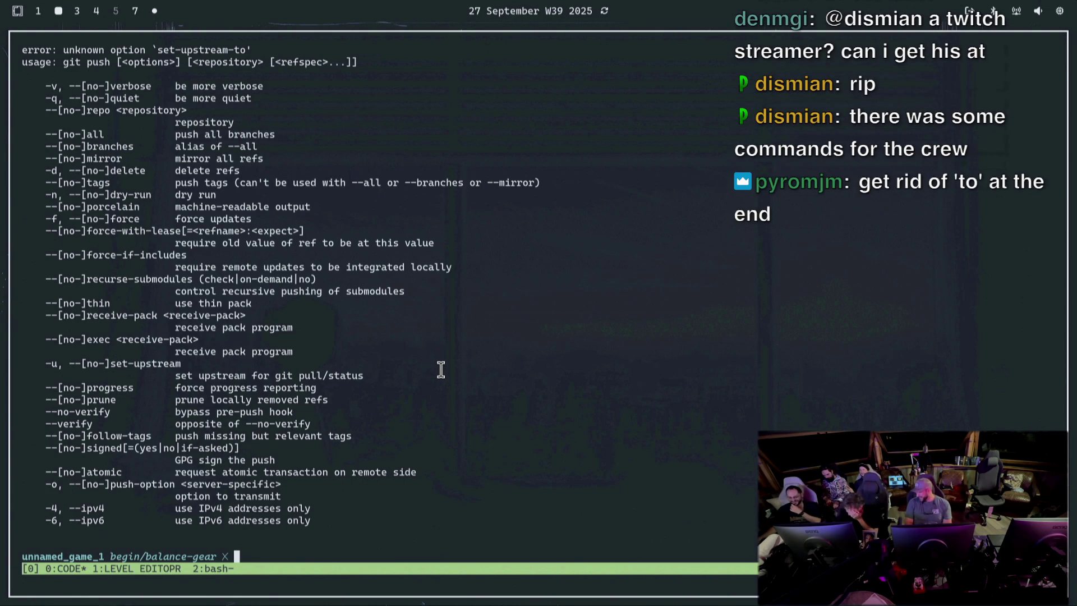
type("git s")
key("Return")
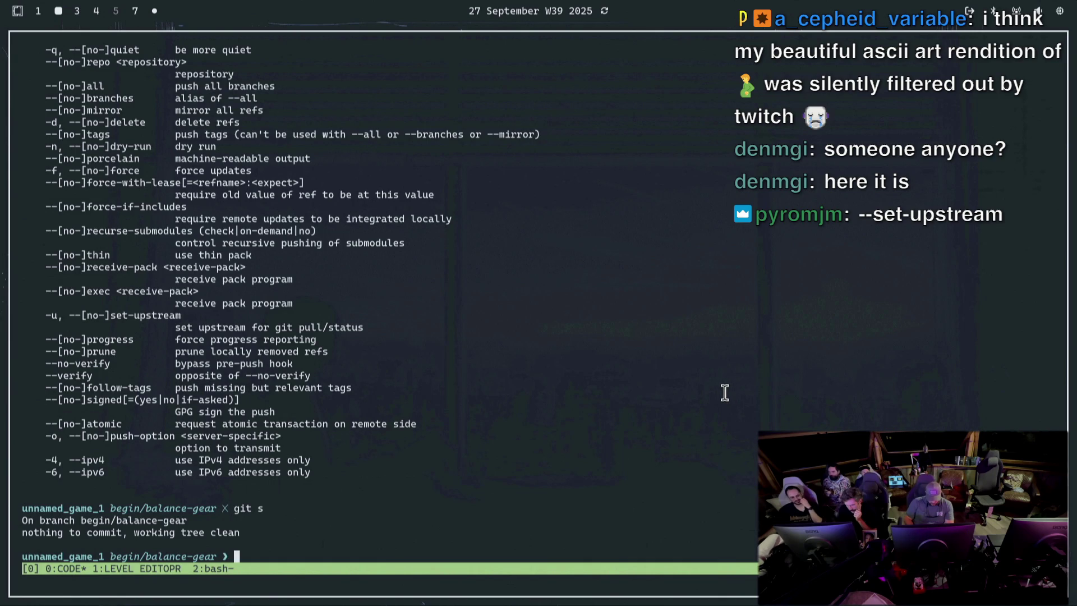
key("super+8")
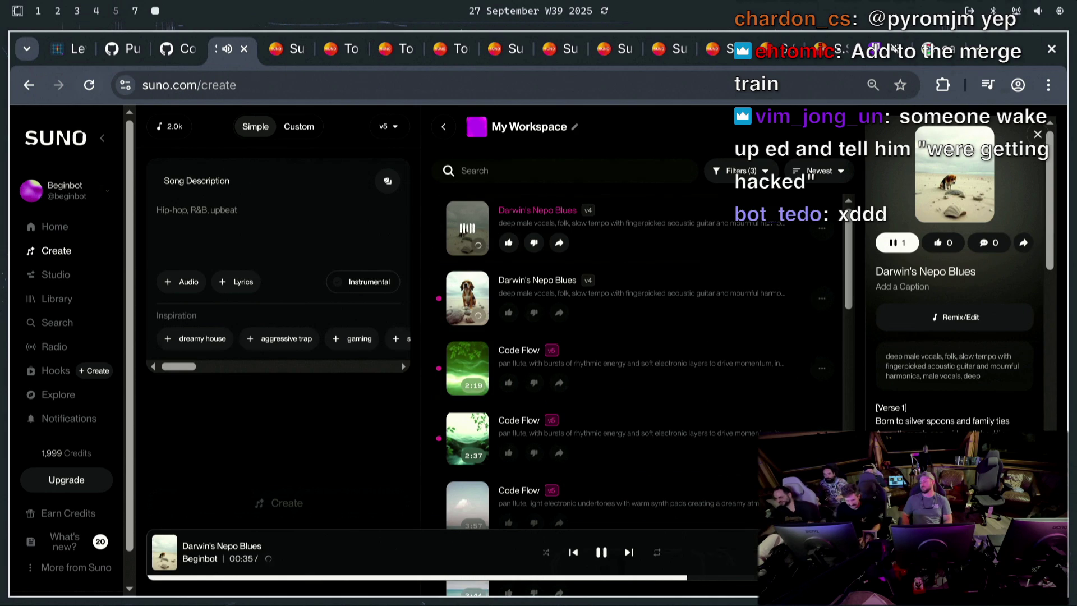
Switch to the Cursor workspace and open the game project
key("super+2")
key("super+3")
key("super+4")
key("super+6")
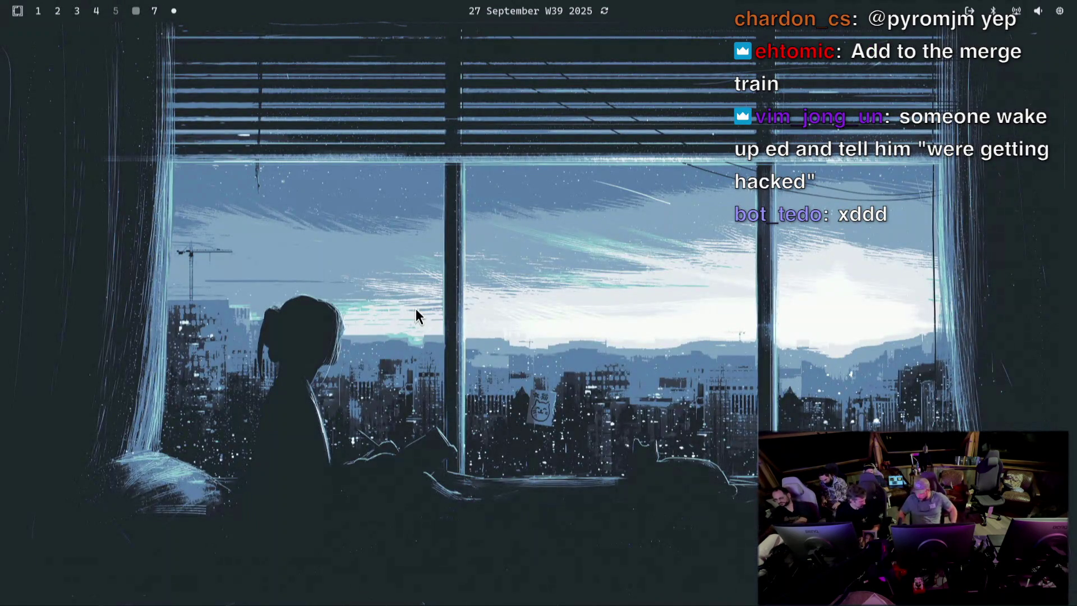
key("super+1")
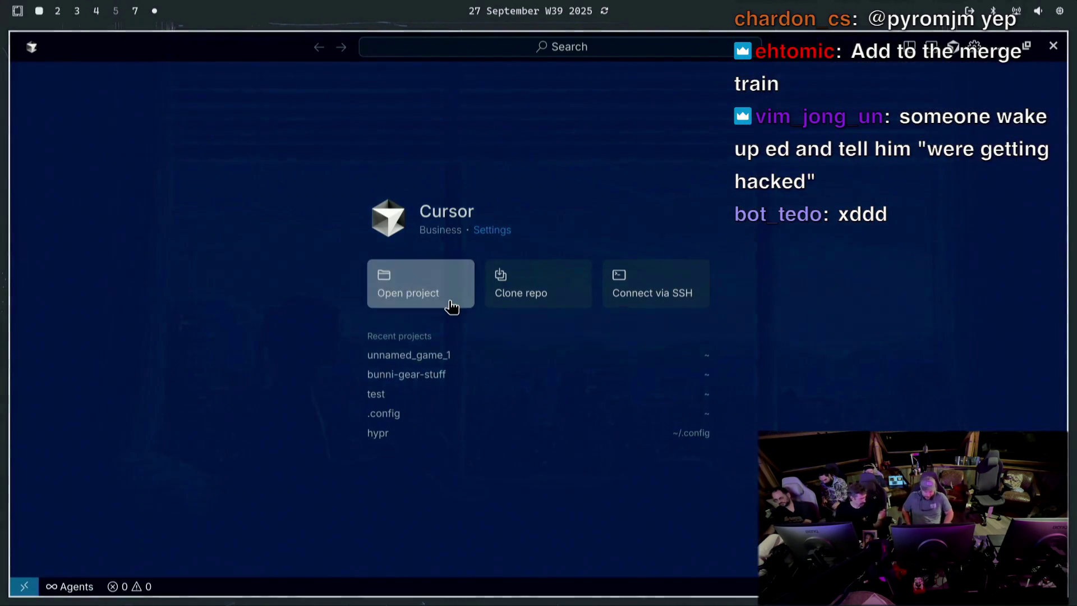
left_click(456, 356)
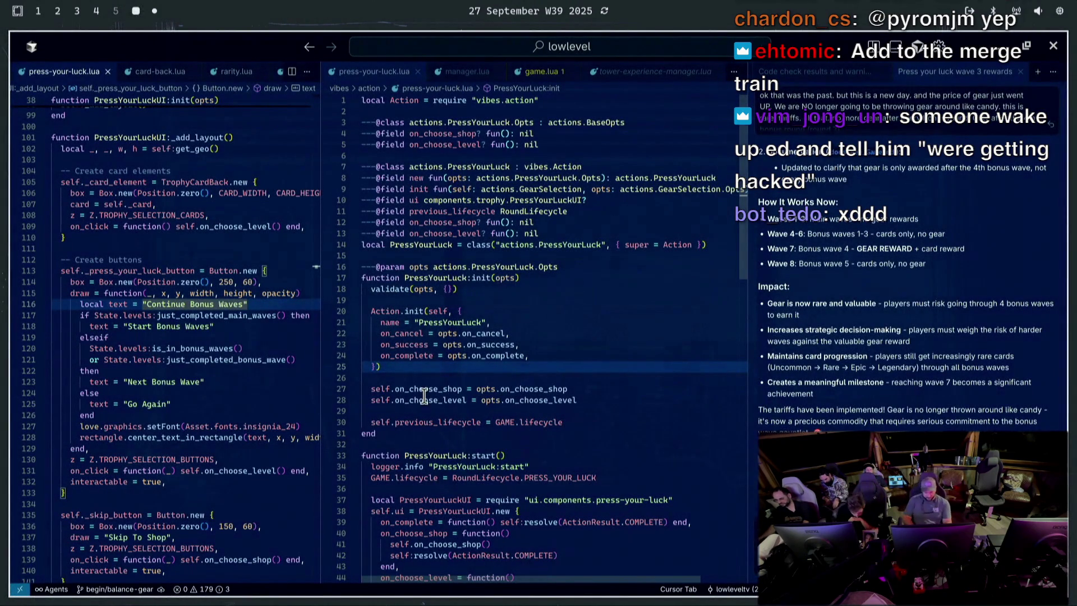
Change the button label 'Continue Bonus Waves' to 'Press Your Luck?' and save the file
mouse_move(392, 383)
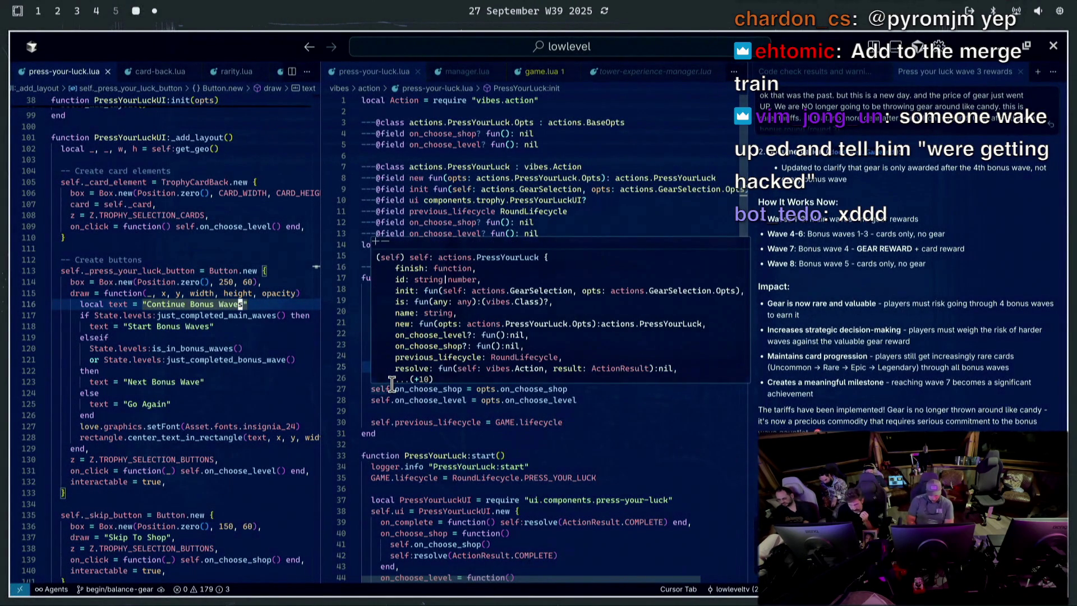
key("BackSpace")
key("BackSpace")
key("BackSpace")
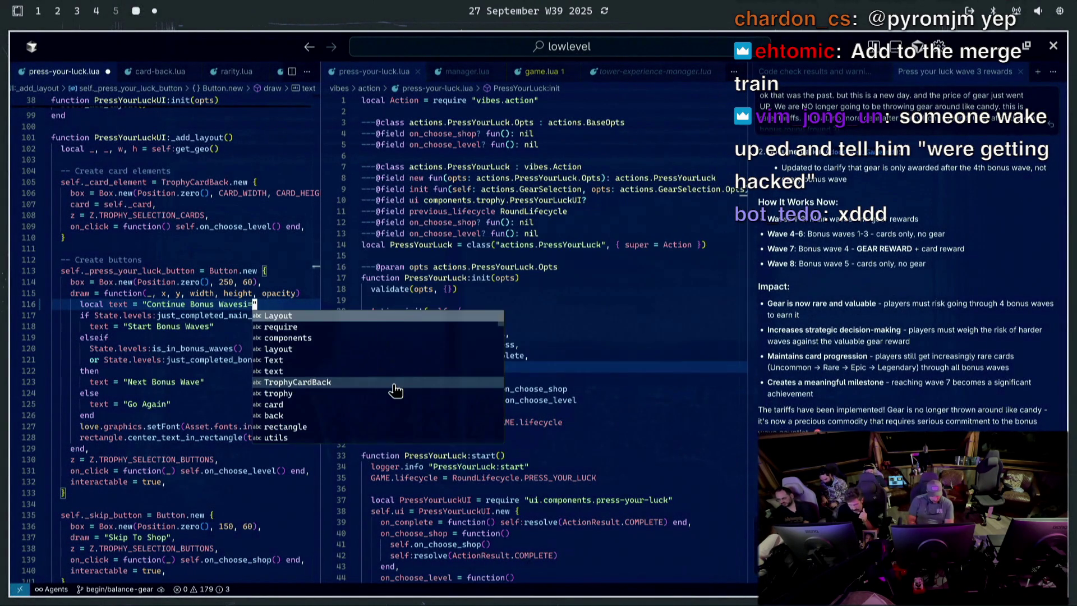
key("BackSpace")
key("BackSpace")
key("BackSpace")
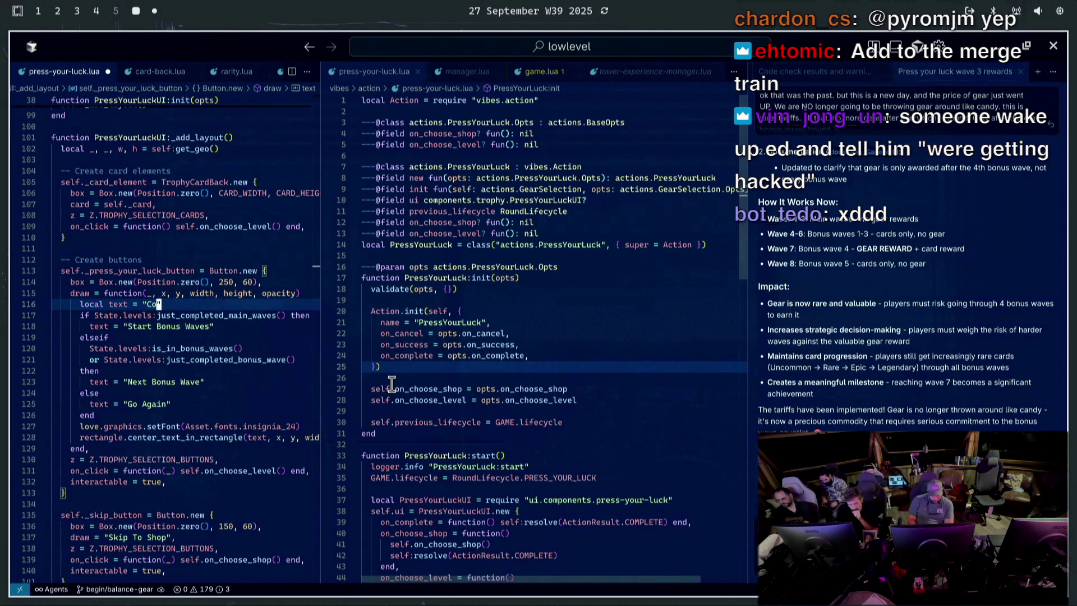
type("Press Your Luck")
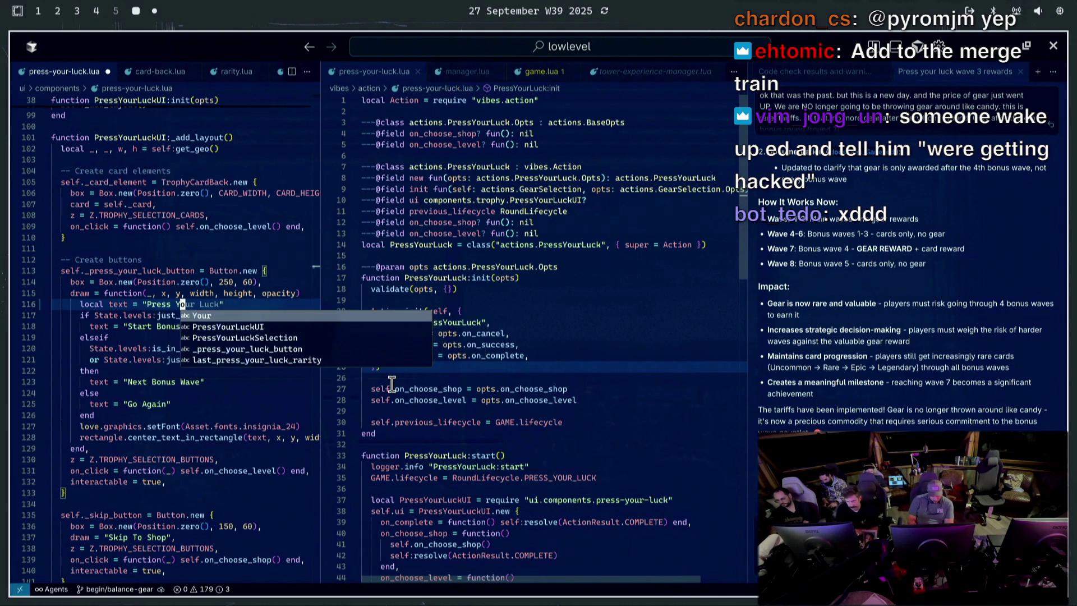
key("Tab")
type("?")
key("Escape")
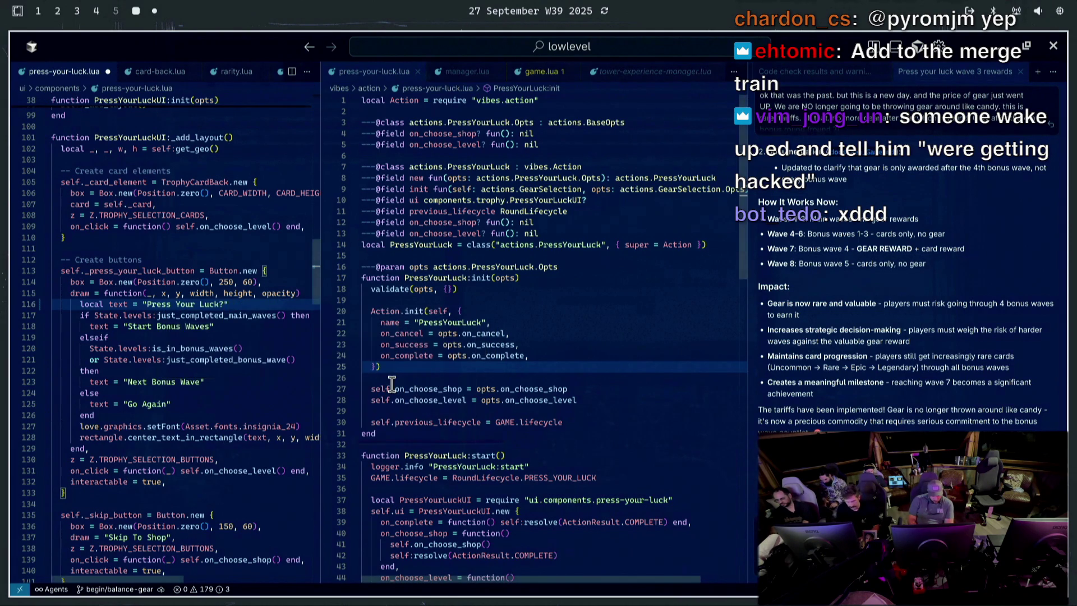
key("ctrl+s")
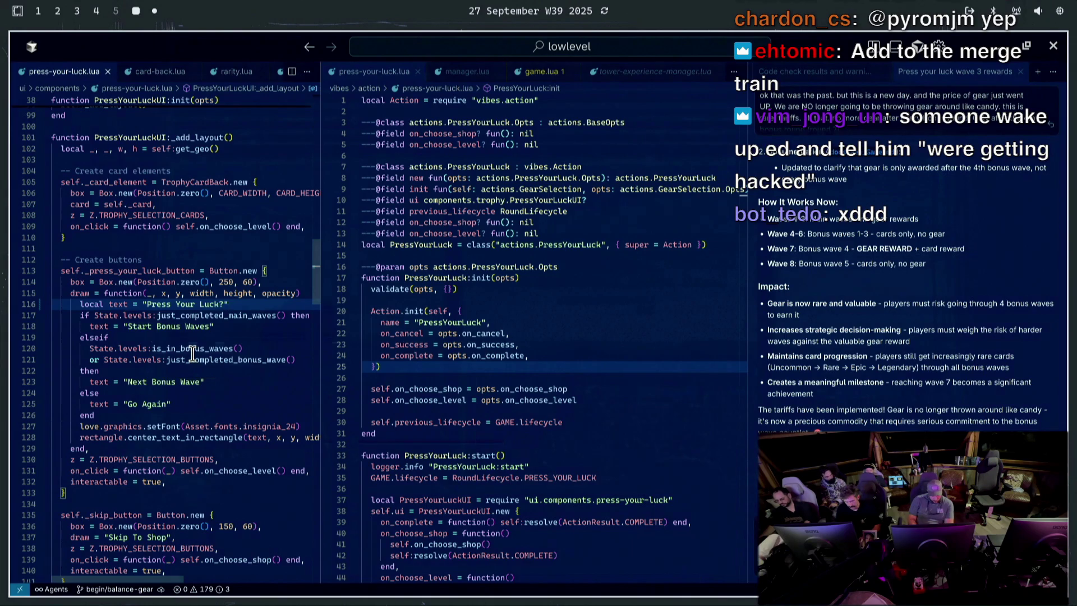
key("super+2")
Stage all changed files and commit them as 'fix the verbiage'
type("git s")
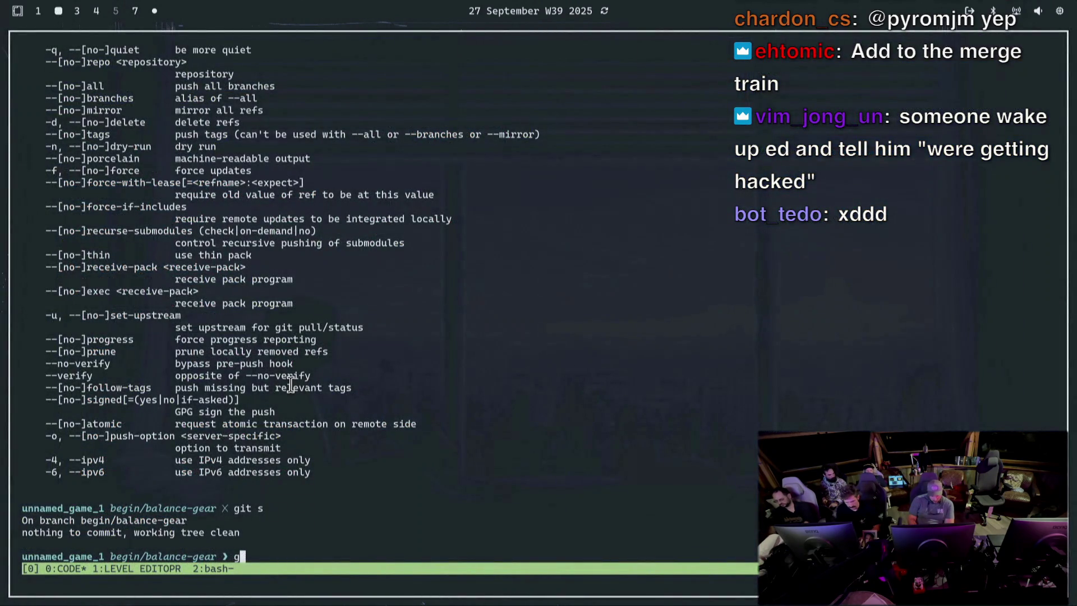
key("Return")
type("git add *")
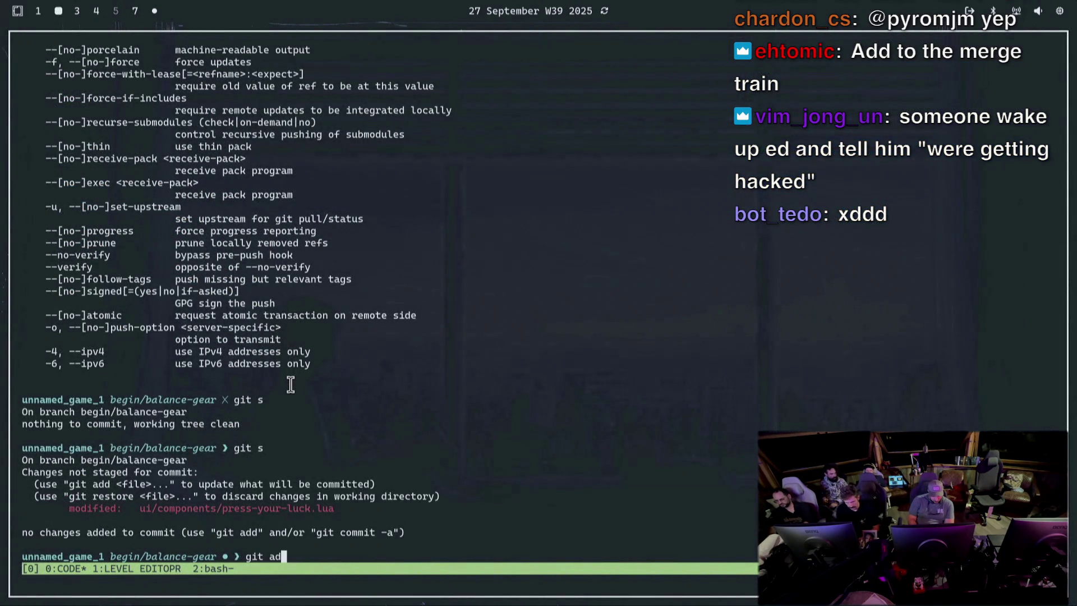
key("Return")
type("git commit ")
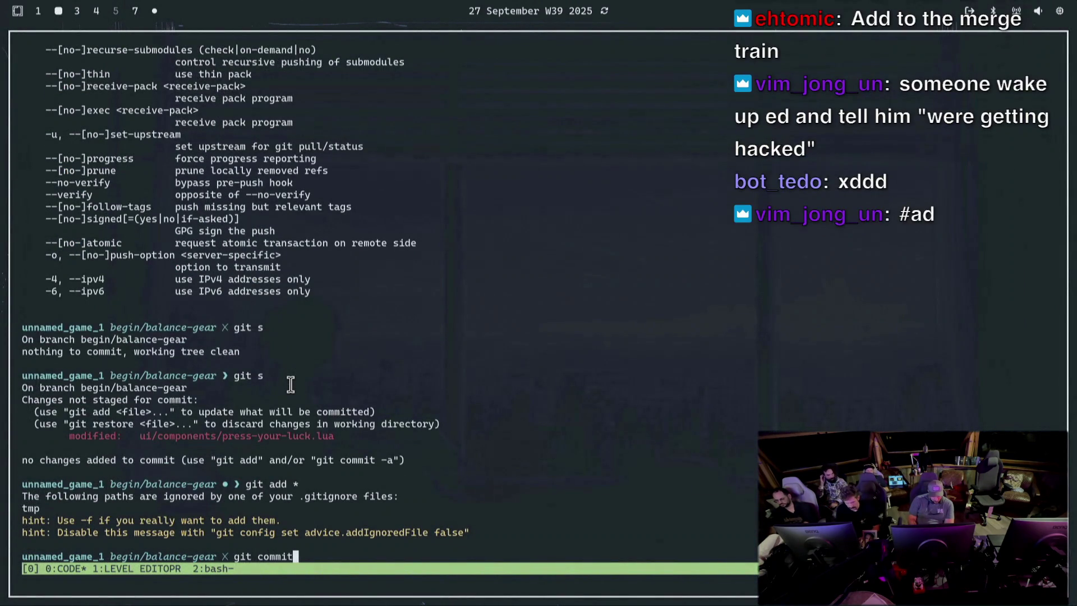
type("-m \"fix ")
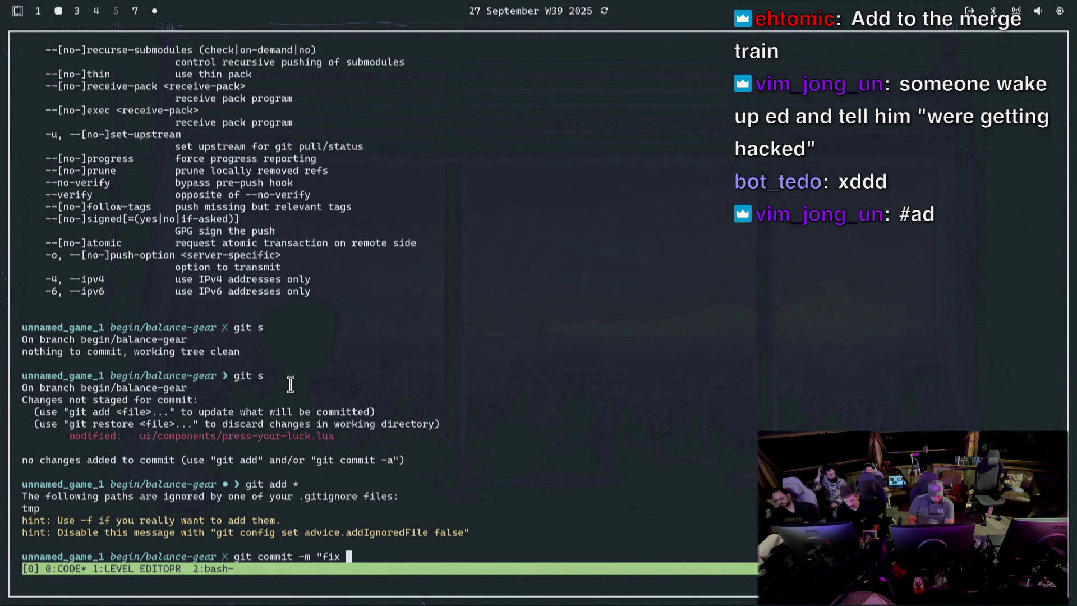
type("the ")
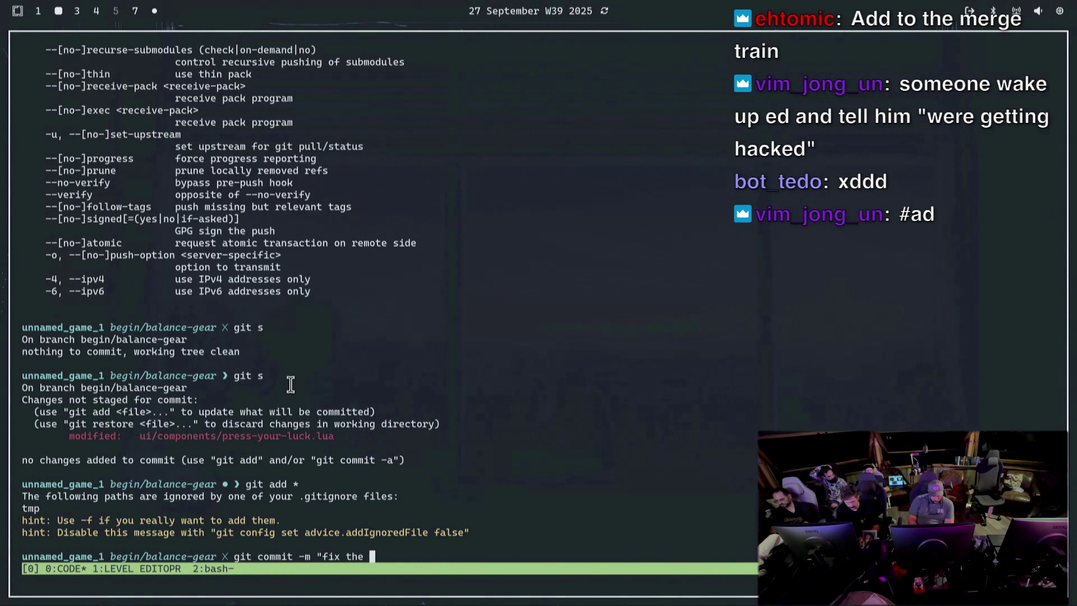
type("verbiage")
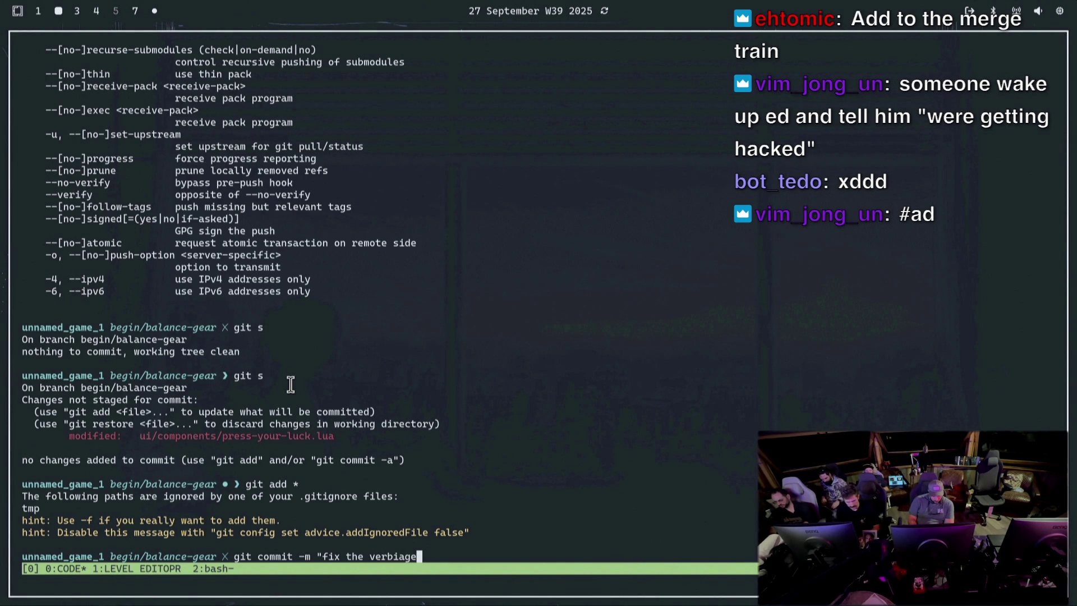
type("\"w")
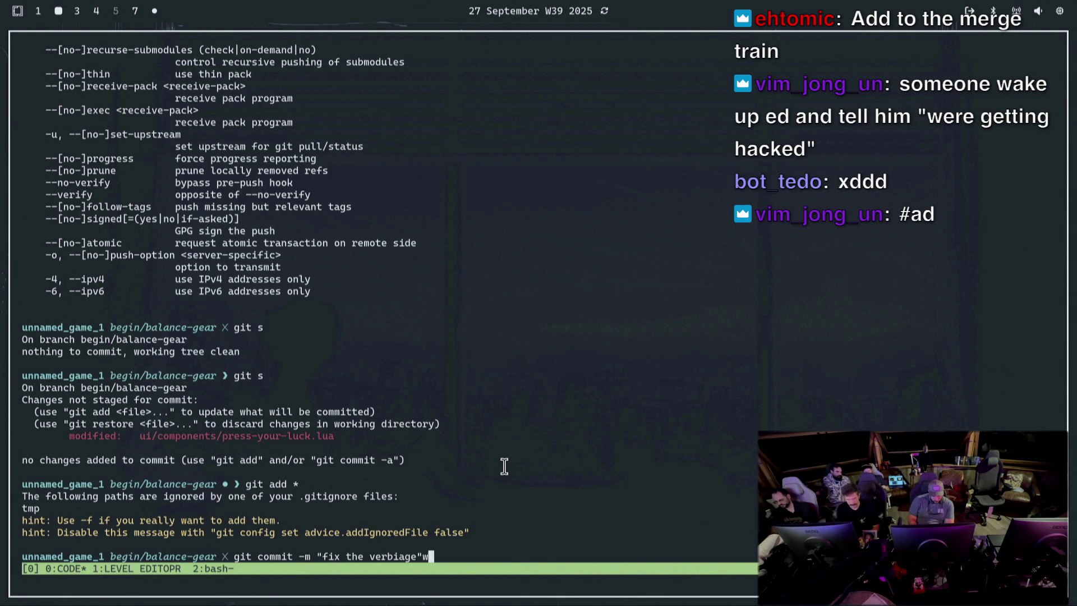
key("BackSpace")
key("Return")
Run git push and select the suggested upstream push command from the no-upstream error
type("git push")
key("Return")
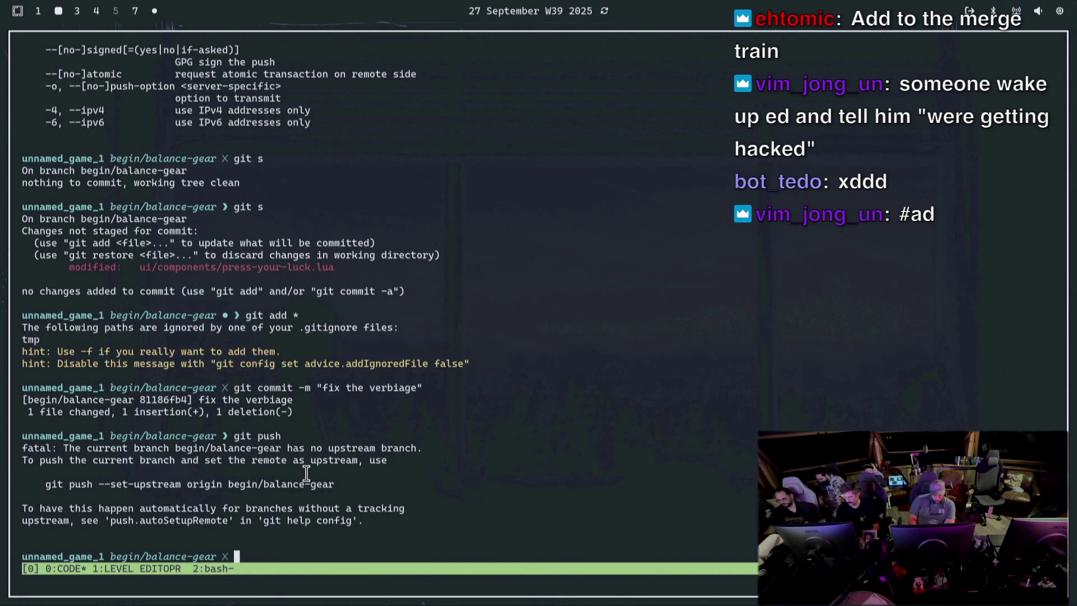
mouse_move(339, 483)
left_mouse_down()
mouse_move(105, 462)
mouse_move(48, 477)
left_mouse_up()
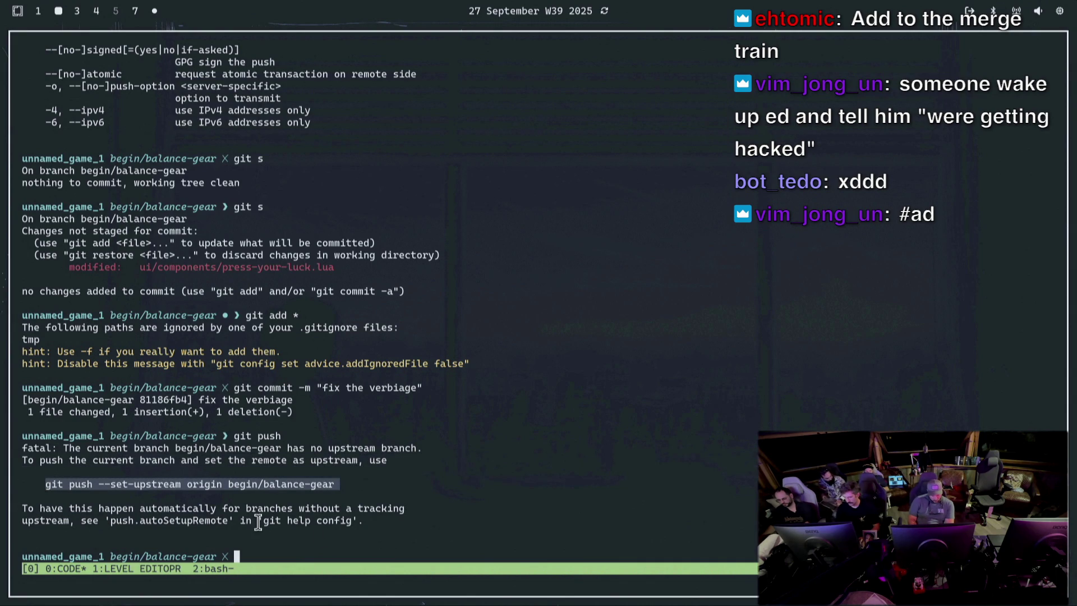
key("ctrl+c")
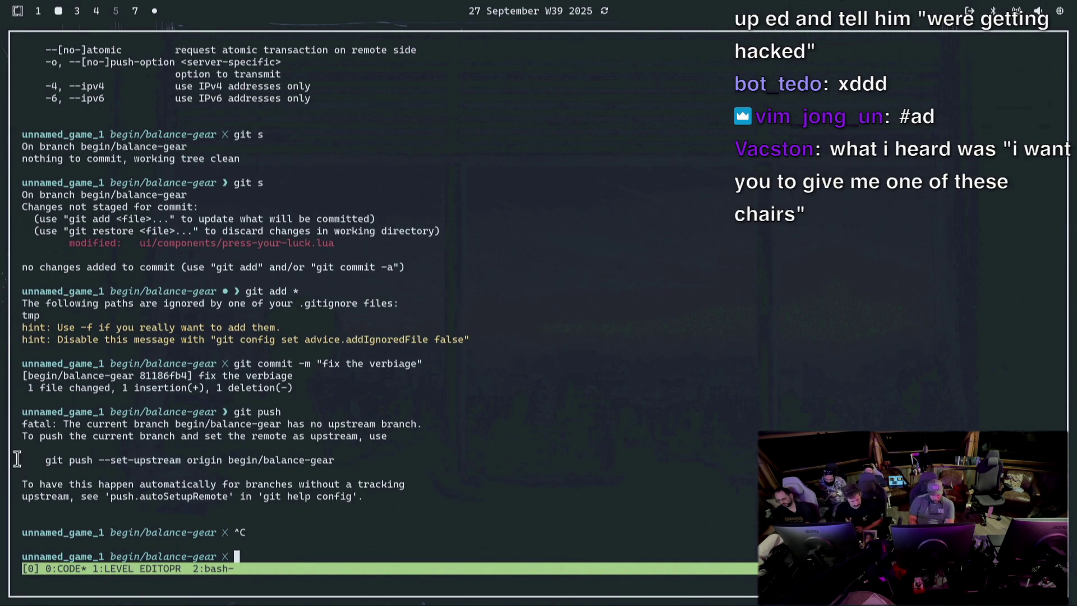
mouse_move(45, 460)
left_mouse_down()
mouse_move(351, 460)
mouse_move(335, 460)
left_mouse_up()
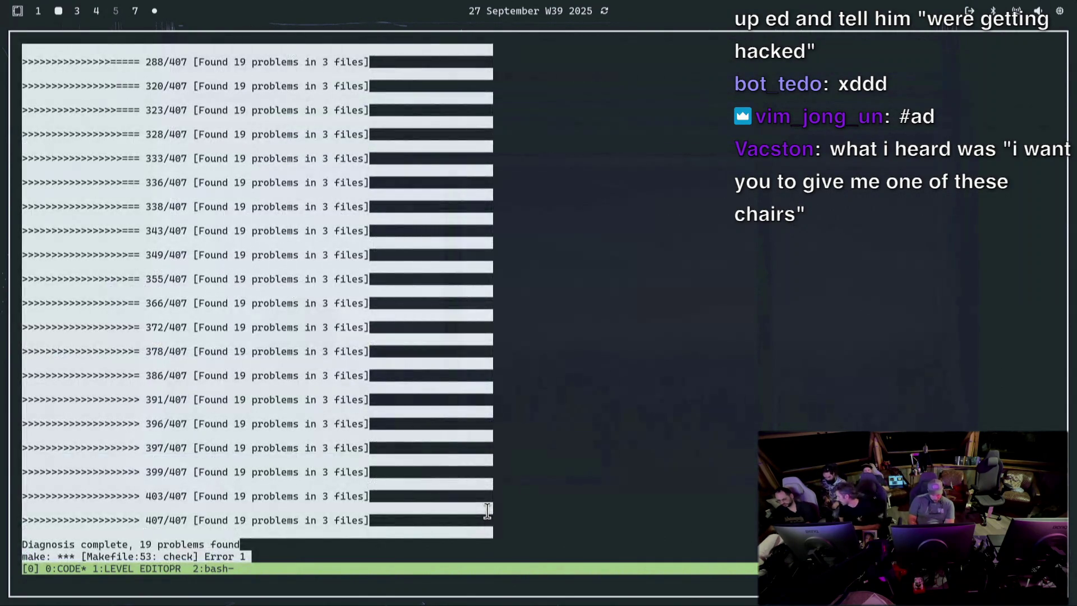
Try rerunning the earlier upstream push from history, then abort the edited command
key("ctrl+c")
key("ctrl+c")
key("ctrl+c")
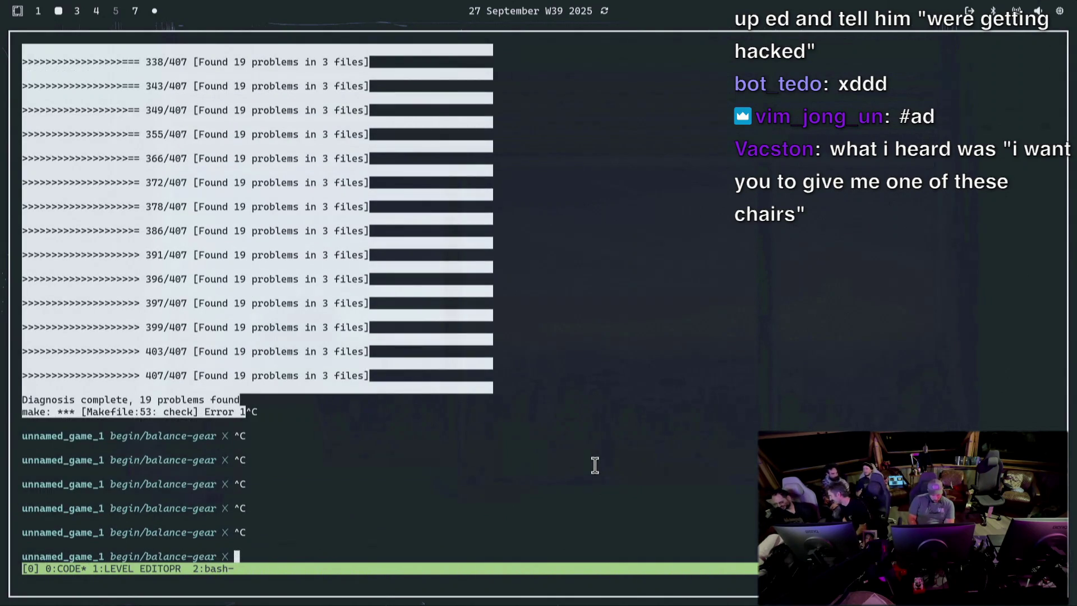
key("ctrl+r")
type("git push --set")
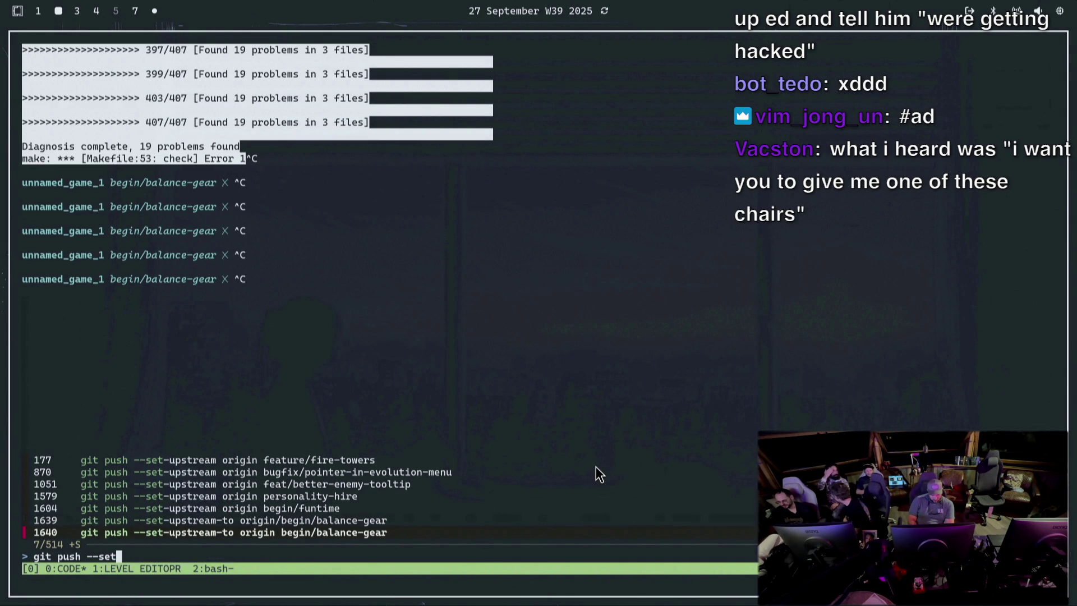
key("Return")
key("Return")
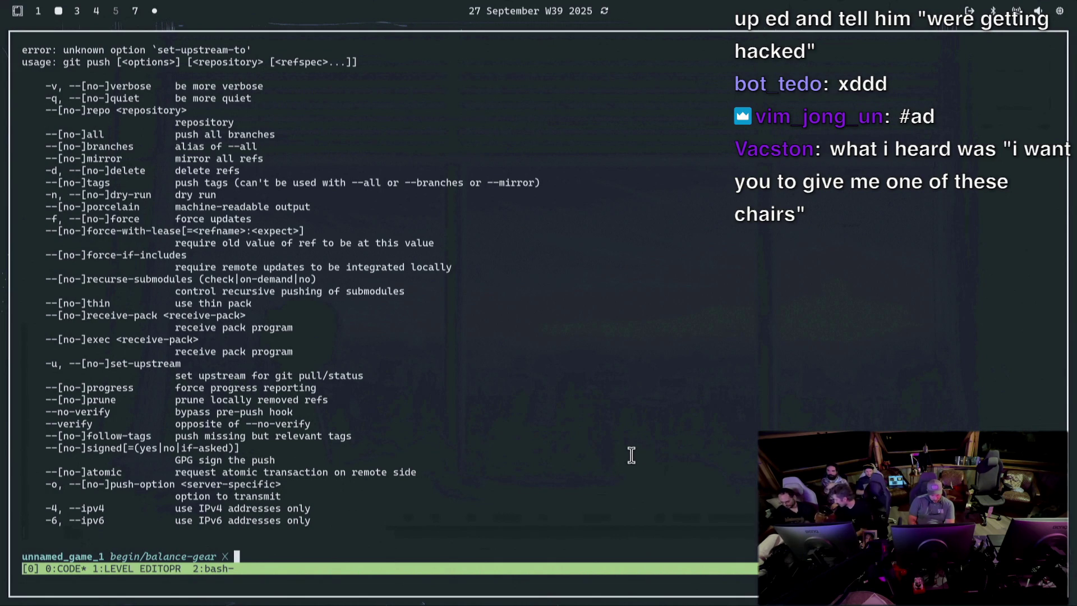
key("Up")
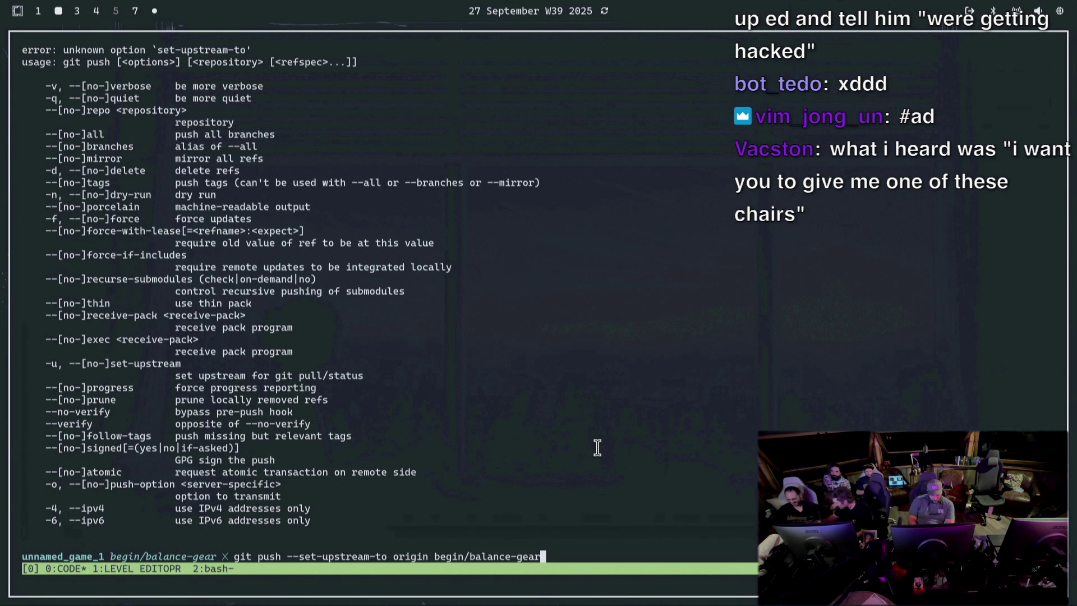
key("ctrl+u")
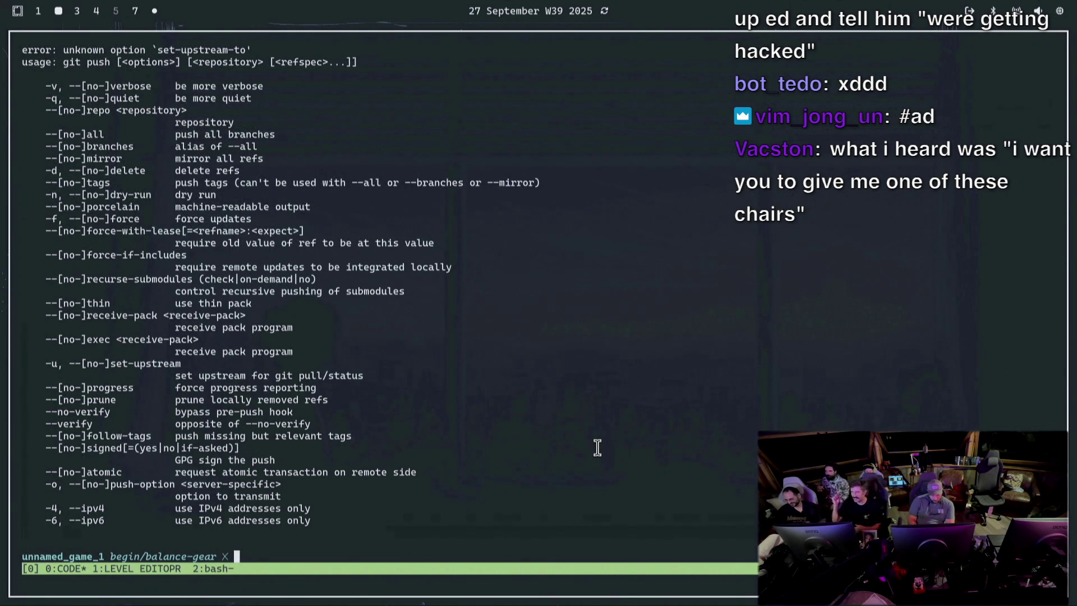
key("Up")
key("Left")
key("Left")
key("Left")
key("ctrl+c")
Run git push, then paste and run its suggested 'git push --set-upstream origin begin/balance-gear'
type("git push")
key("Return")
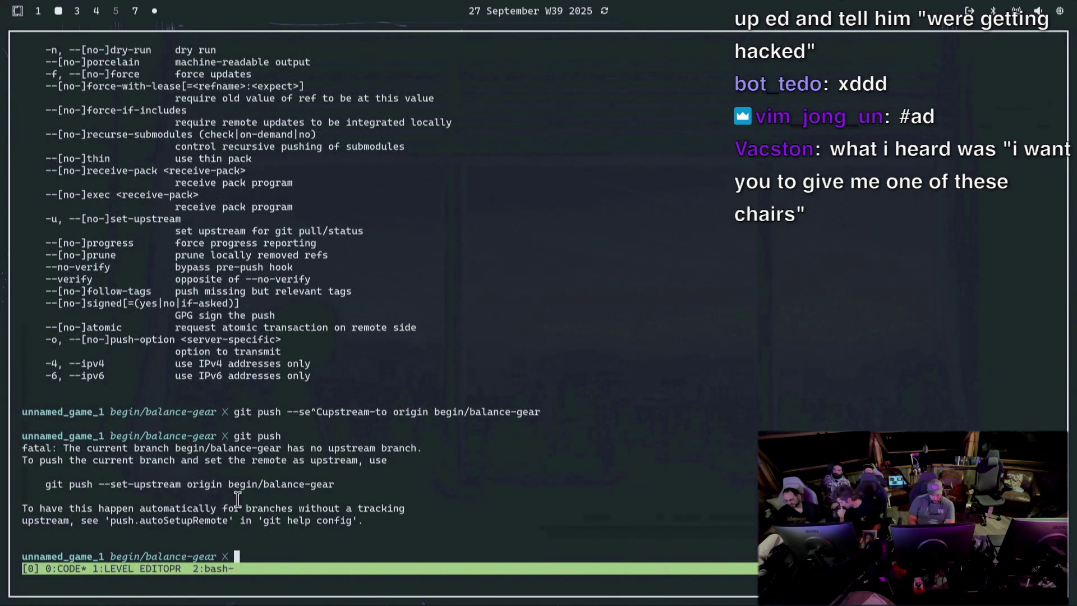
left_click_drag(335, 484, 45, 483)
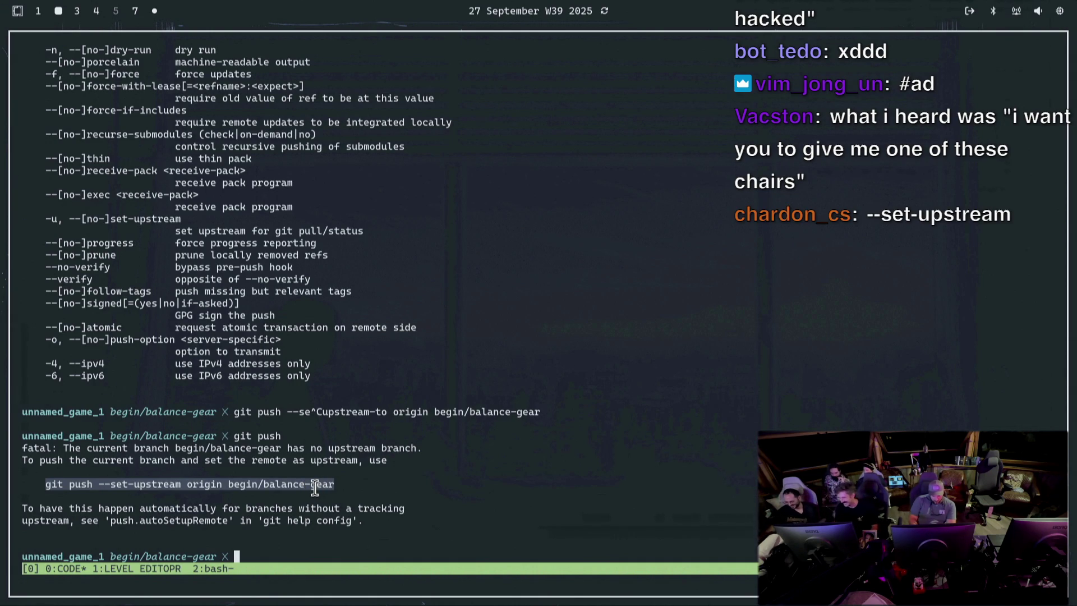
left_click(300, 556)
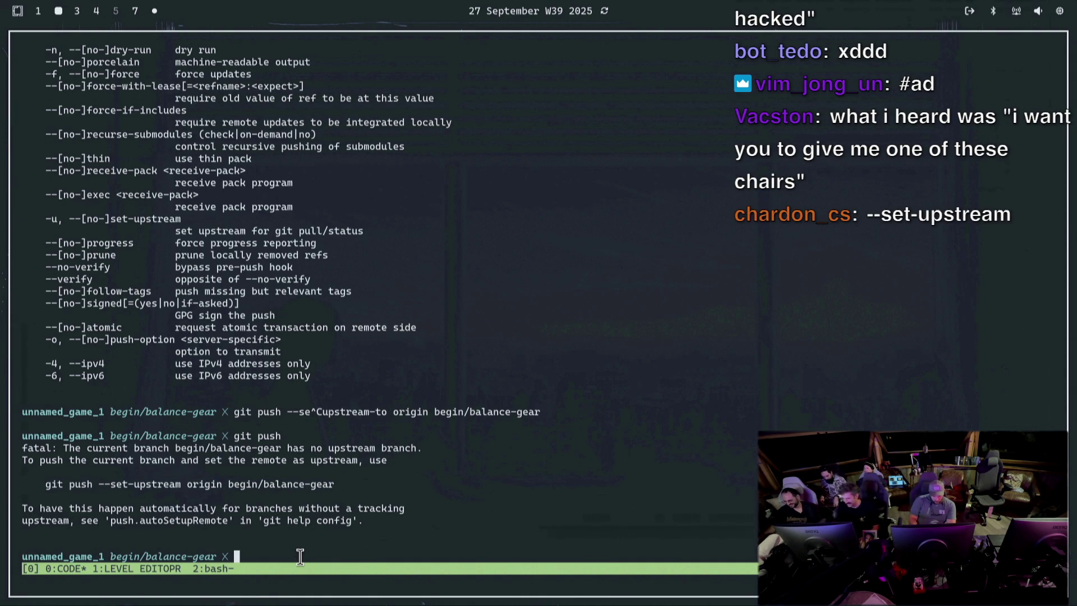
middle_click(301, 556)
key("Return")
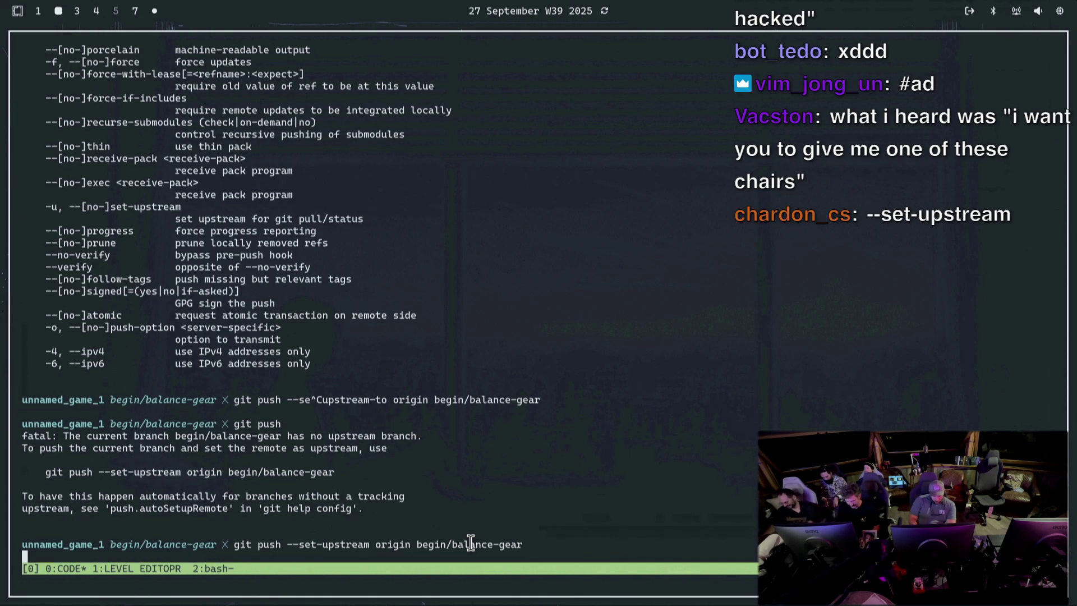
key("super+8")
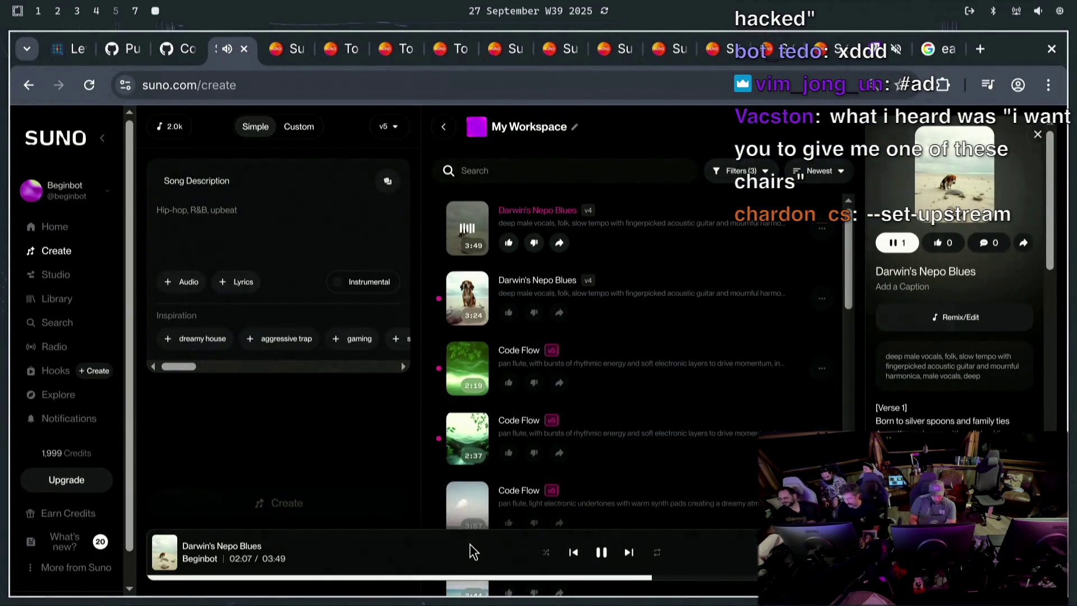
Search Suno for 'i wish' and play the first 'I Wish I Could Play' result
left_click(533, 174)
type("towers of")
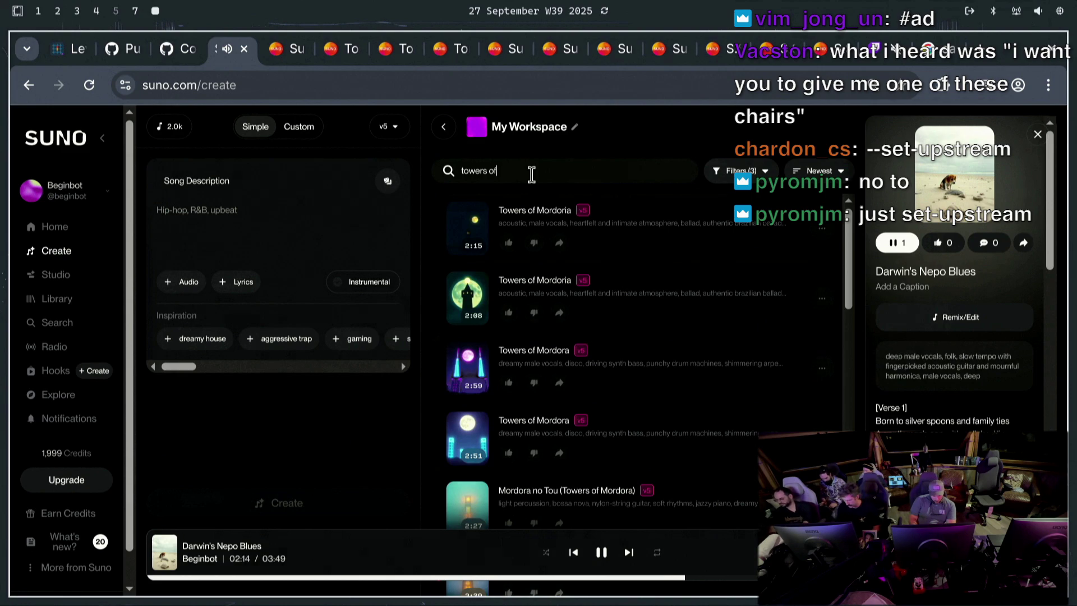
key("ctrl+a")
type("i")
type(" play")
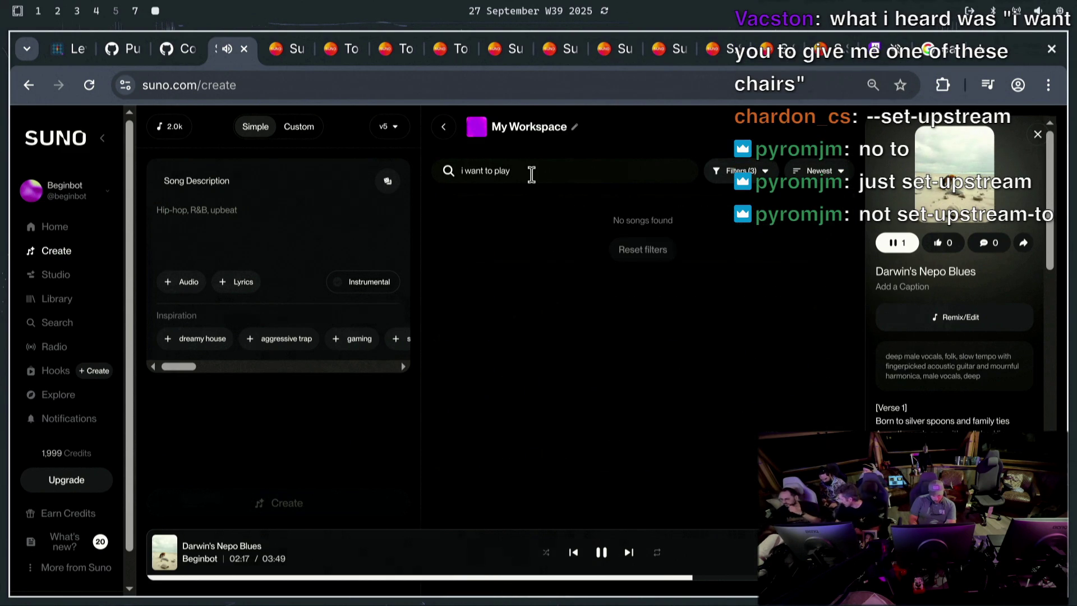
key("ctrl+a")
type("i wish")
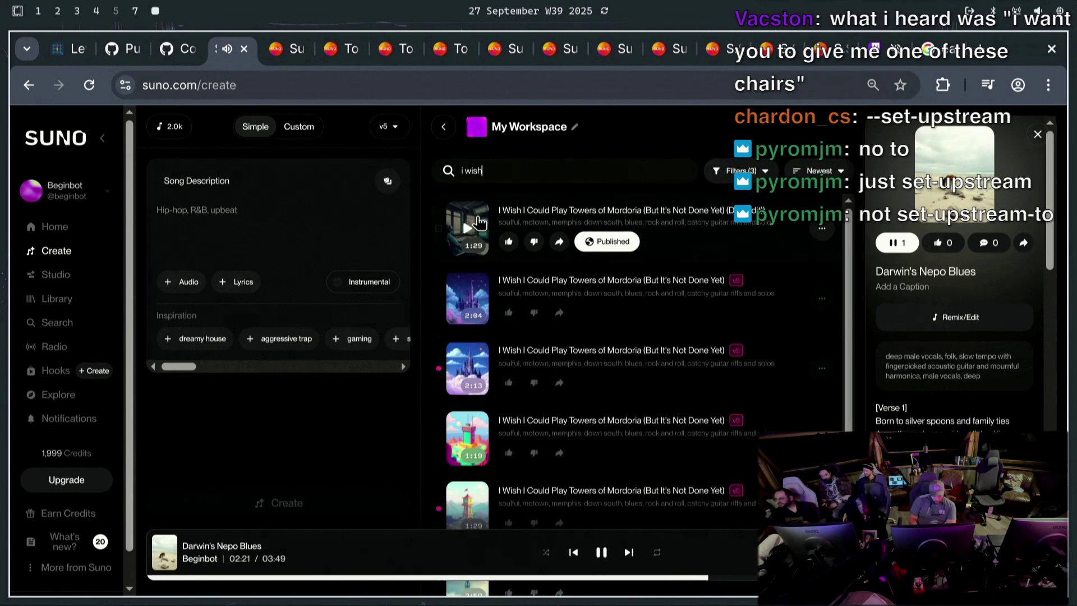
left_click(479, 232)
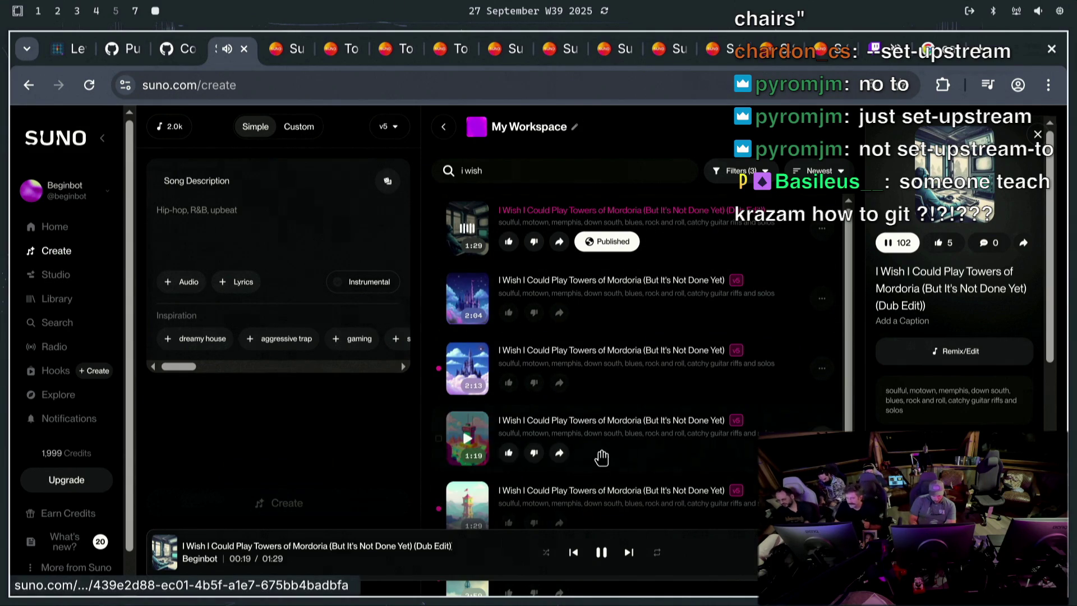
key("super+2")
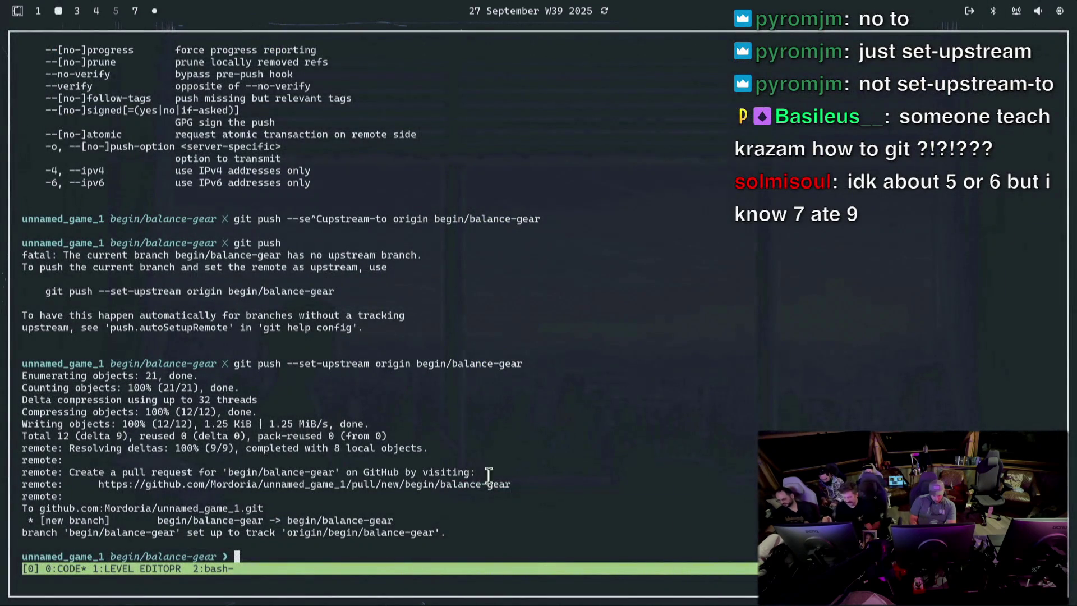
Open the pushed branch's pull request link, add the description 'gear drop only after round 7. good news!', and create it
left_click(485, 486)
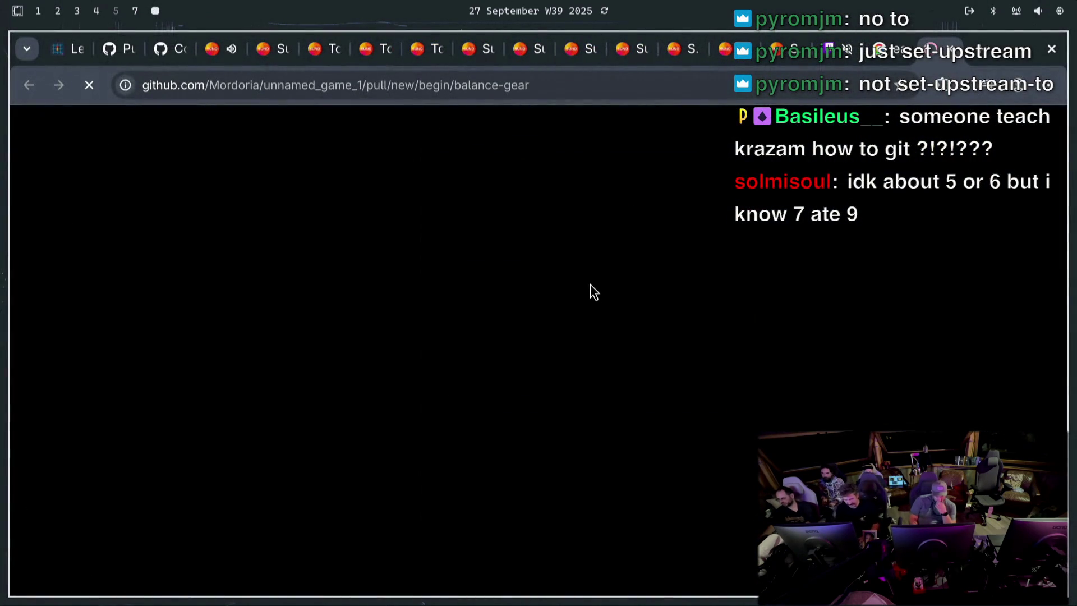
left_click(432, 481)
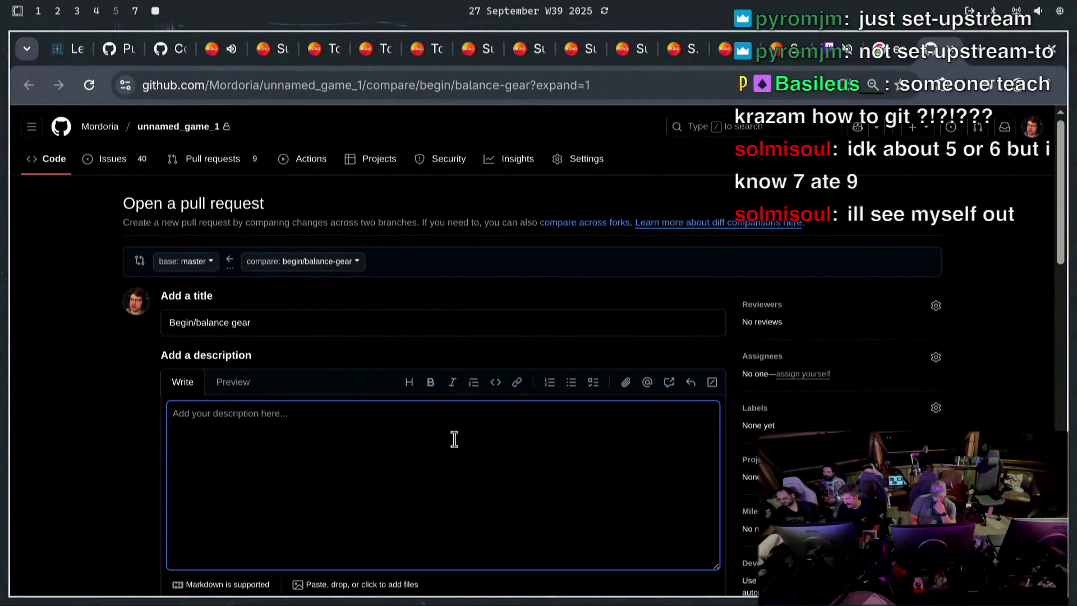
type("gear drop only afte")
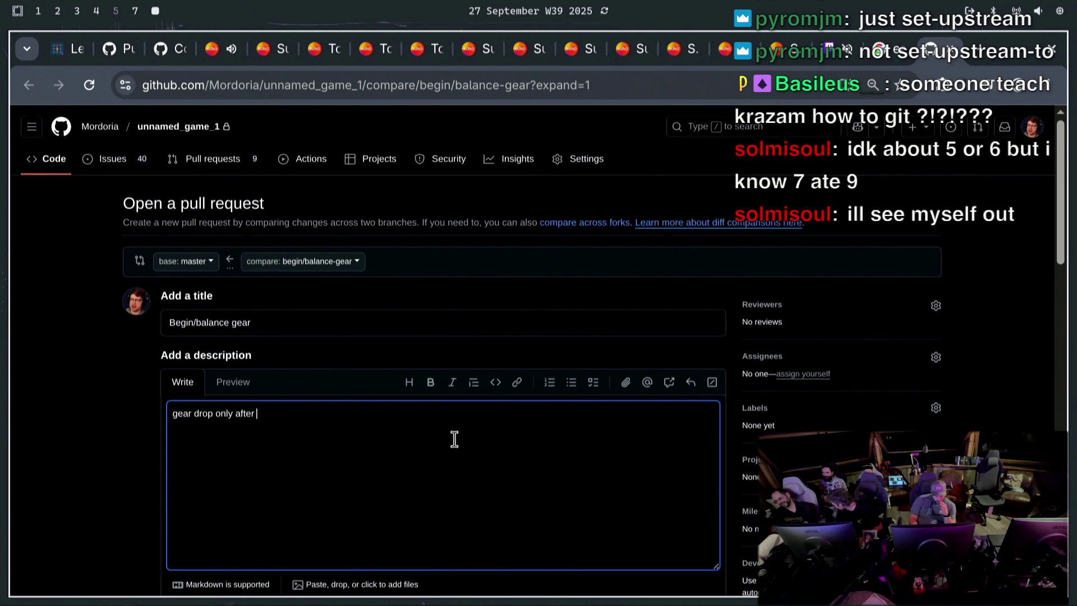
type(" round 78.")
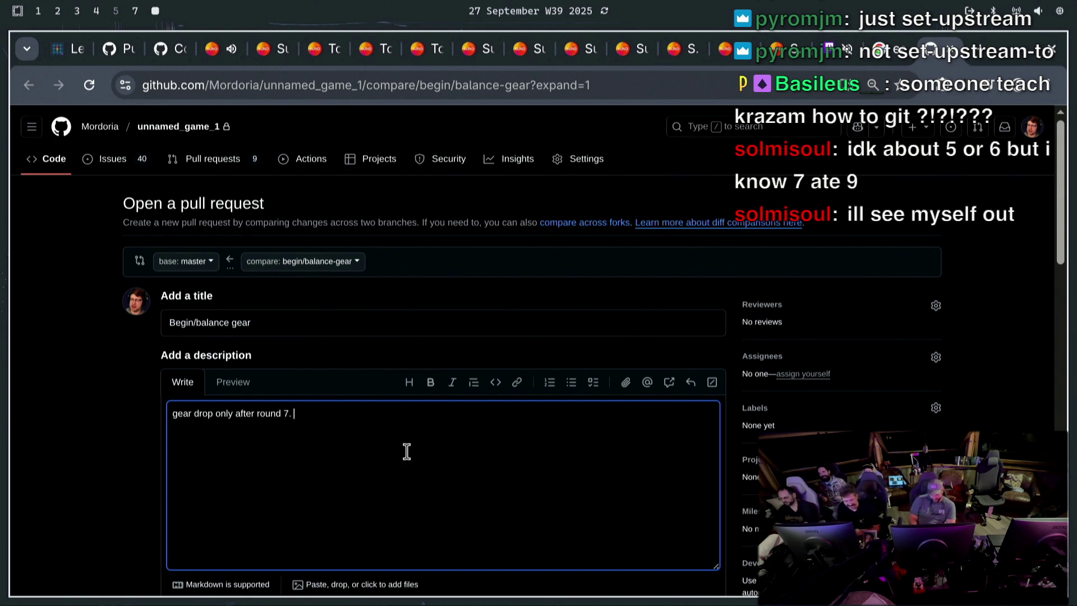
type("ws!")
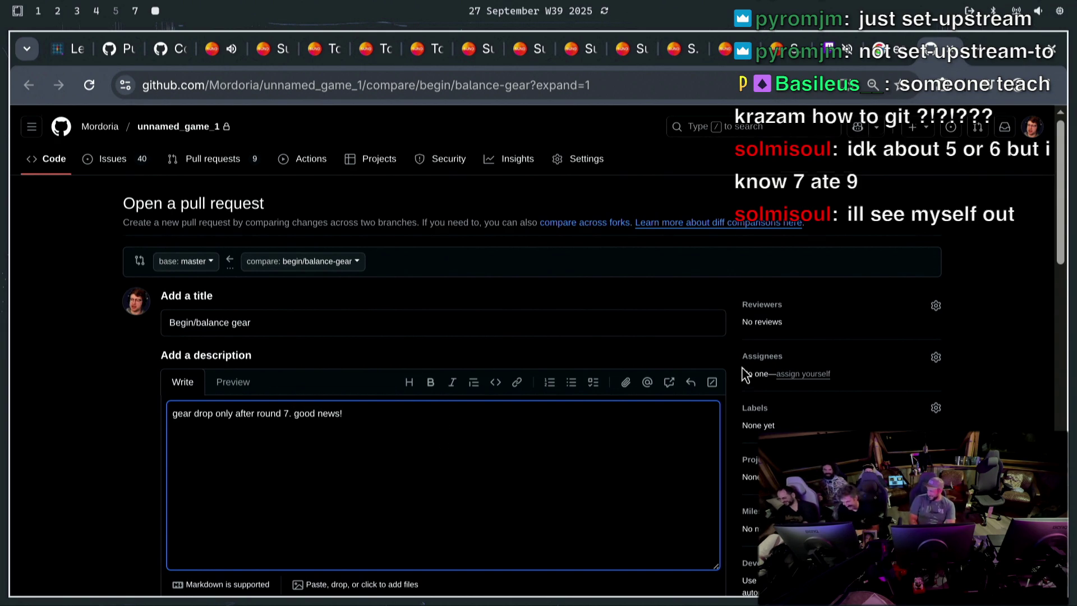
scroll(741, 368, "down", 3)
left_click(634, 412)
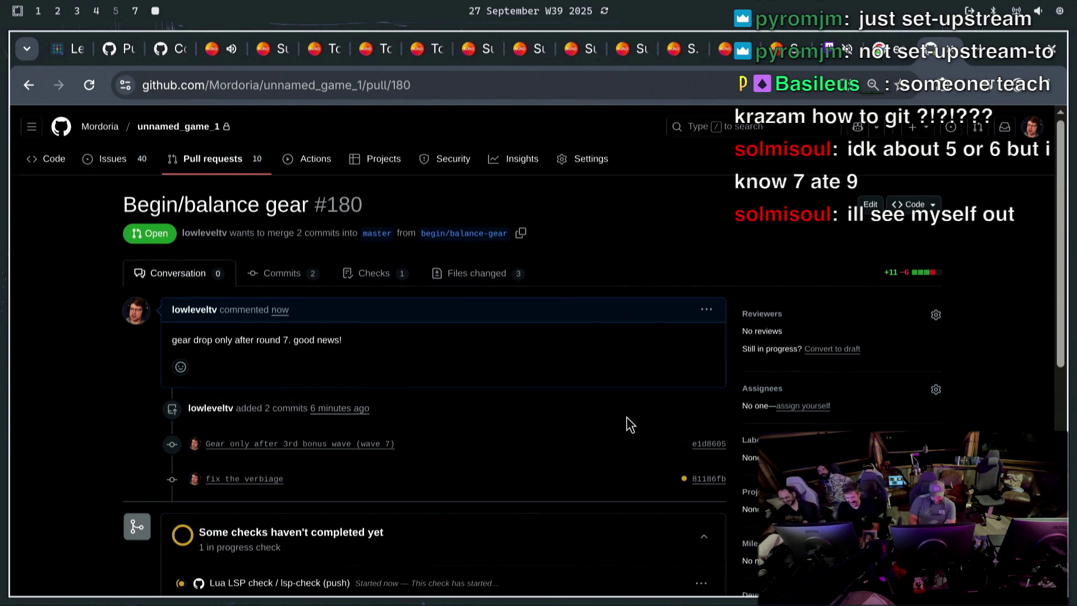
Check that pull request #180 has 5 checks passed, 3 running, and no merge conflicts
scroll(424, 348, "down", 5)
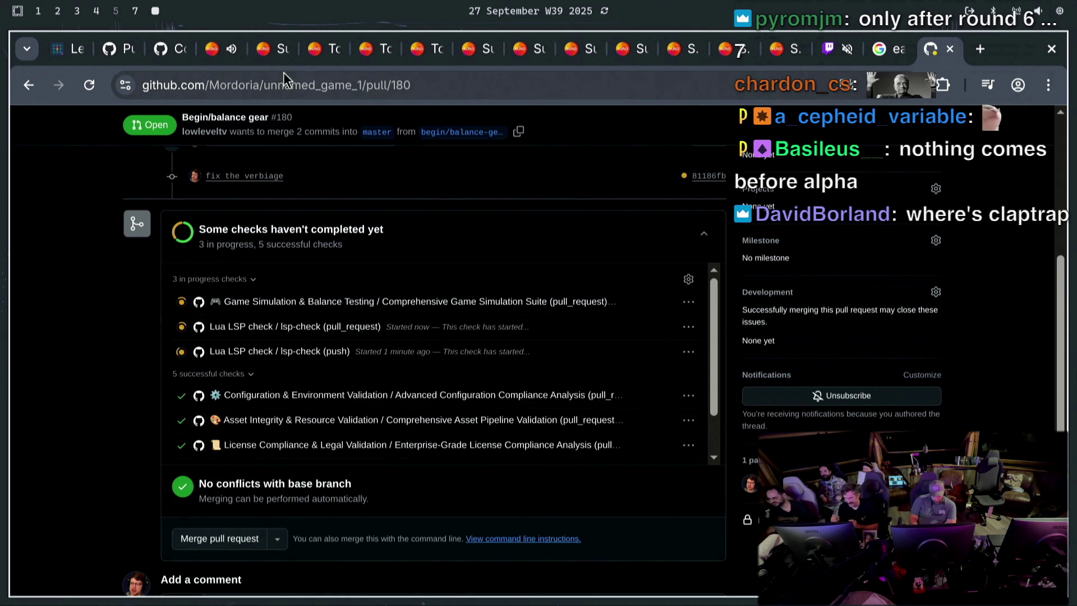
left_click(223, 56)
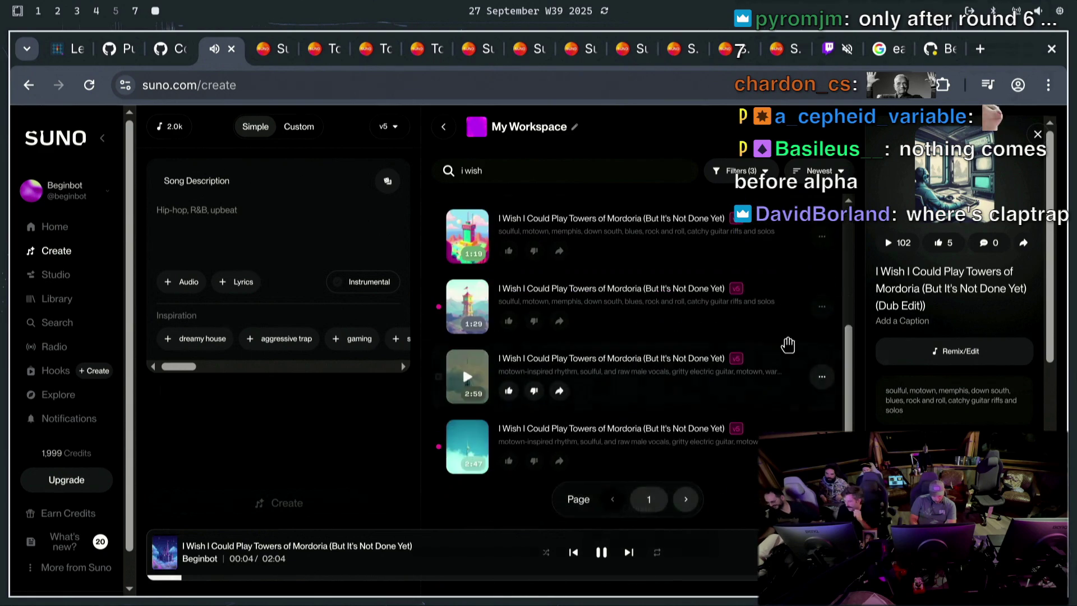
Replace the workspace search with 'towers of mordoria'
double_click(616, 170)
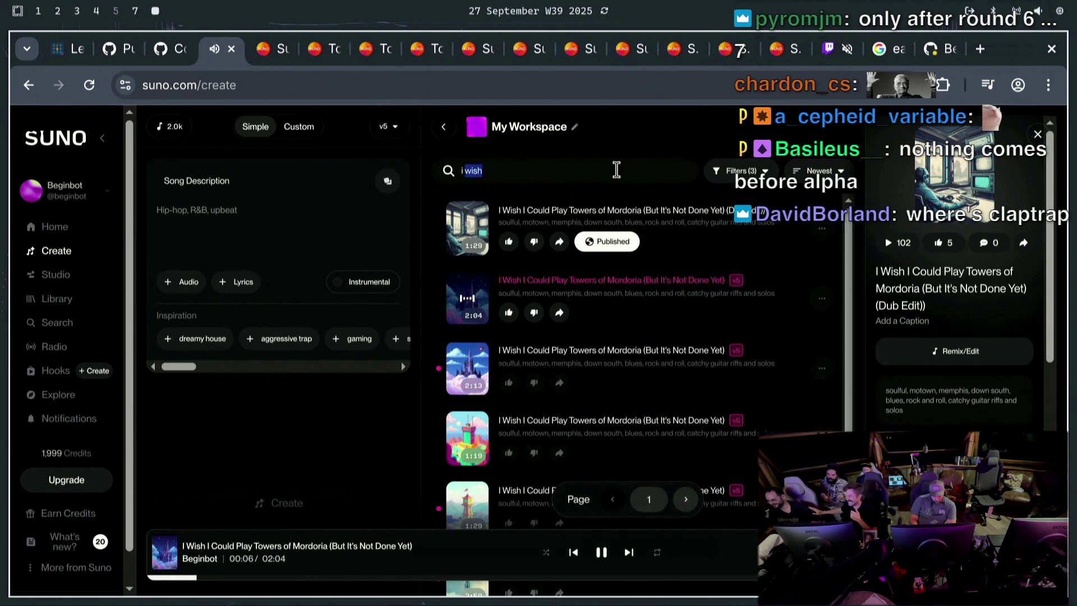
key("BackSpace")
key("BackSpace")
key("BackSpace")
type("towers")
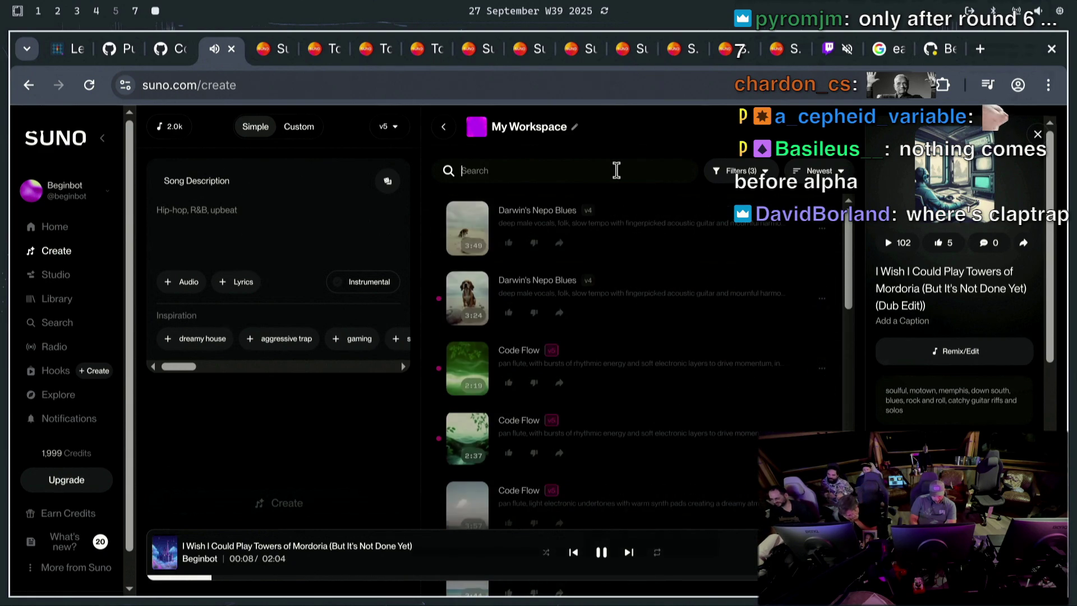
type(" of")
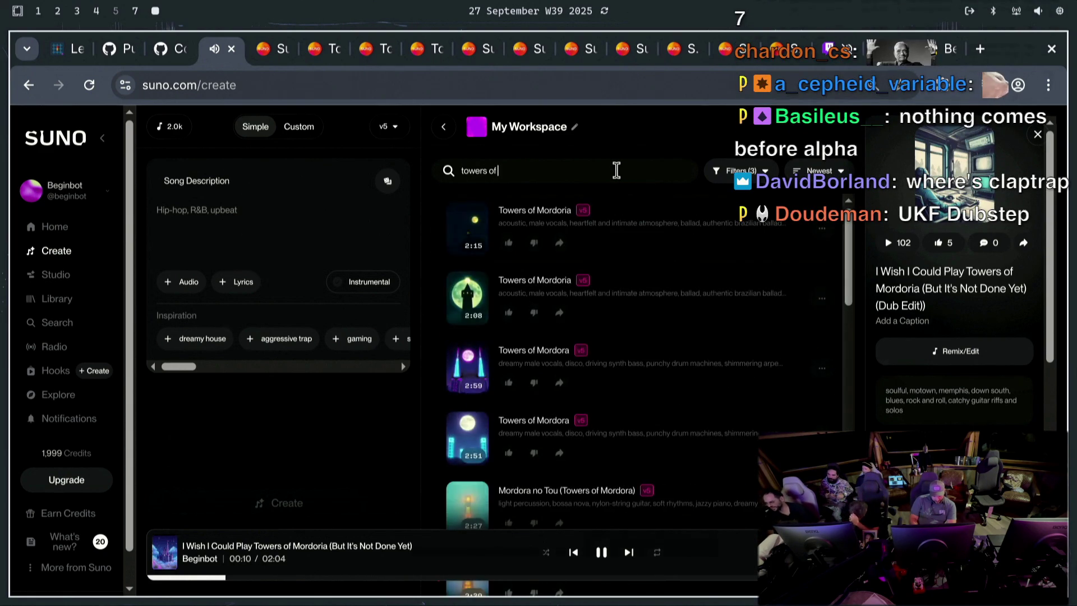
type(" mordoria")
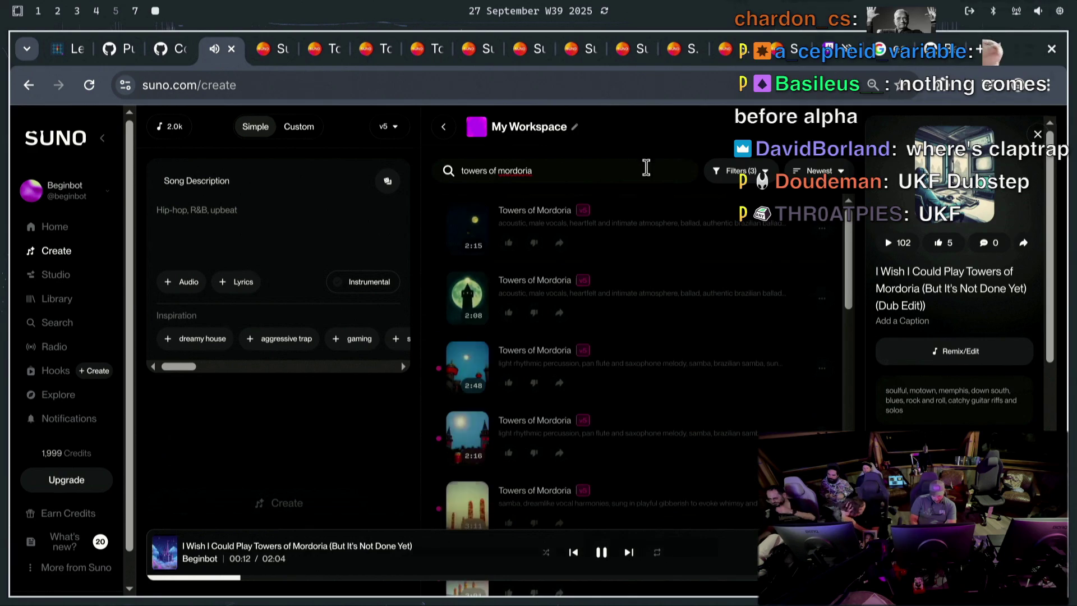
Browse the library's playlists, previewing Tower BANGERS and Night Creq, then reopen Tower BANGERS
left_click(55, 298)
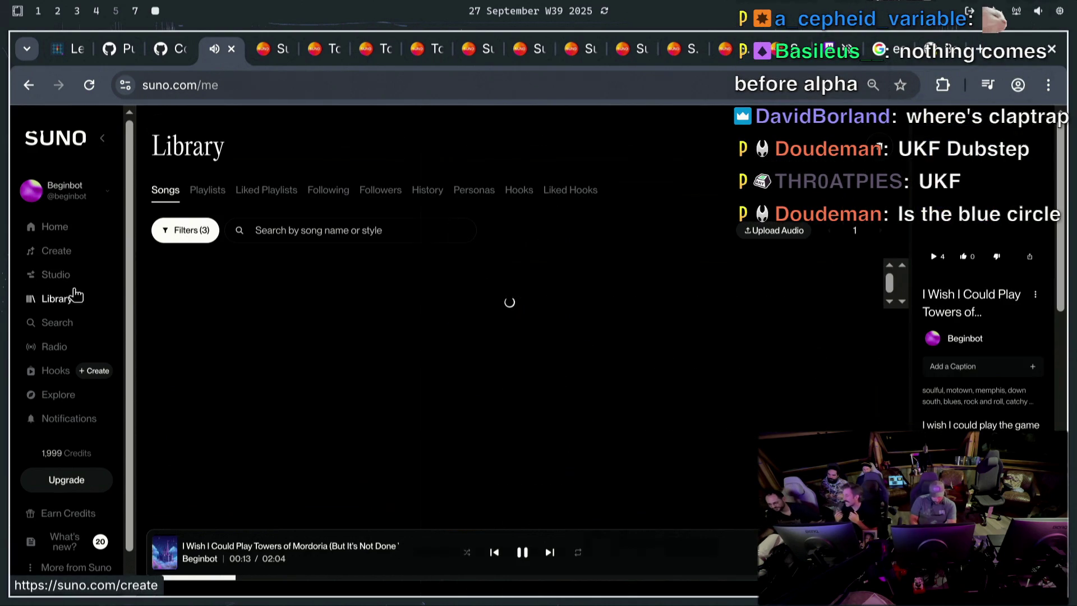
left_click(209, 191)
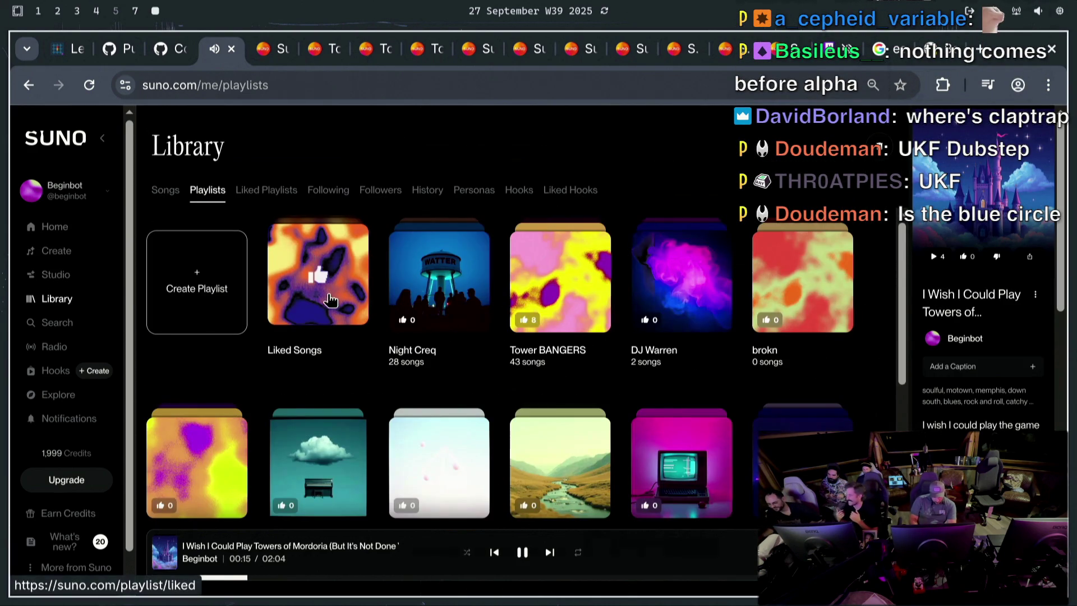
left_click(571, 352)
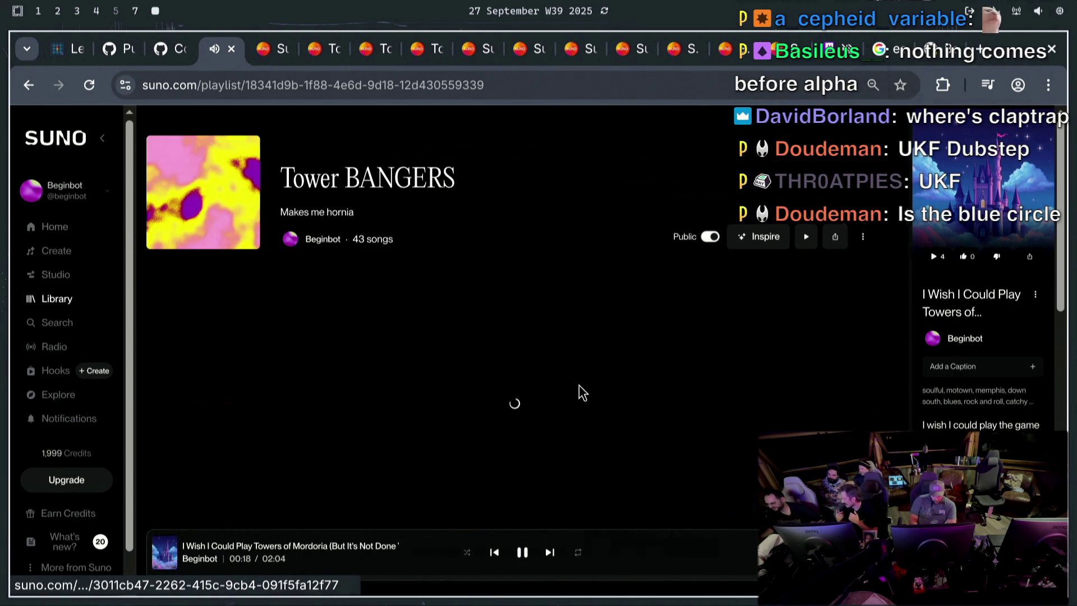
key("alt+Left")
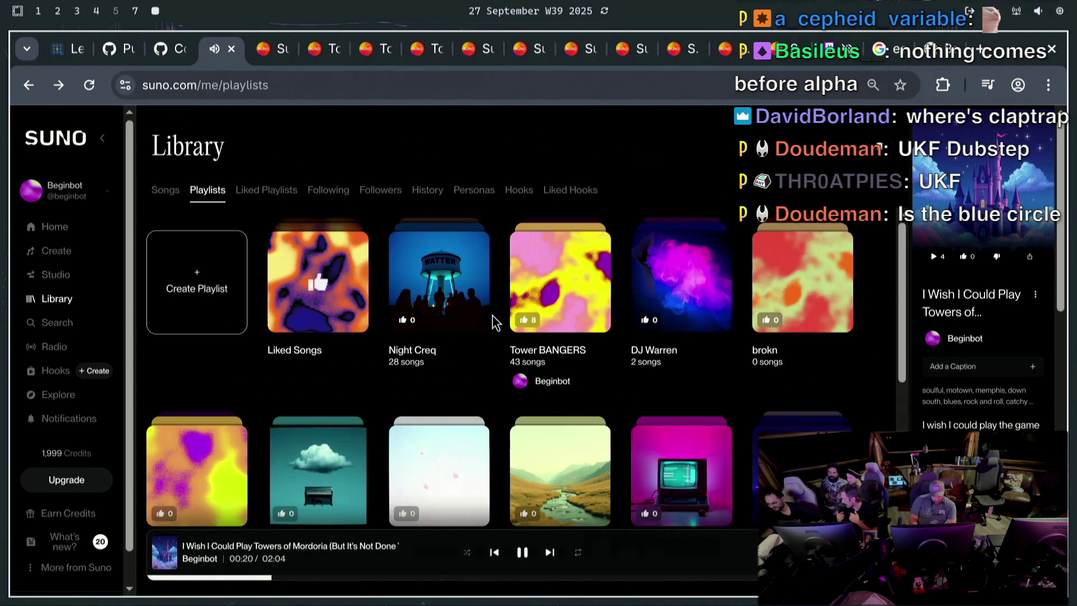
left_click(429, 359)
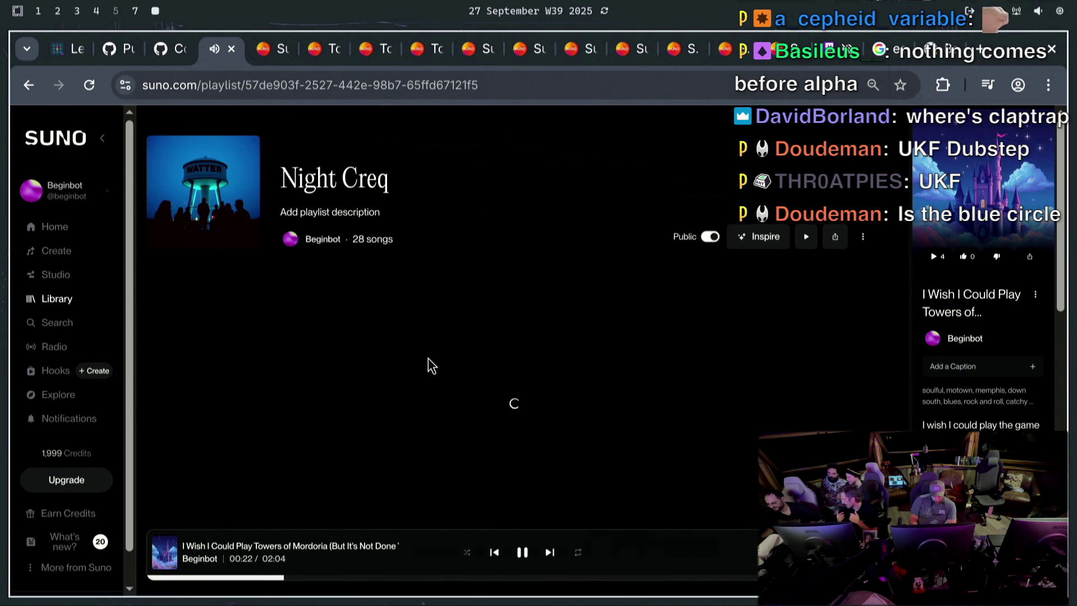
key("alt+Left")
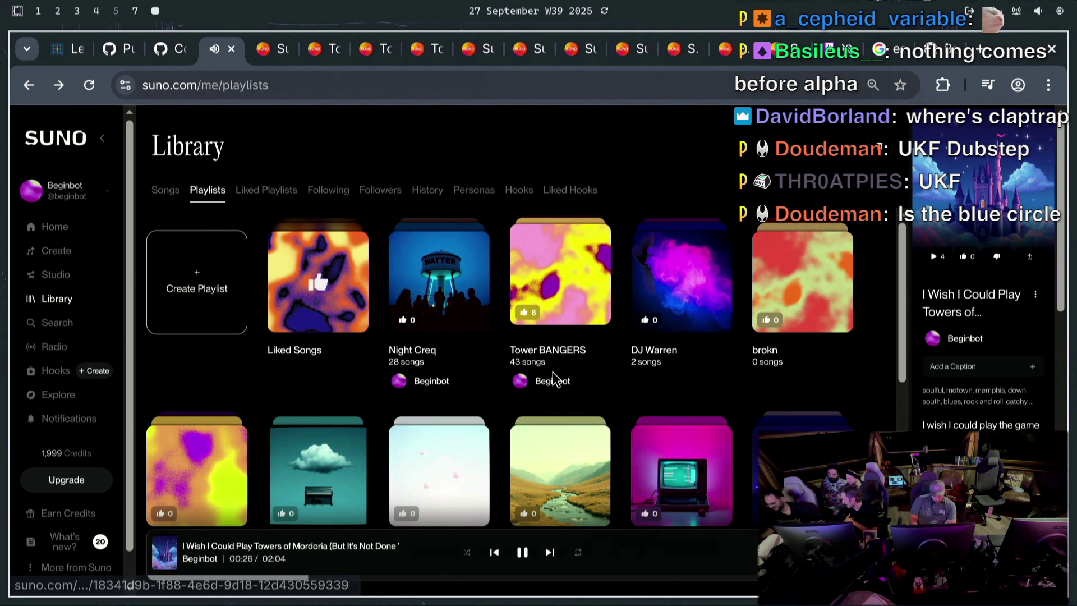
left_click(435, 345)
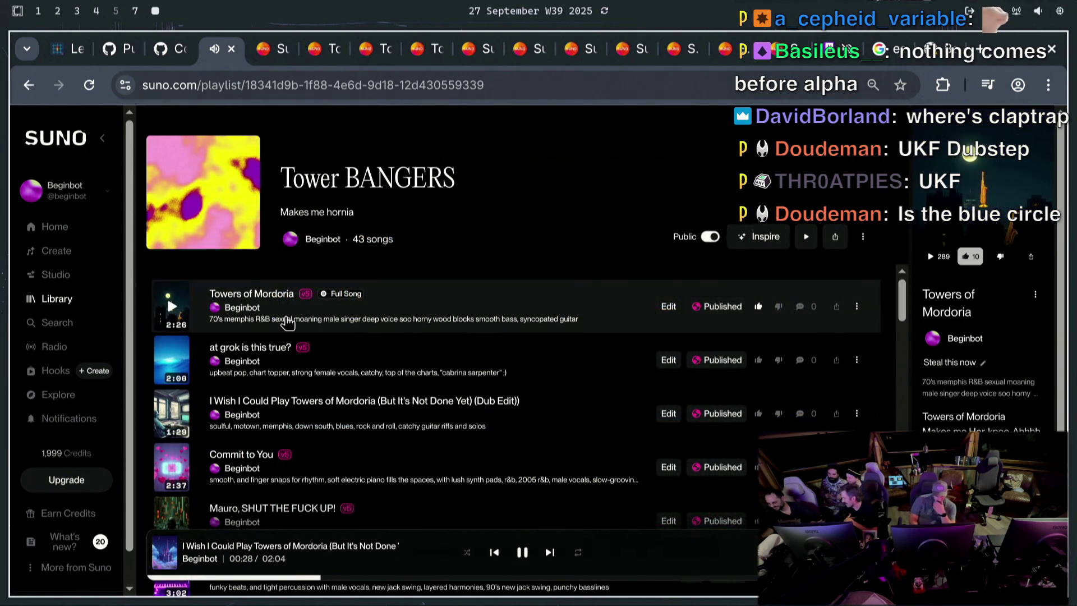
Play 'Towers of Mordoria' from Tower BANGERS and add it to the play queue
left_click(173, 309)
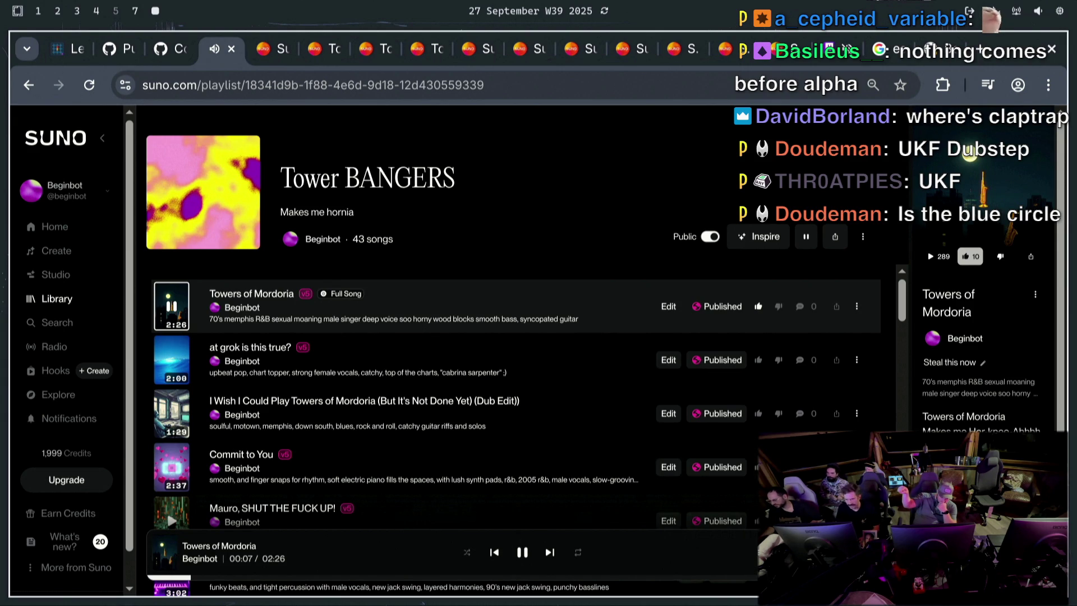
left_click(857, 306)
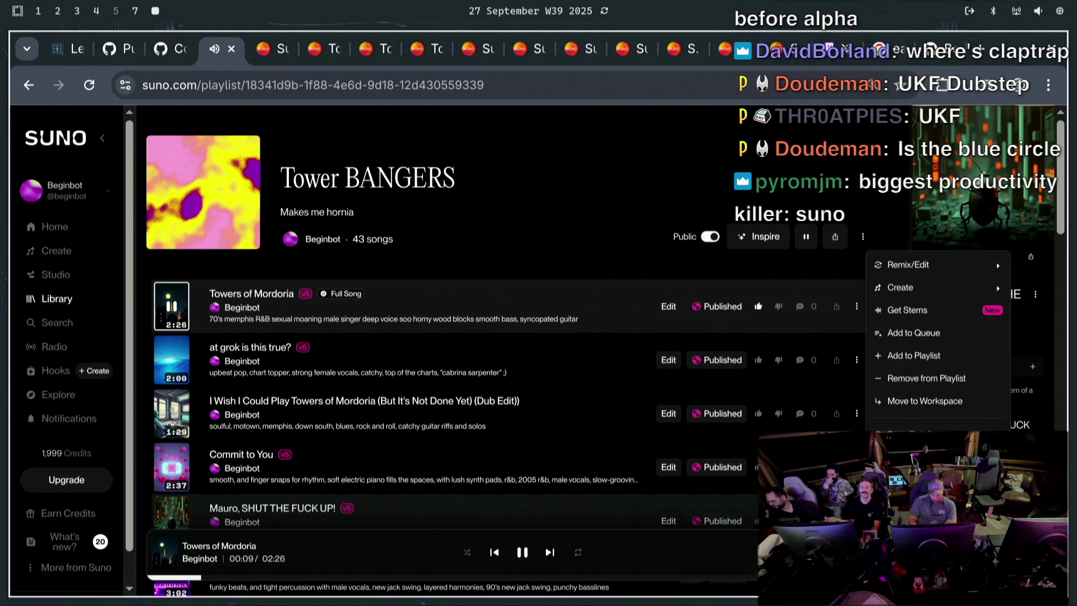
left_click(911, 333)
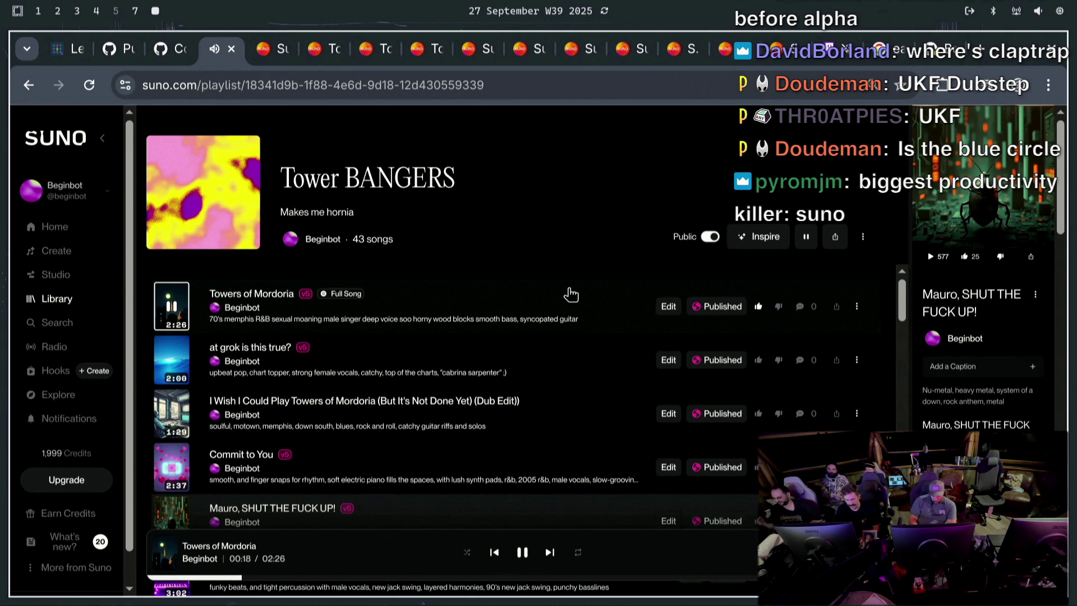
scroll(569, 429, "down", 15)
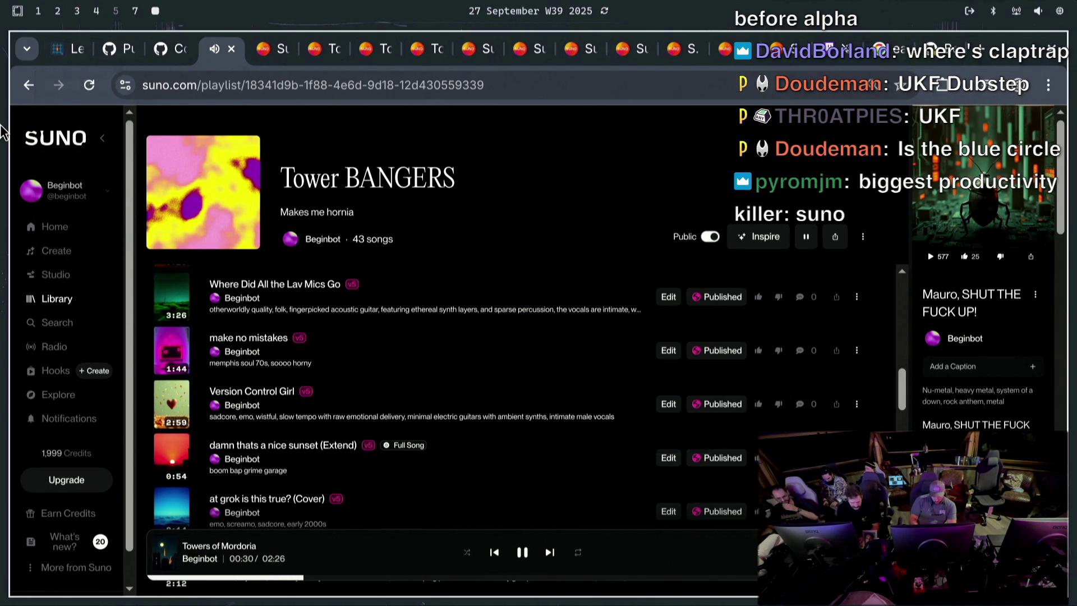
left_click(71, 48)
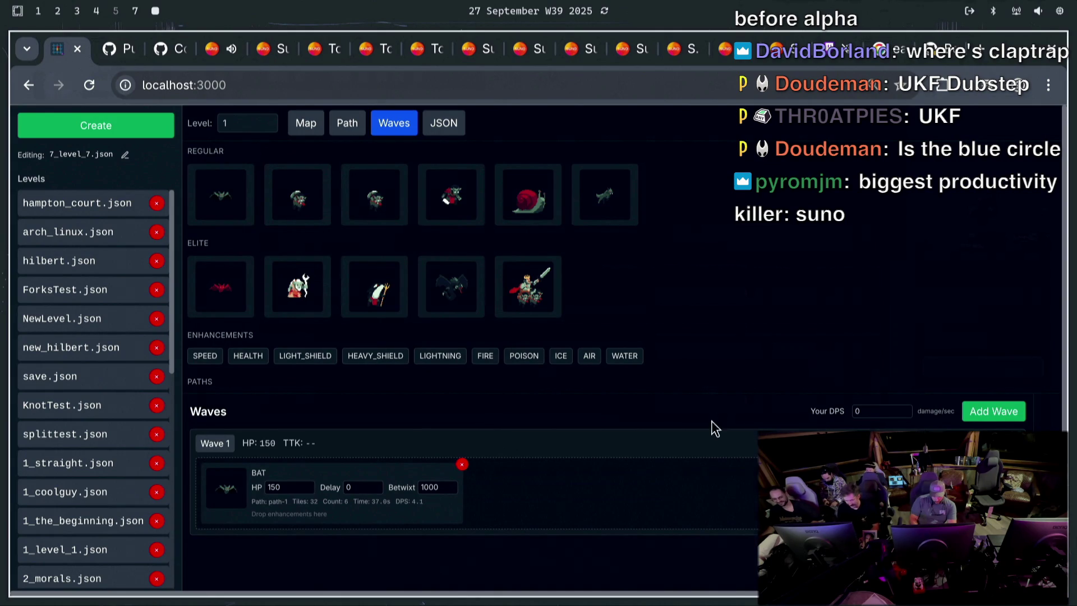
left_click(213, 49)
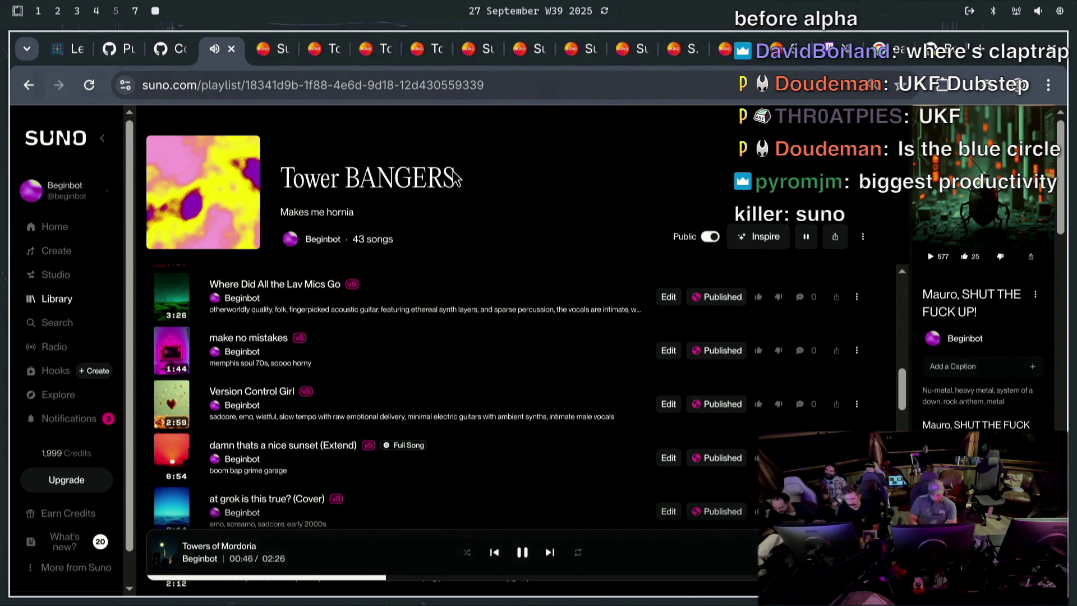
left_click(51, 53)
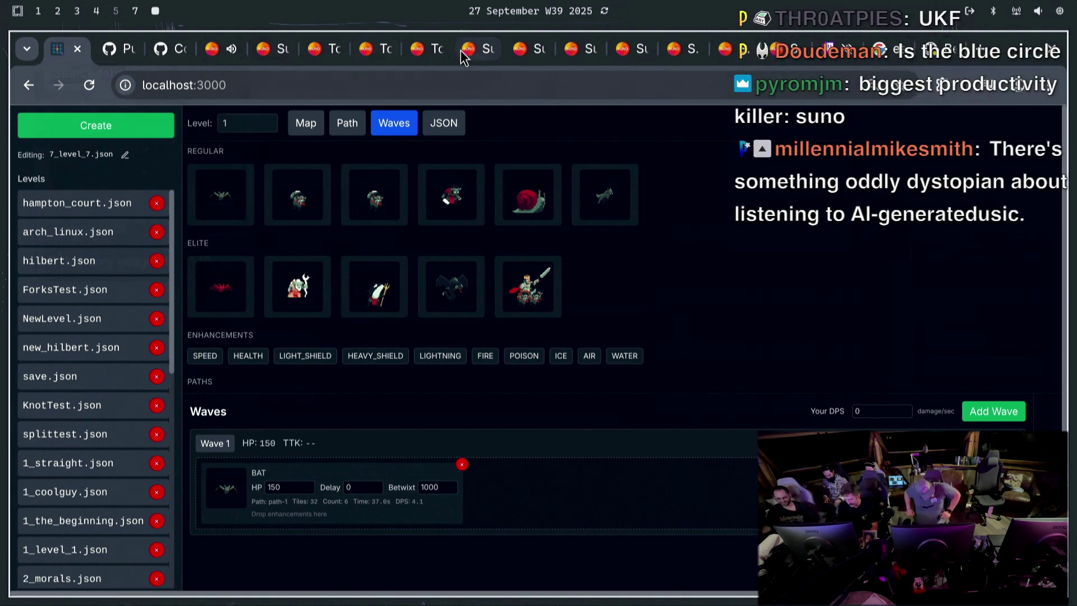
mouse_move(460, 49)
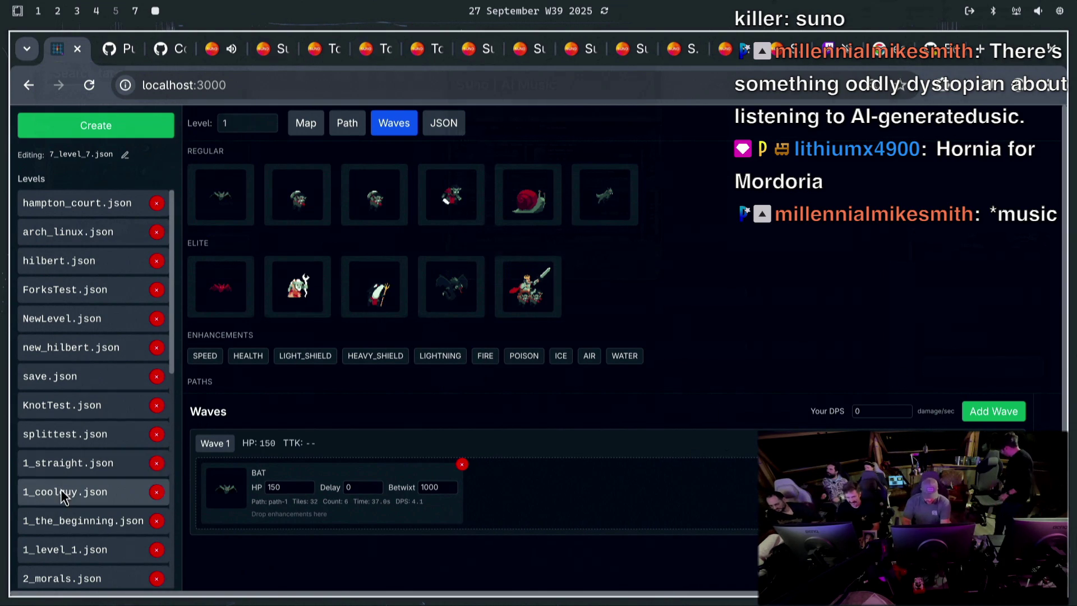
Reload the level editor and load the 1_level_1.json level
left_click(89, 84)
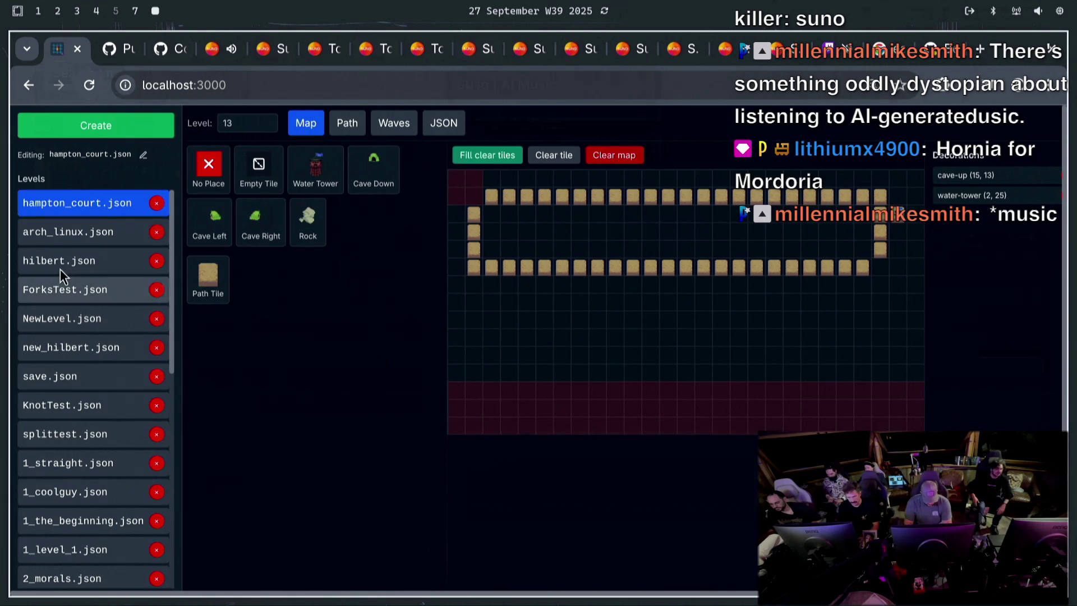
scroll(88, 360, "down", 1)
scroll(87, 362, "down", 5)
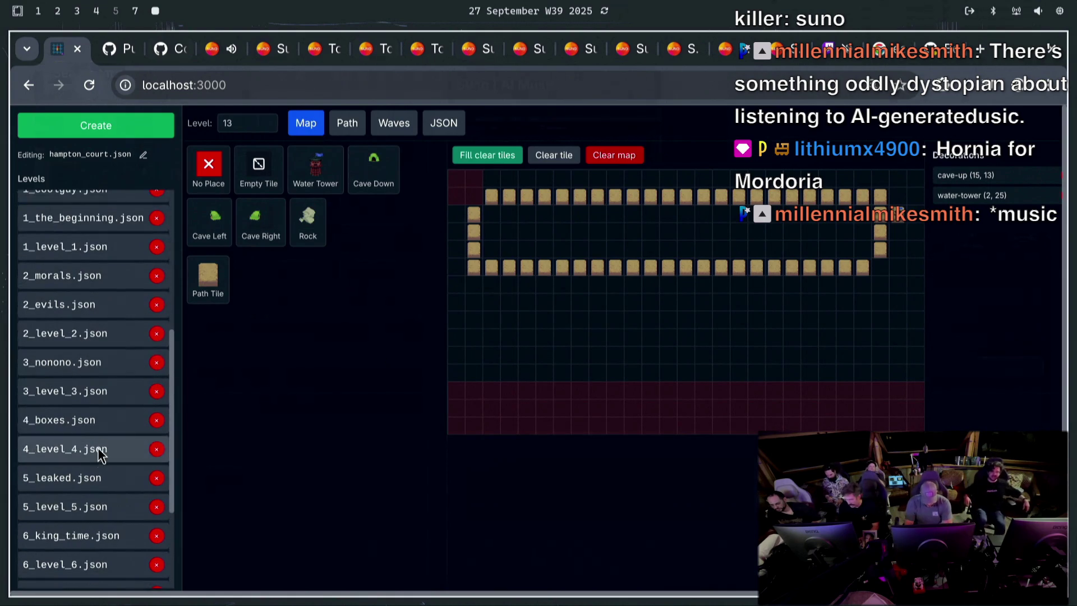
left_click(110, 254)
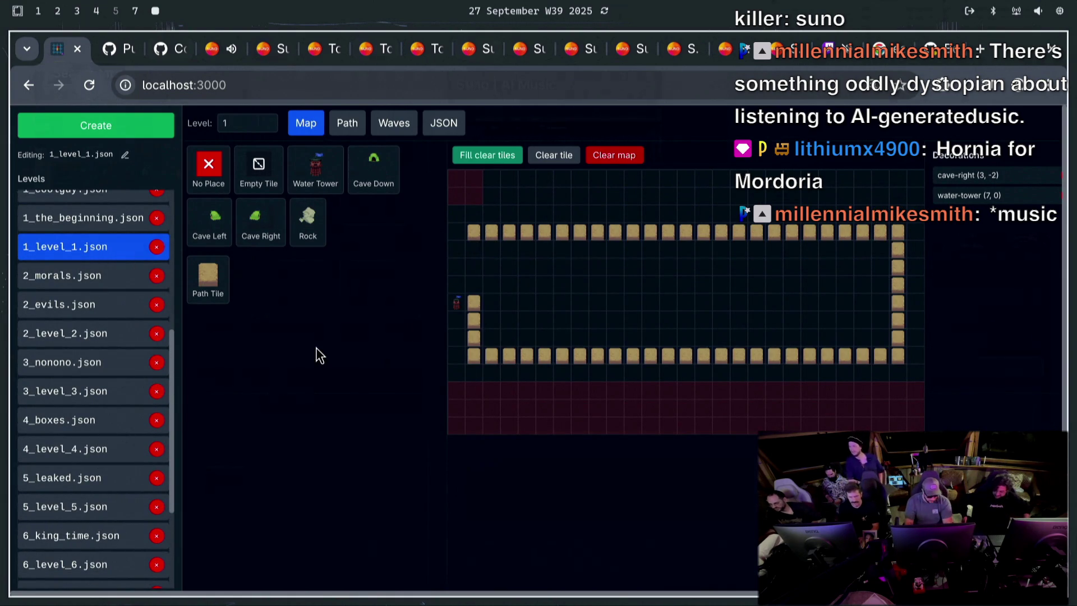
Review level 1's waves, including Wave 4's WOLF and Wave 5's two BATs at HP 150
left_click(400, 127)
scroll(505, 404, "down", 7)
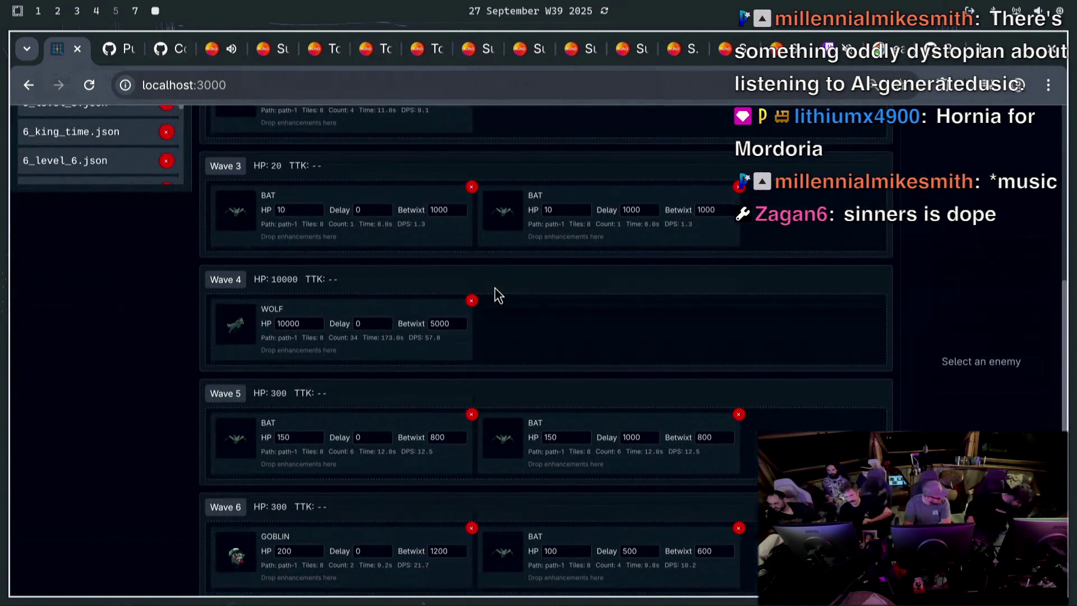
scroll(407, 322, "up", 4)
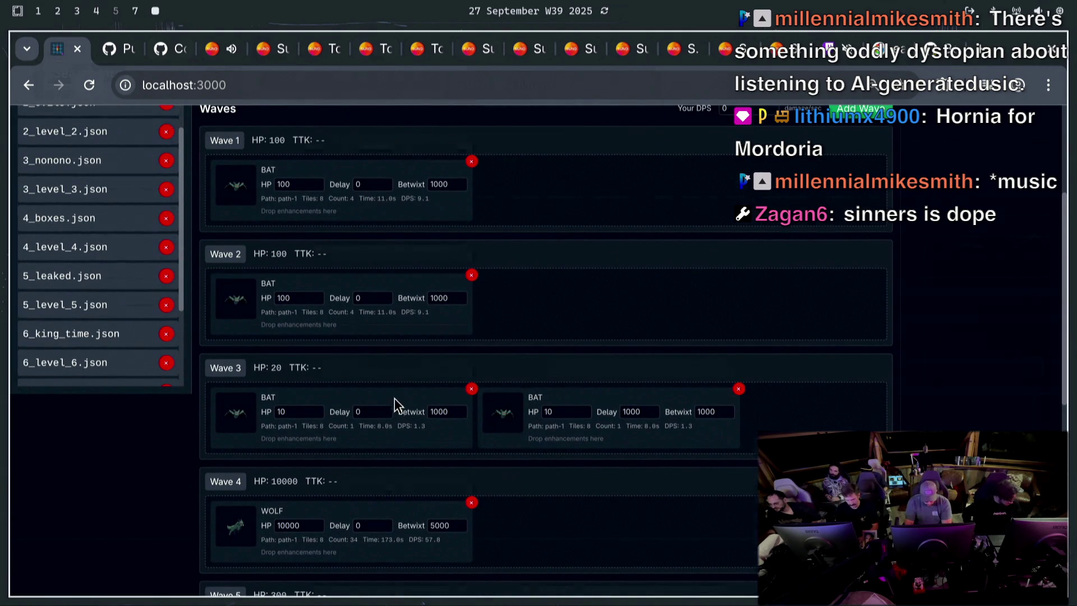
scroll(472, 508, "up", 2)
scroll(437, 500, "down", 4)
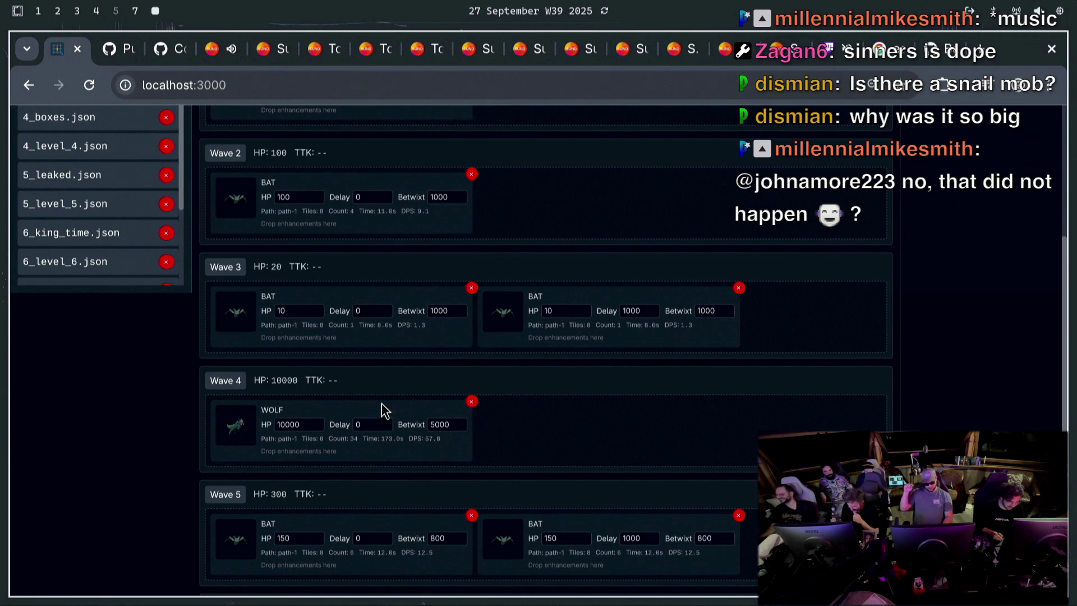
scroll(318, 393, "down", 2)
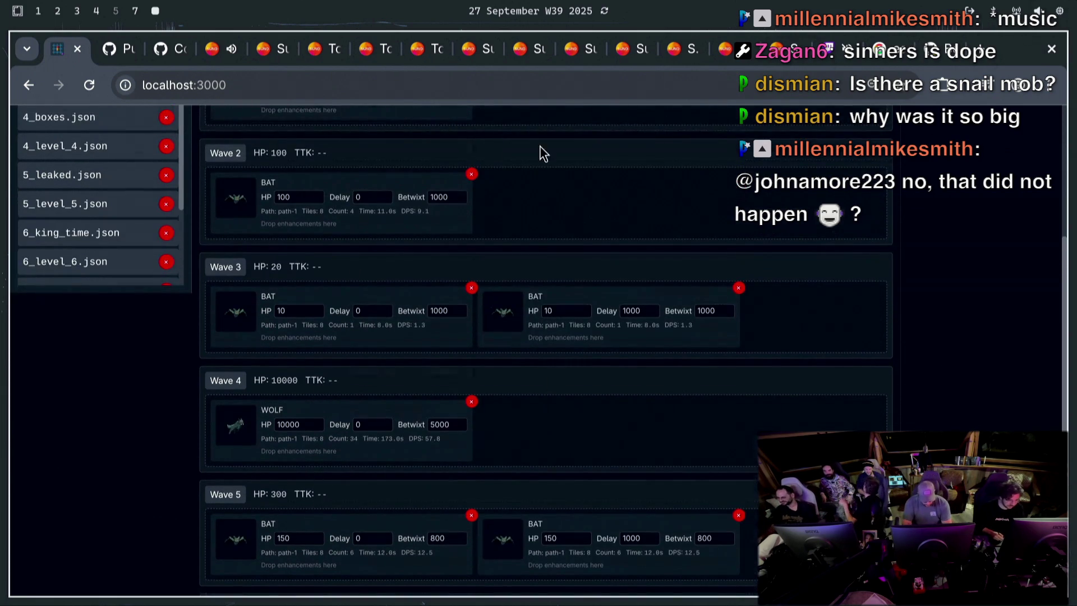
scroll(513, 388, "up", 4)
scroll(423, 223, "down", 2)
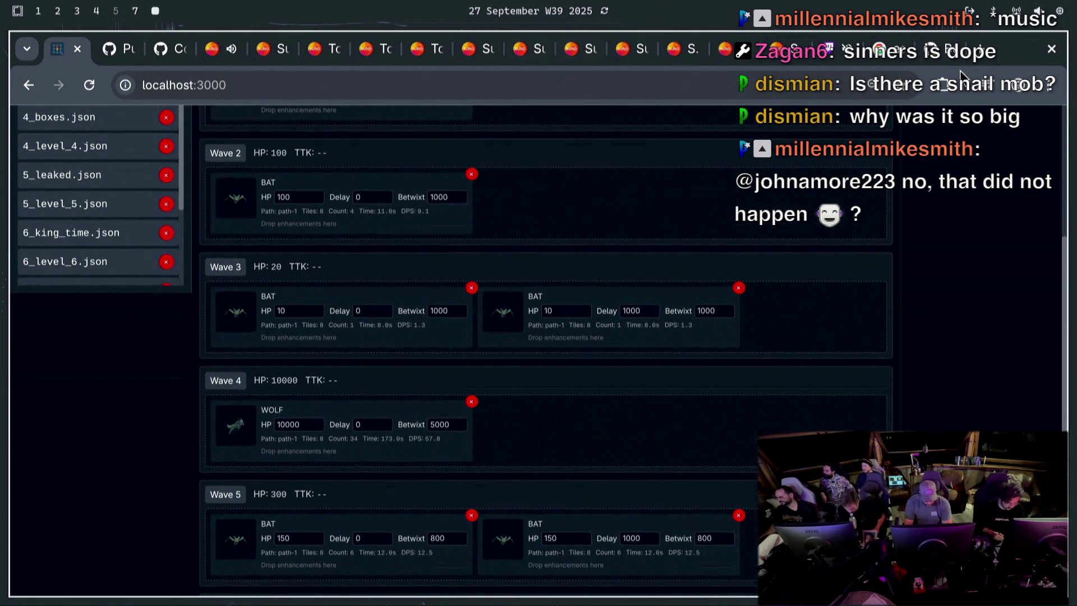
Play 'make no mistakes', then switch playback to 'I'll Make Love to You After I Finish This Prompt'
left_click(213, 53)
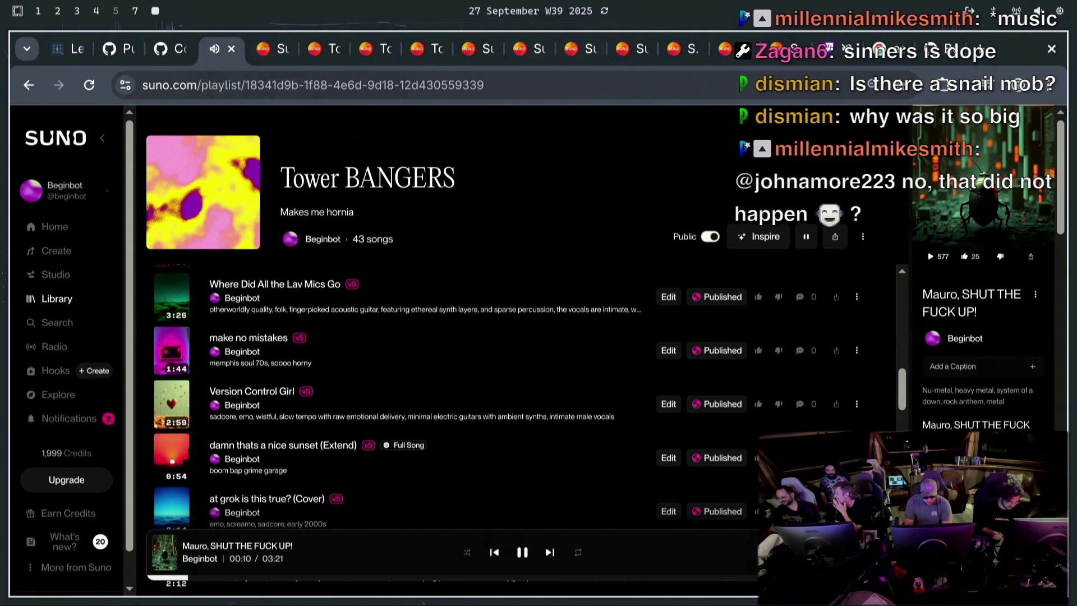
left_click(165, 350)
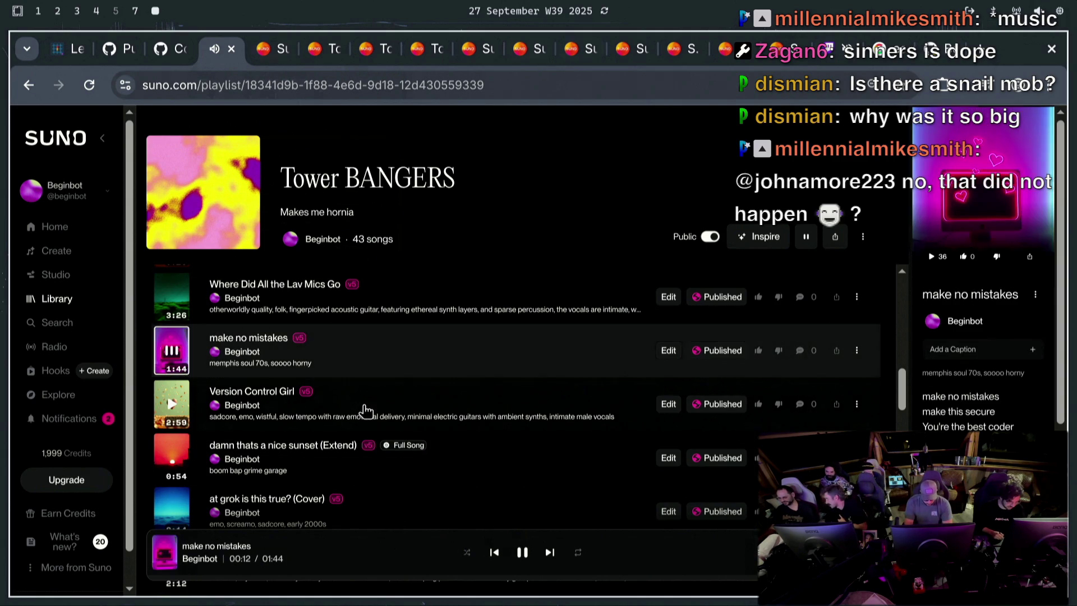
scroll(366, 411, "down", 1)
scroll(366, 409, "up", 2)
scroll(471, 460, "up", 3)
scroll(473, 457, "up", 8)
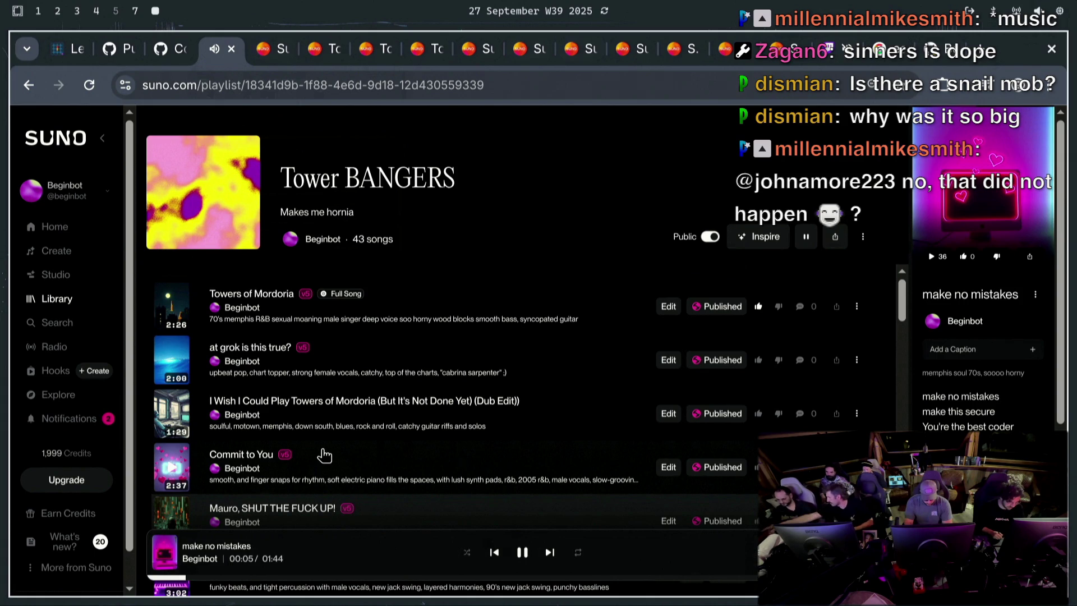
scroll(323, 452, "down", 2)
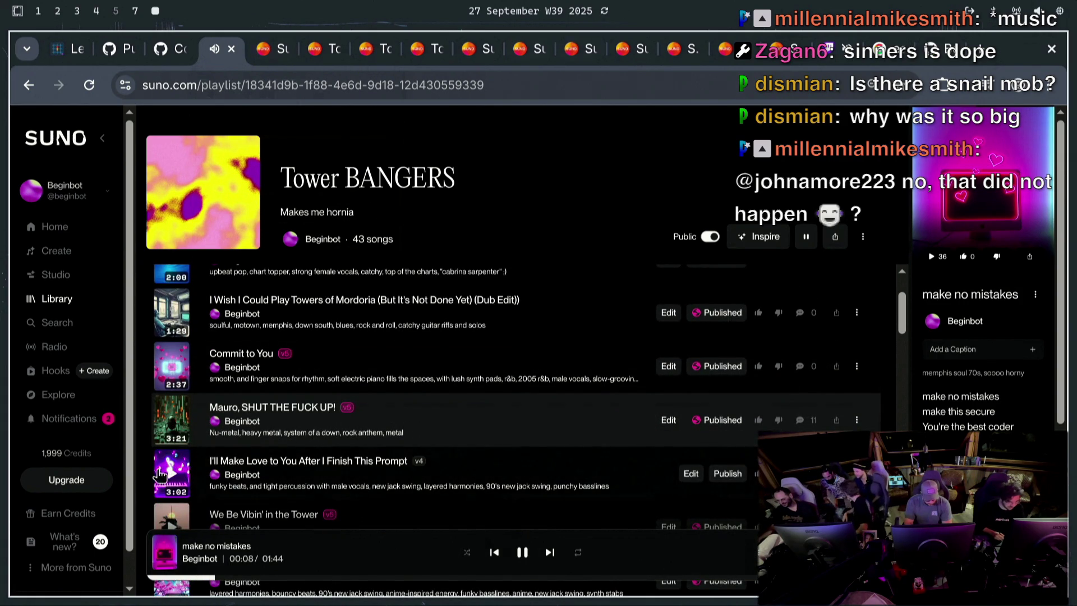
left_click(186, 474)
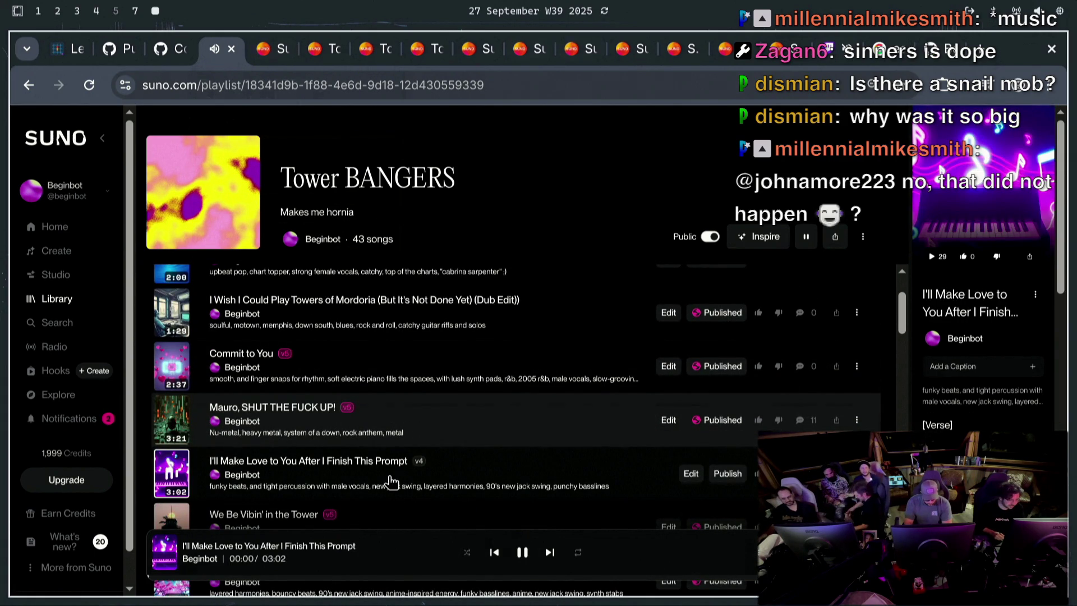
left_click(68, 49)
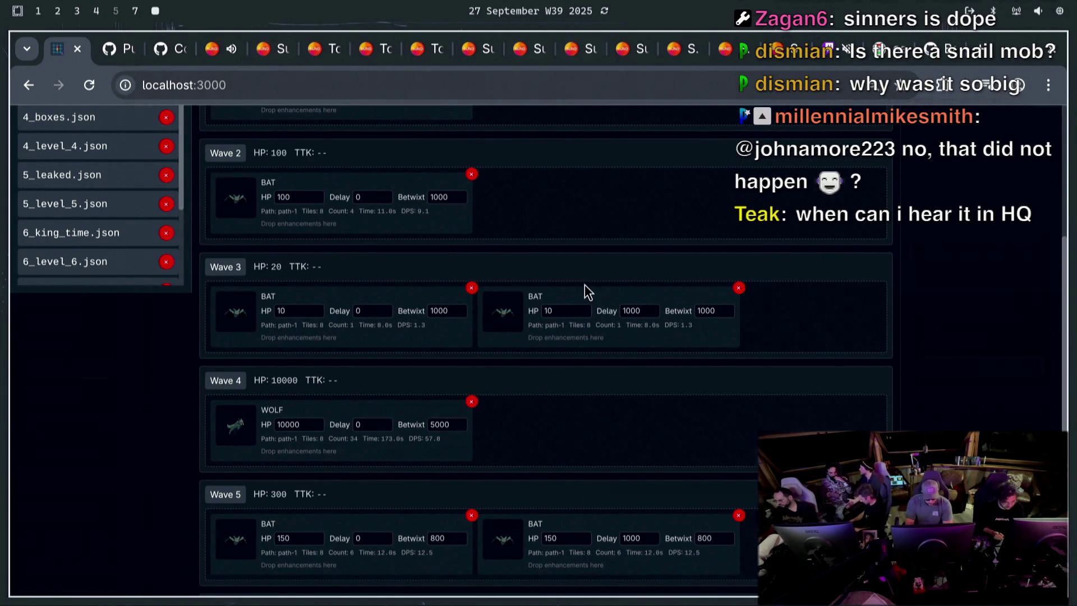
Try dragging a bat into Wave 2 of level 1
scroll(482, 418, "up", 5)
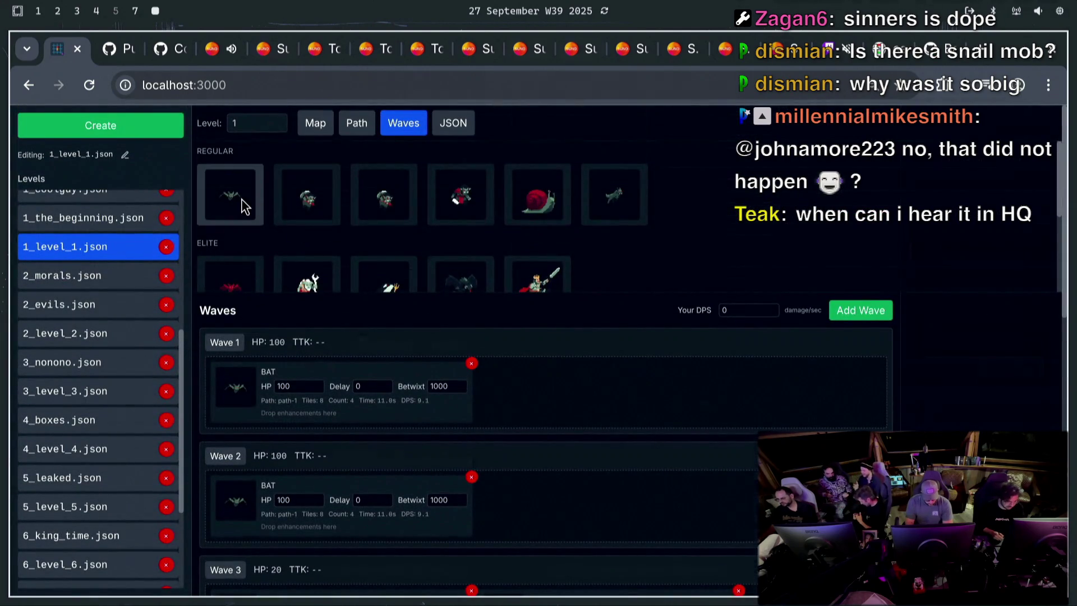
scroll(412, 279, "down", 3)
scroll(421, 252, "up", 3)
mouse_move(245, 205)
left_mouse_down()
mouse_move(776, 336)
mouse_move(689, 468)
mouse_move(682, 514)
left_mouse_up()
scroll(935, 316, "down", 10)
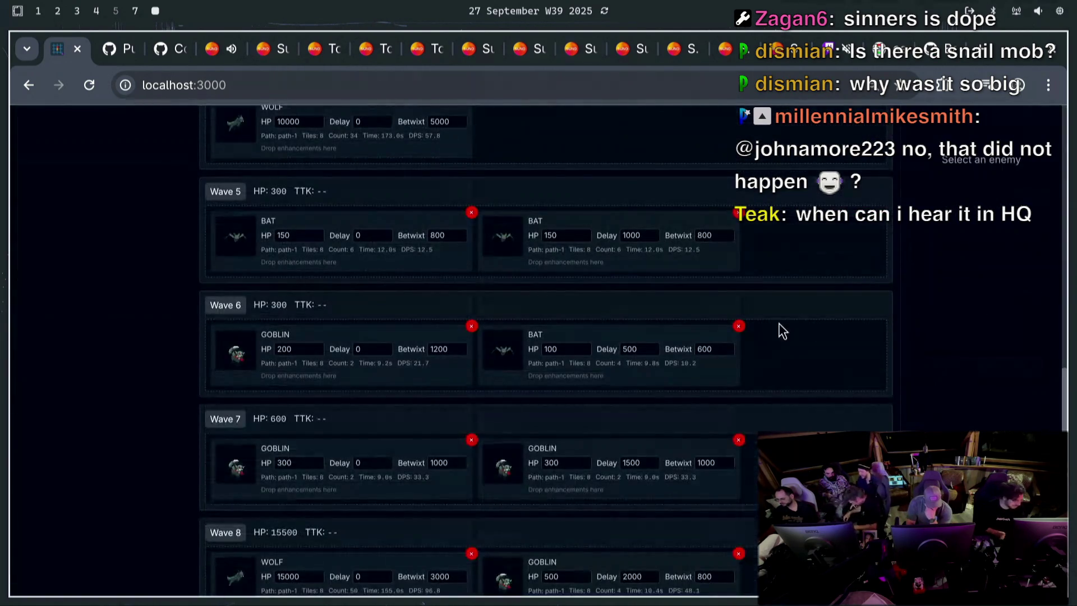
scroll(935, 275, "up", 10)
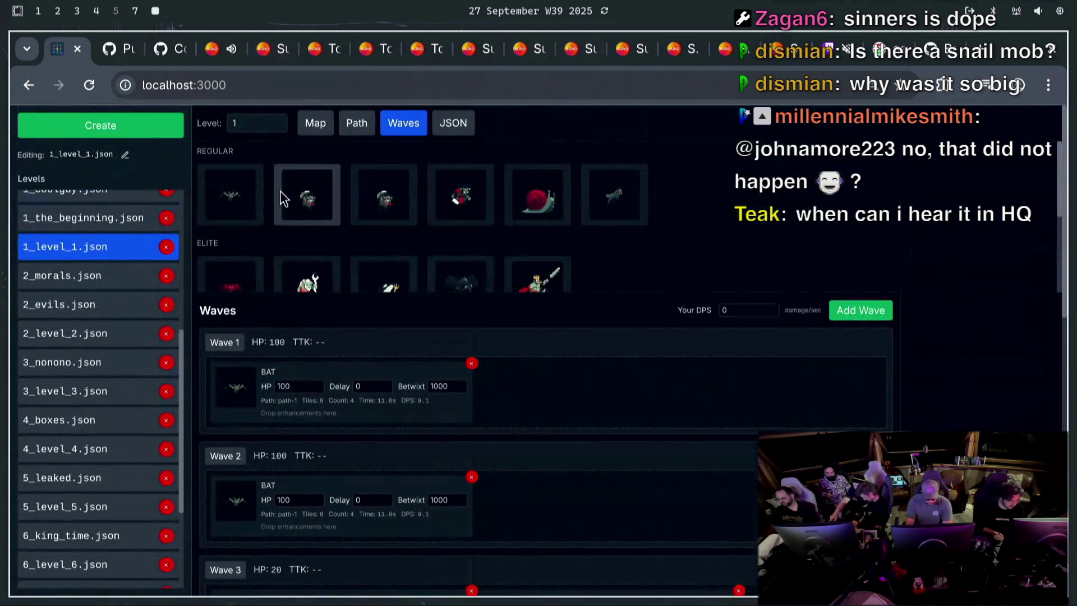
mouse_move(230, 194)
left_mouse_down()
mouse_move(615, 278)
mouse_move(1014, 342)
mouse_move(982, 269)
mouse_move(974, 336)
mouse_move(570, 311)
left_mouse_up()
Remove the WOLF from Wave 4, leaving that wave empty
scroll(814, 308, "down", 7)
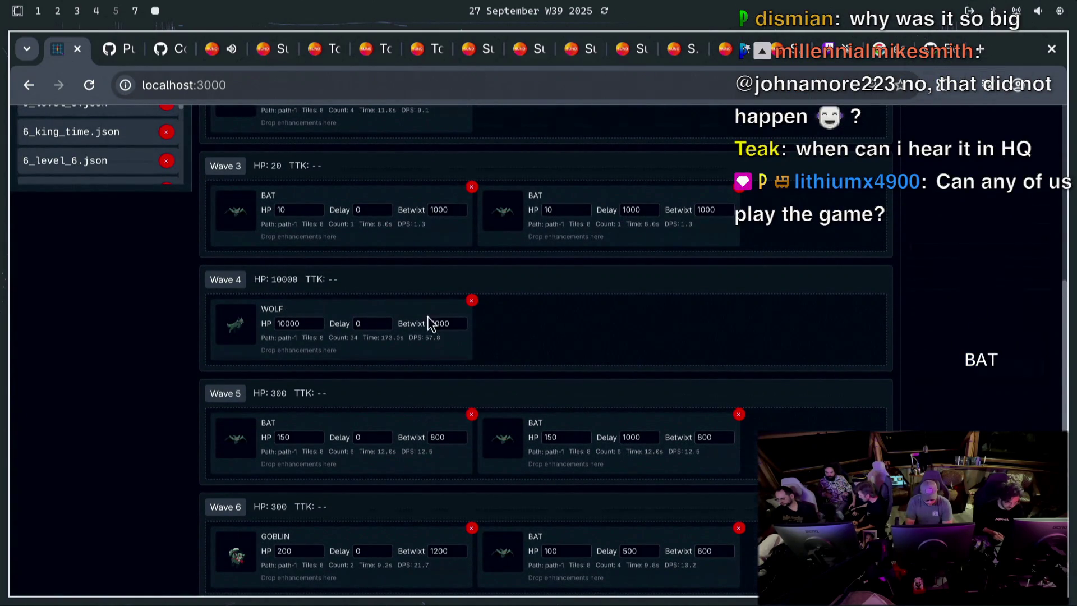
left_click(472, 302)
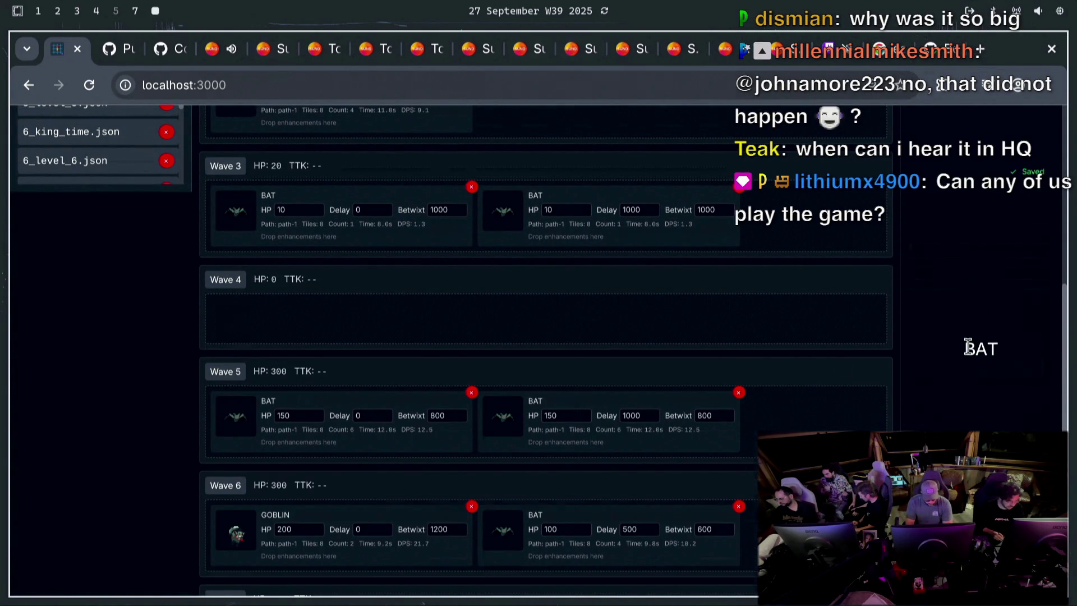
right_click(265, 318)
left_click(166, 319)
scroll(151, 322, "down", 1)
scroll(155, 321, "up", 7)
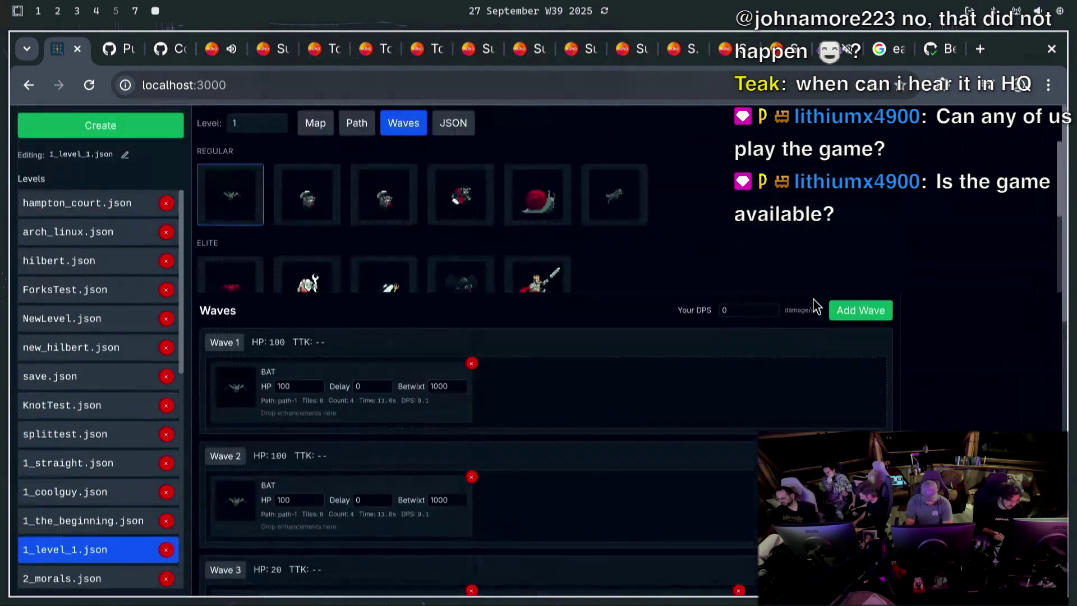
Play 'We Be Vibin' in the Tower' from the Tower BANGERS playlist
left_click(222, 49)
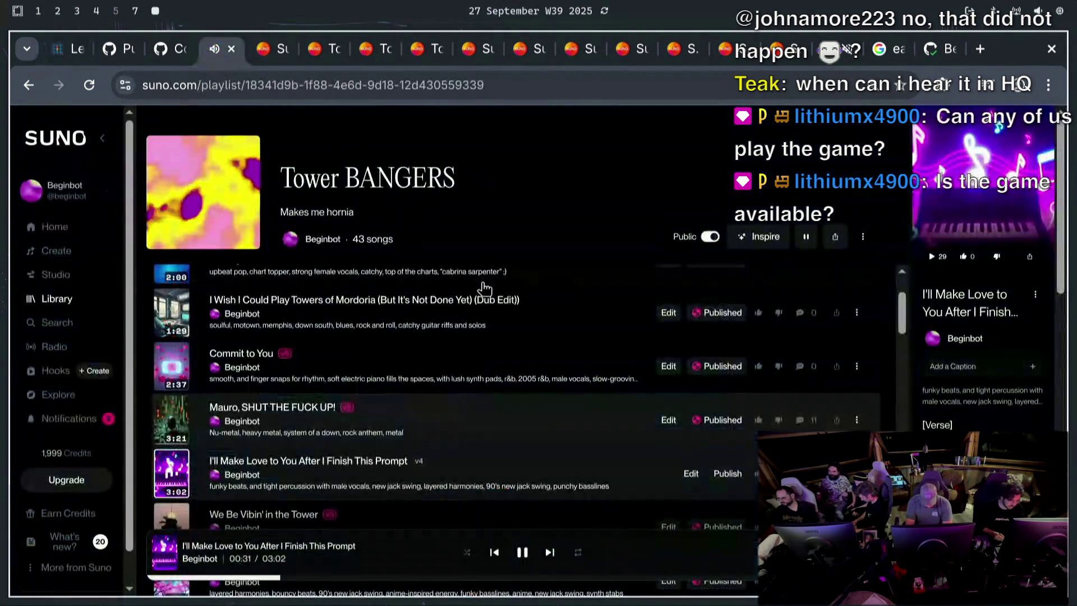
scroll(627, 445, "down", 2)
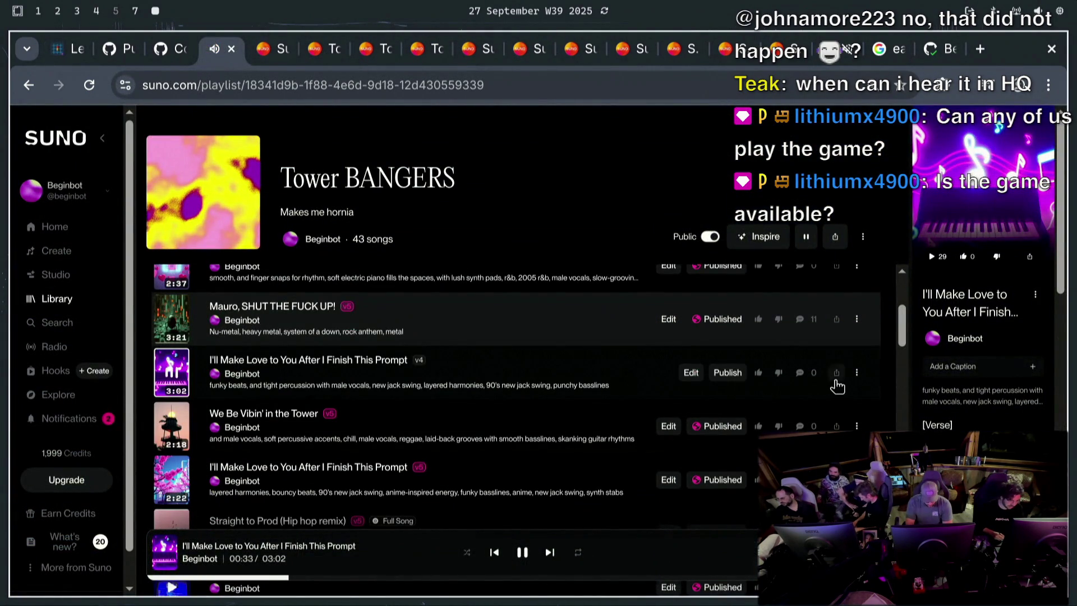
left_click(432, 409)
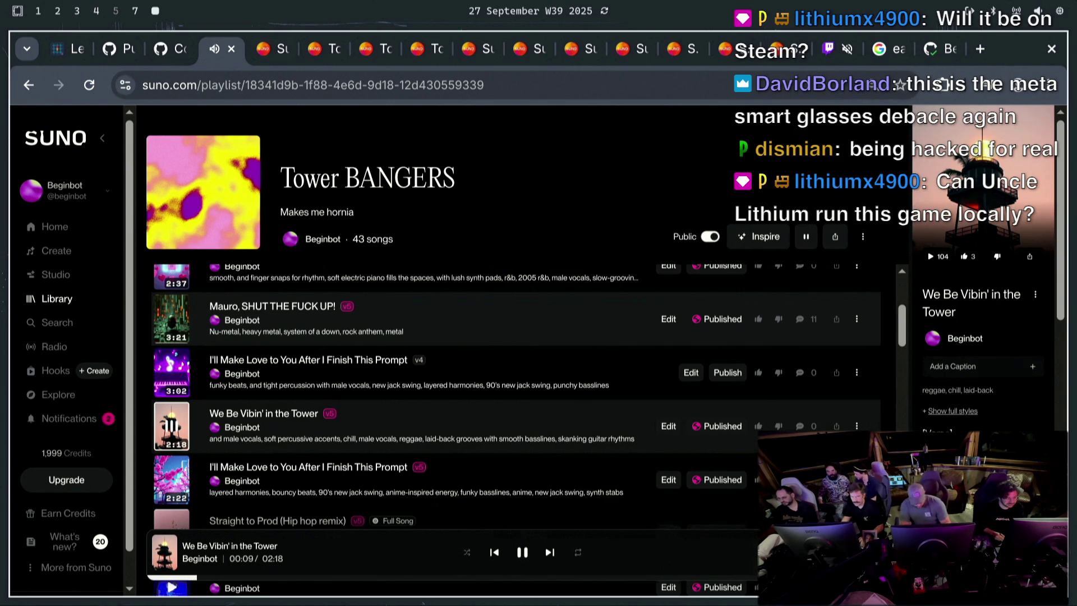
Remove the v4 'I'll Make Love to You After I Finish This Prompt' from the playlist
left_click(856, 374)
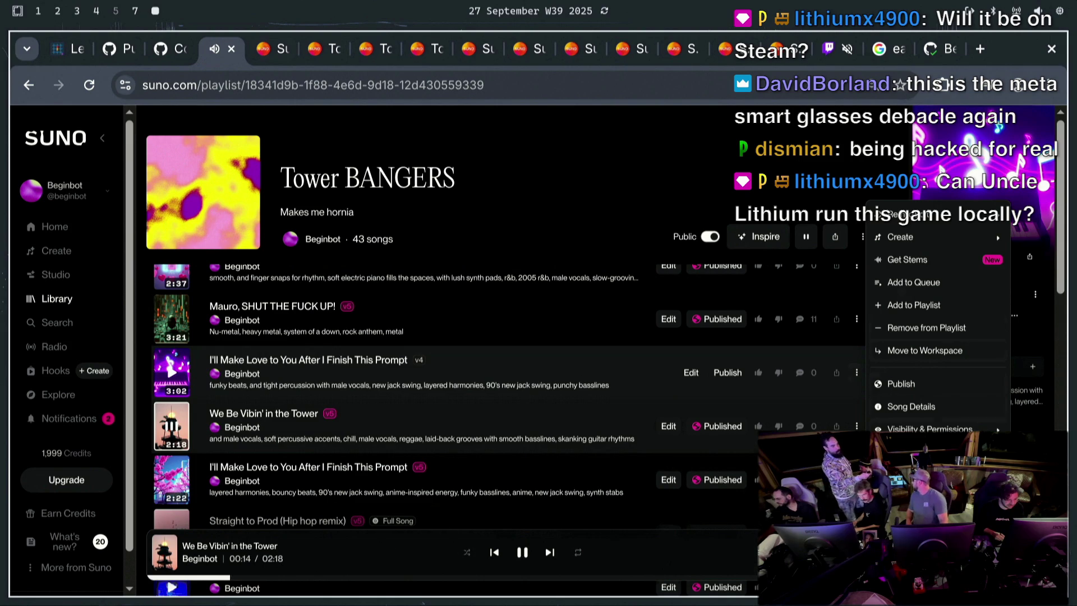
left_click(774, 380)
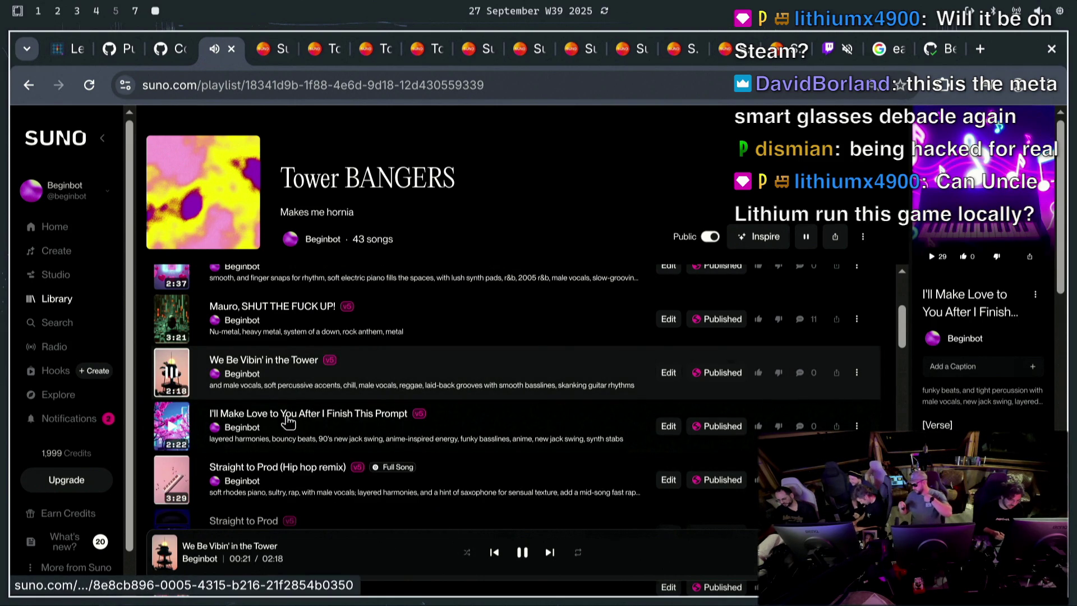
scroll(426, 382, "up", 2)
scroll(477, 435, "down", 2)
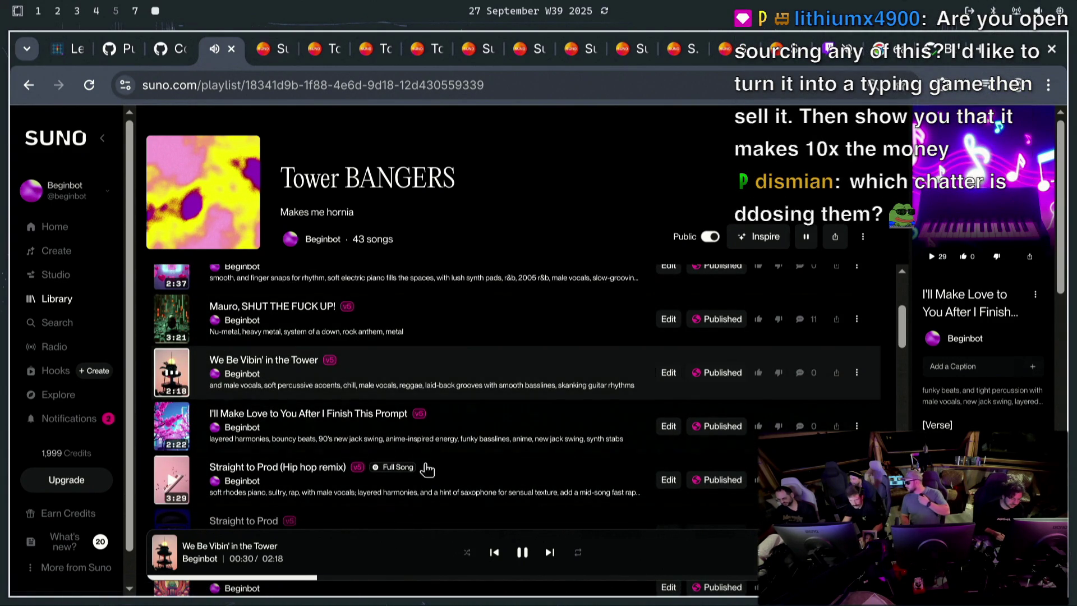
left_click(70, 52)
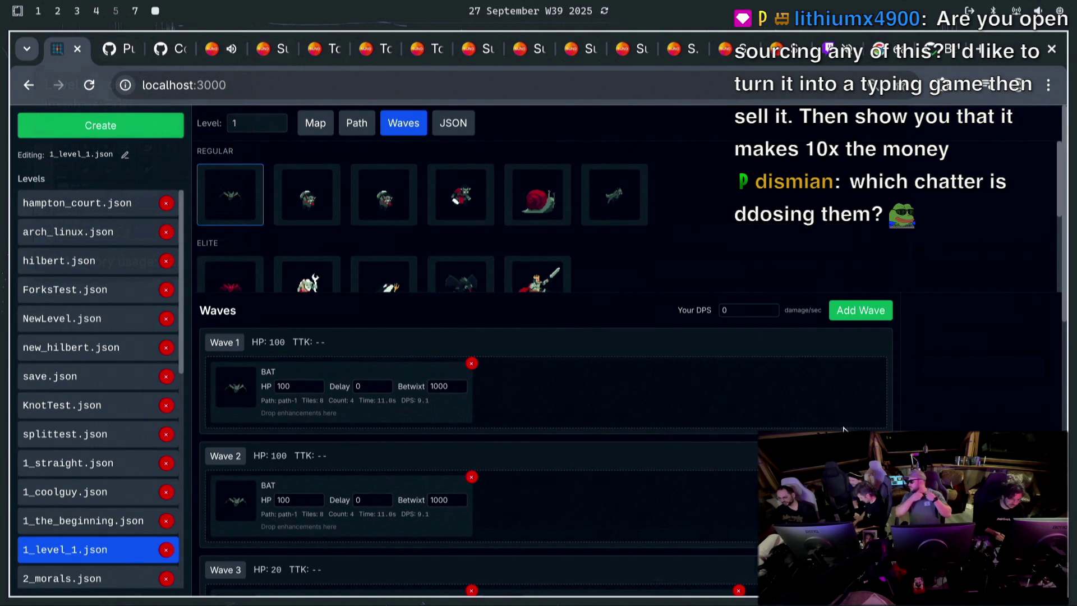
Delete both bats from Wave 5 and the goblin and bat from Wave 6
scroll(979, 253, "down", 3)
scroll(979, 252, "up", 3)
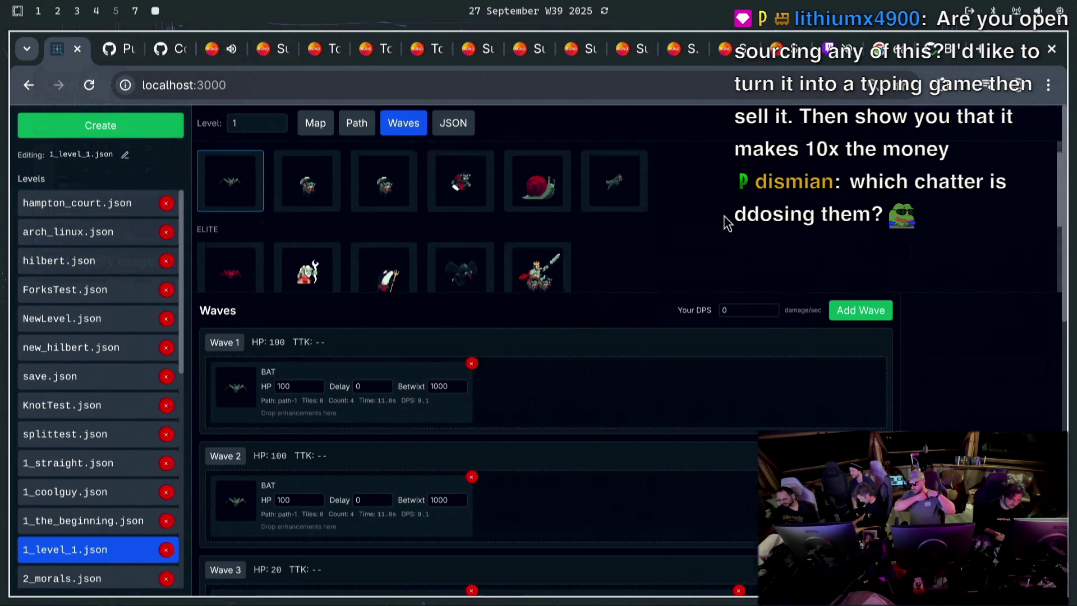
scroll(1004, 275, "down", 3)
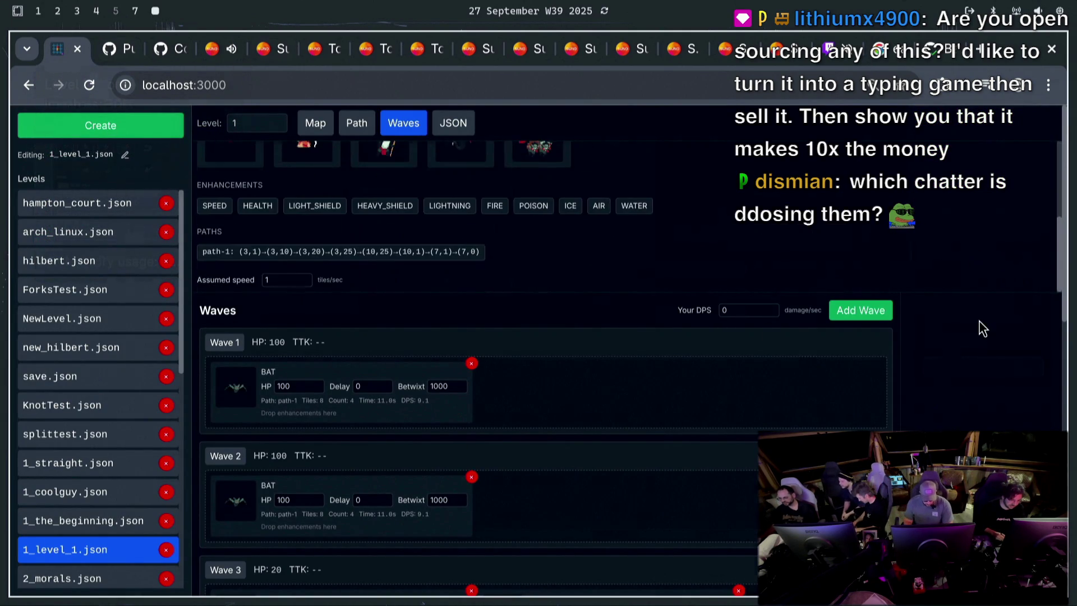
scroll(980, 376, "down", 5)
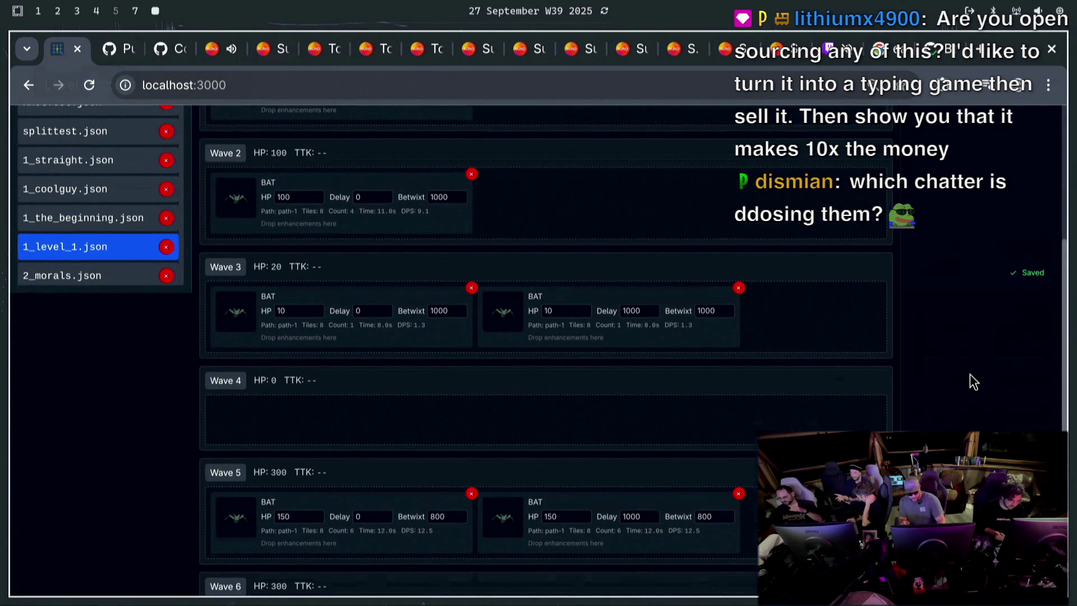
left_click(739, 494)
left_click(476, 493)
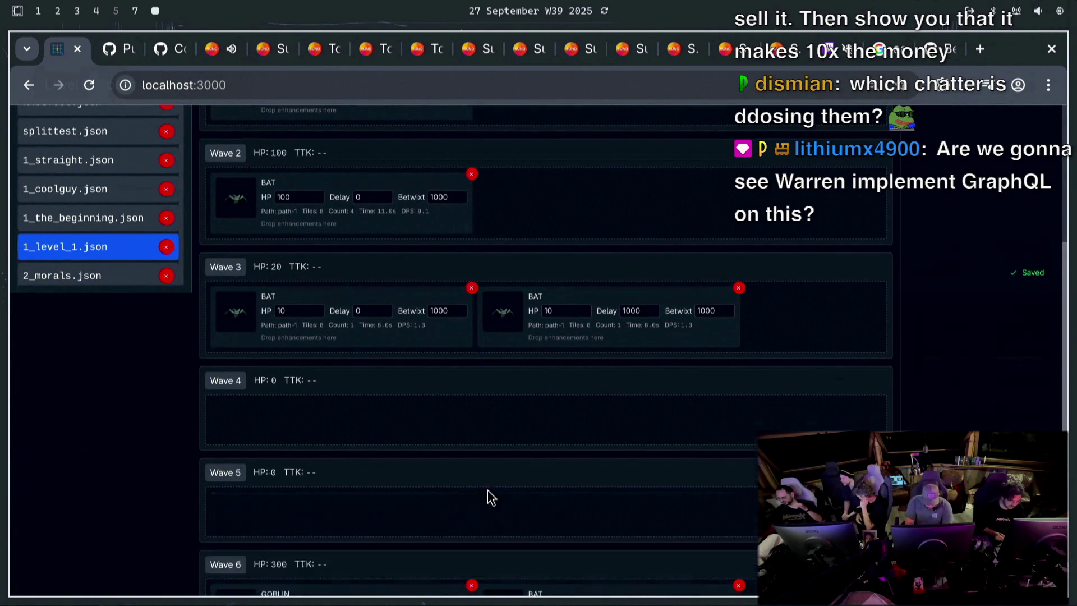
scroll(479, 490, "down", 3)
left_click(475, 482)
left_click(476, 483)
Delete both goblins from Wave 7 and the wolf and goblin from Wave 8
scroll(479, 480, "down", 2)
left_click(472, 476)
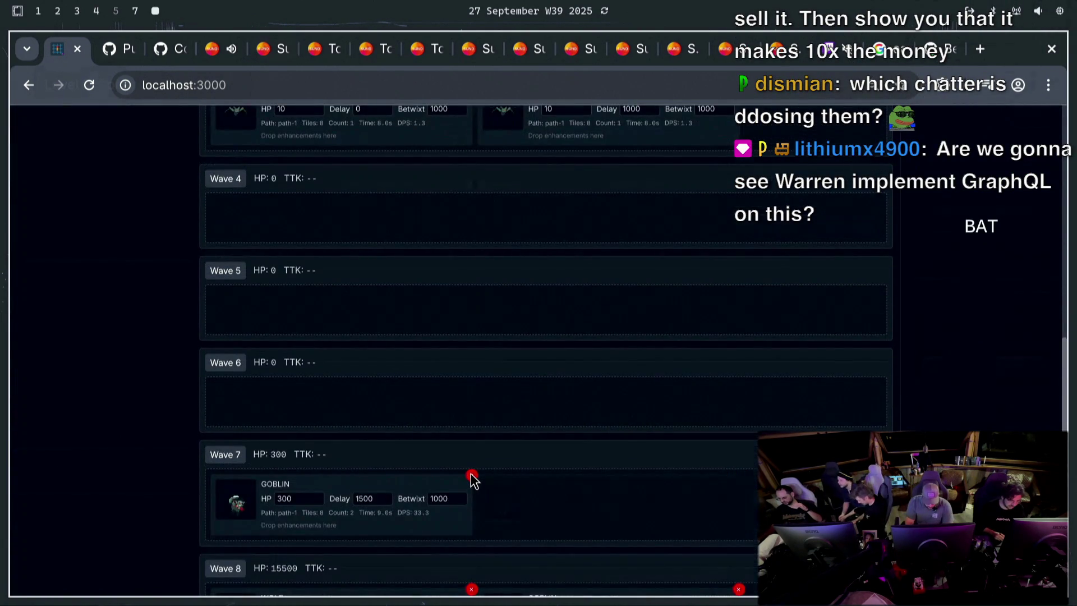
left_click(472, 475)
scroll(470, 473, "down", 2)
left_click(472, 517)
left_click(471, 516)
scroll(473, 517, "up", 8)
scroll(234, 208, "up", 3)
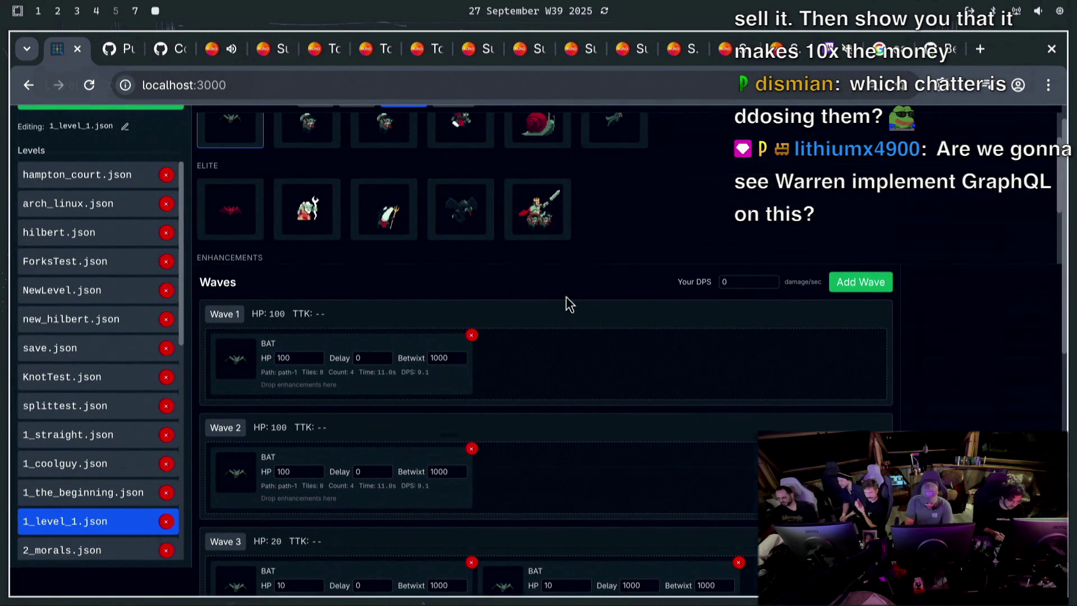
scroll(721, 213, "up", 1)
key("ctrl+minus")
key("ctrl+minus")
key("ctrl+minus")
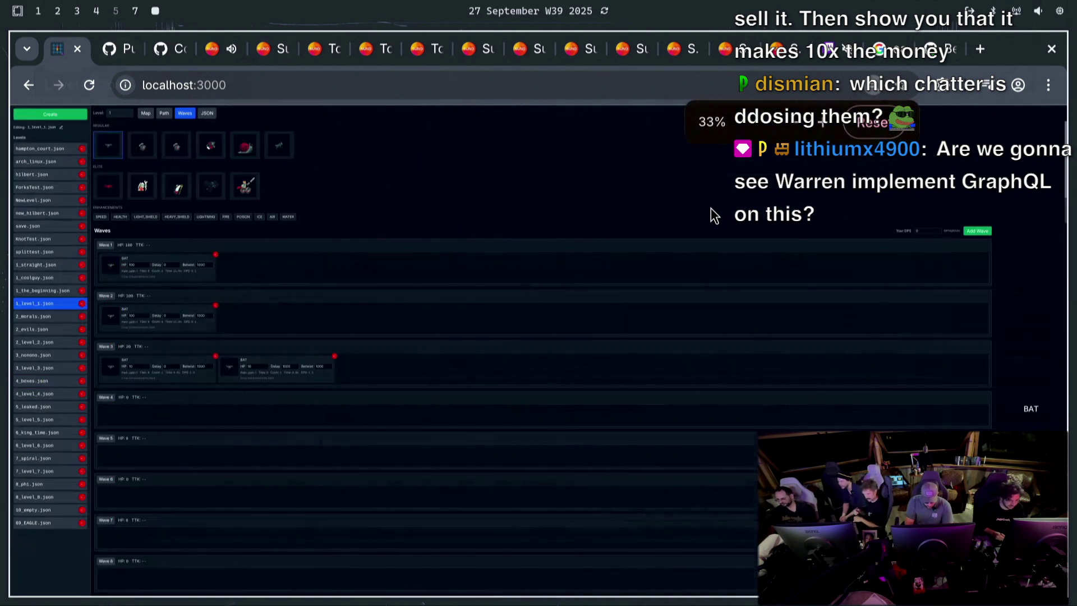
Put a BAT on path-1 into Wave 4 and delete Wave 3's second bat
mouse_move(108, 147)
left_mouse_down()
mouse_move(149, 240)
mouse_move(137, 415)
mouse_move(120, 415)
left_mouse_up()
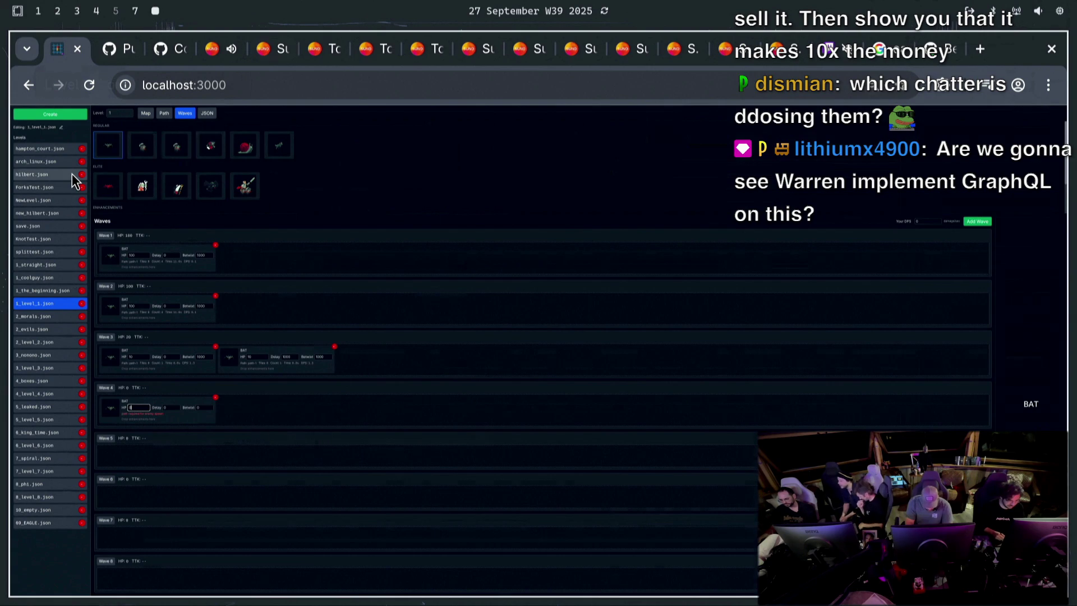
scroll(265, 167, "down", 2)
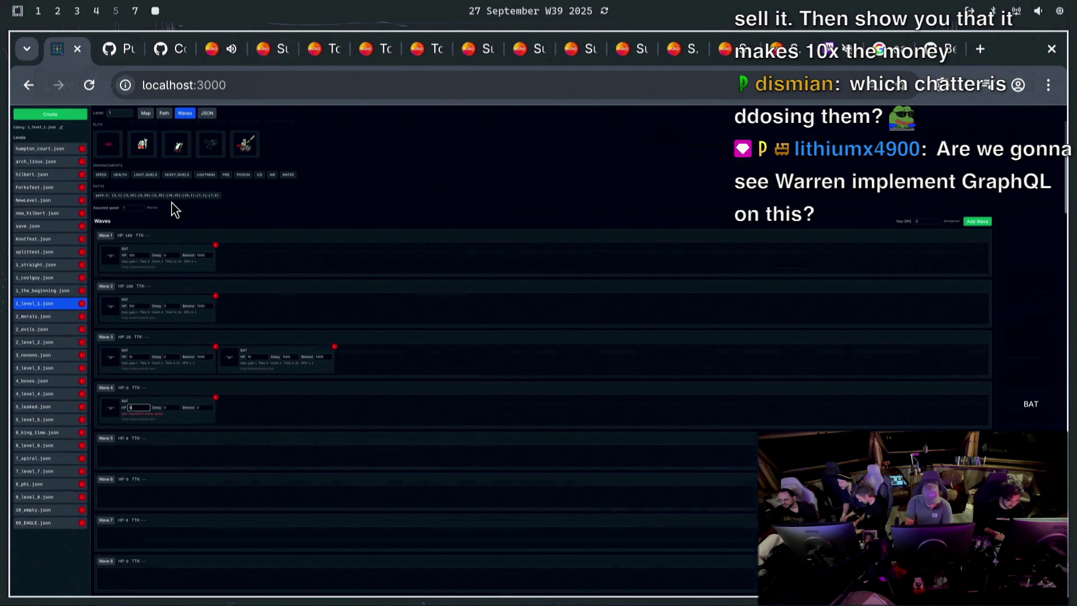
mouse_move(169, 195)
left_mouse_down()
mouse_move(247, 416)
mouse_move(144, 416)
mouse_move(144, 399)
mouse_move(146, 416)
left_mouse_up()
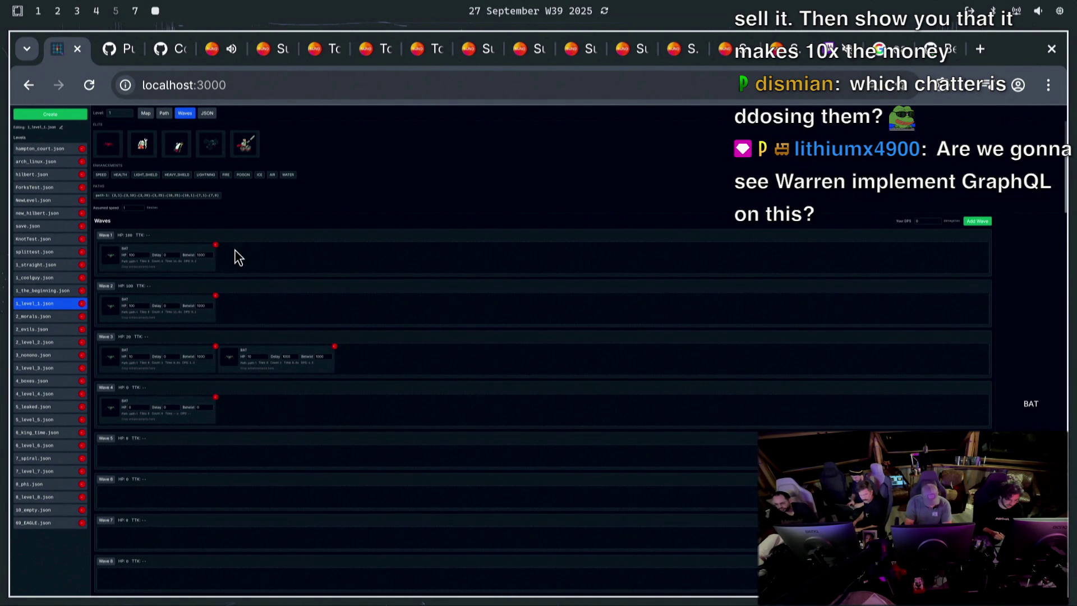
left_click(335, 346)
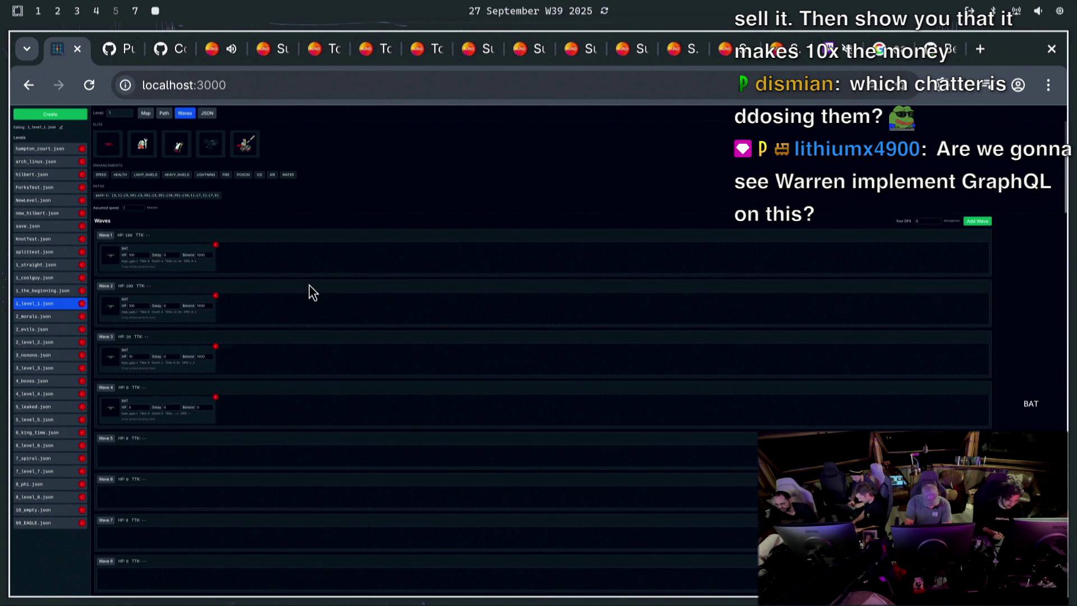
Add a GOBLIN to Wave 3 beside the bat and assign it path-1
scroll(251, 191, "up", 2)
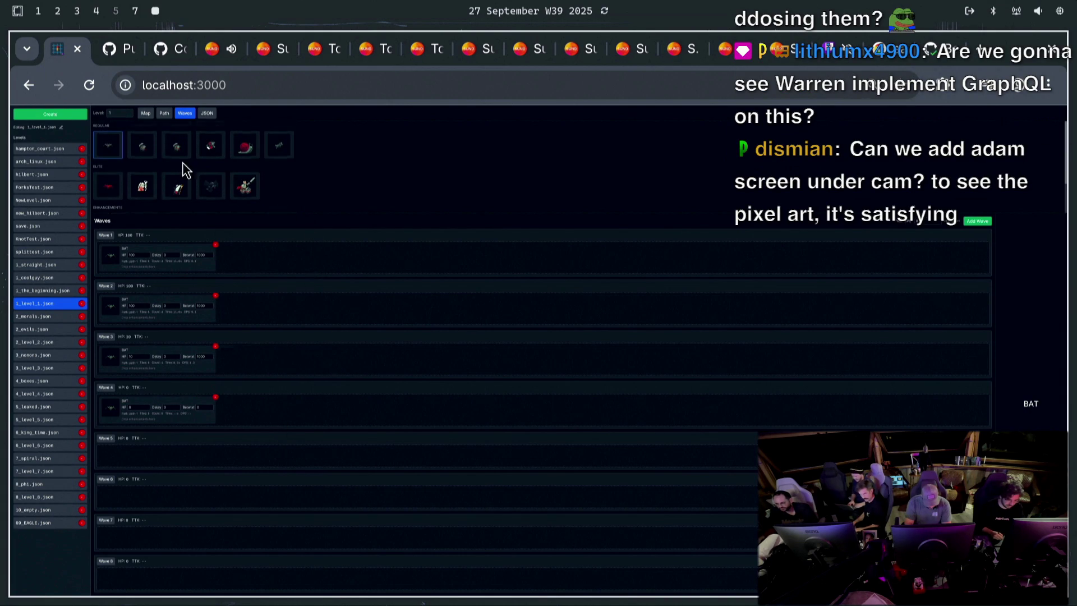
mouse_move(270, 346)
left_mouse_down()
mouse_move(235, 356)
mouse_move(264, 363)
left_mouse_up()
scroll(139, 214, "down", 2)
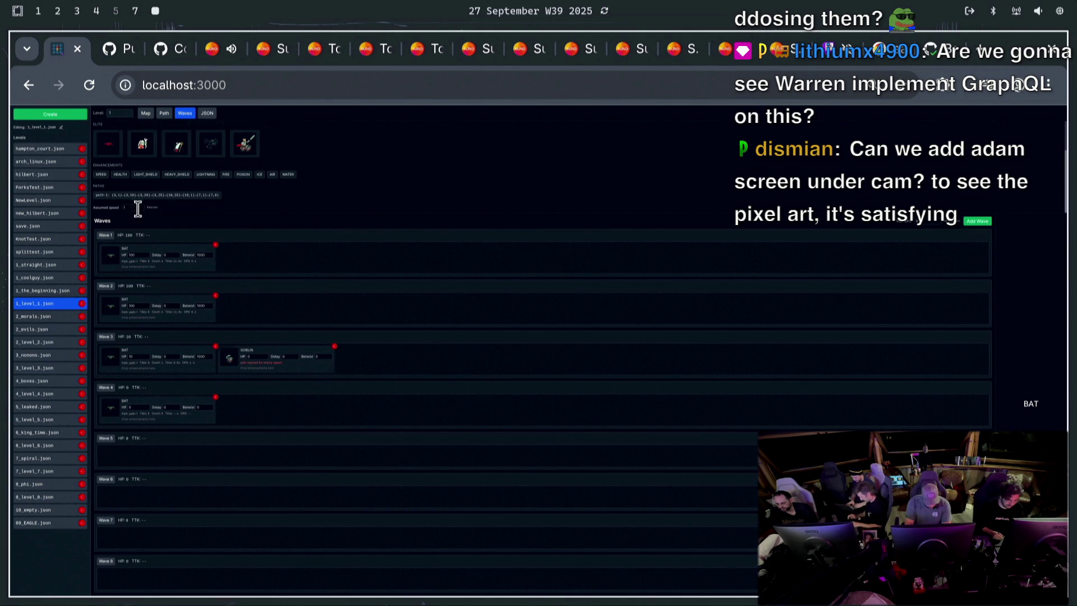
mouse_move(140, 197)
left_mouse_down()
mouse_move(261, 352)
mouse_move(250, 357)
left_mouse_up()
left_click(257, 354)
Edit the Wave 3 goblin's delay and HP, then the Wave 3 and Wave 2 bats' HP
left_click(275, 355)
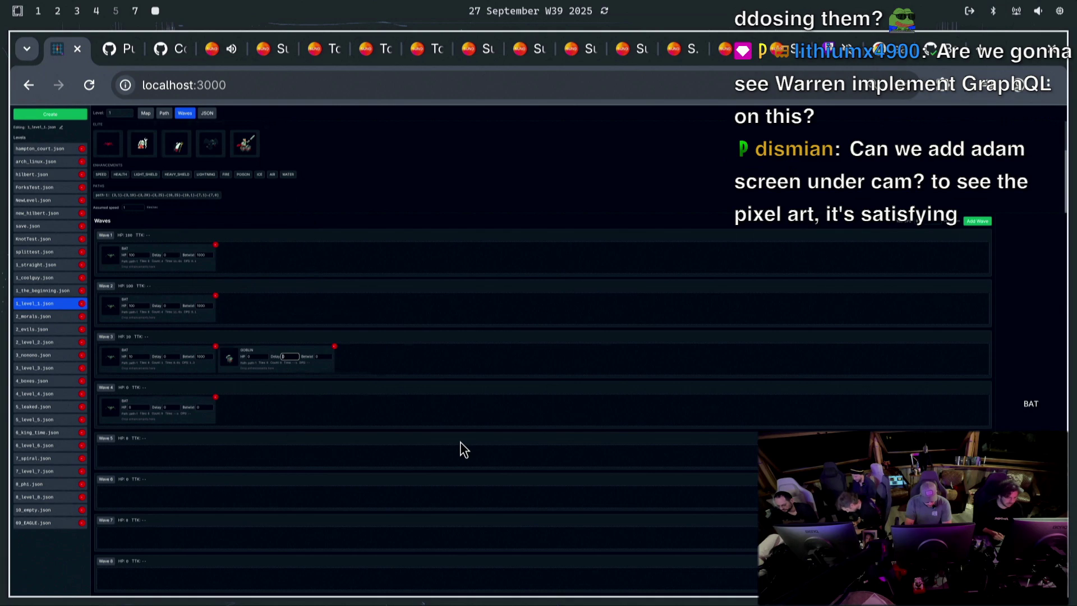
left_click(250, 356)
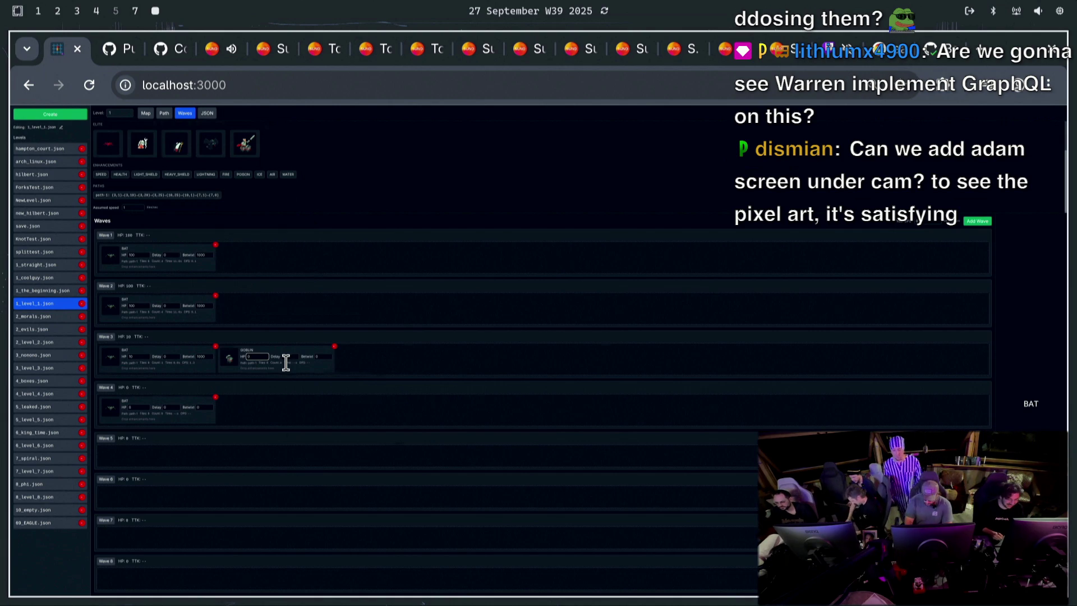
left_click(141, 357)
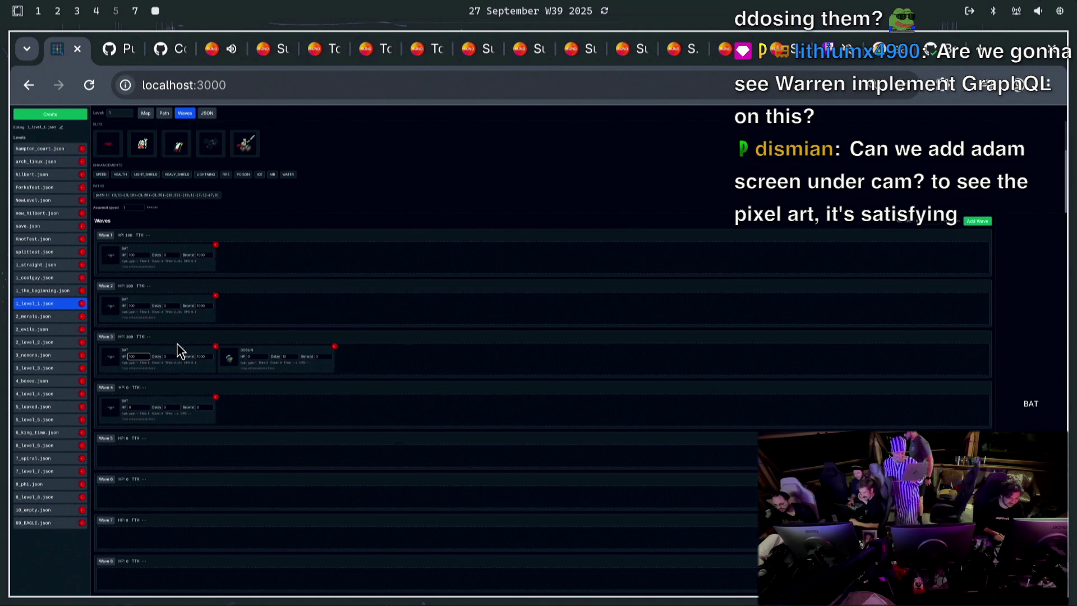
left_click(133, 306)
Set wave 2's bat to 200 HP and wave 3's goblin to 100 HP
key("BackSpace")
key("BackSpace")
key("BackSpace")
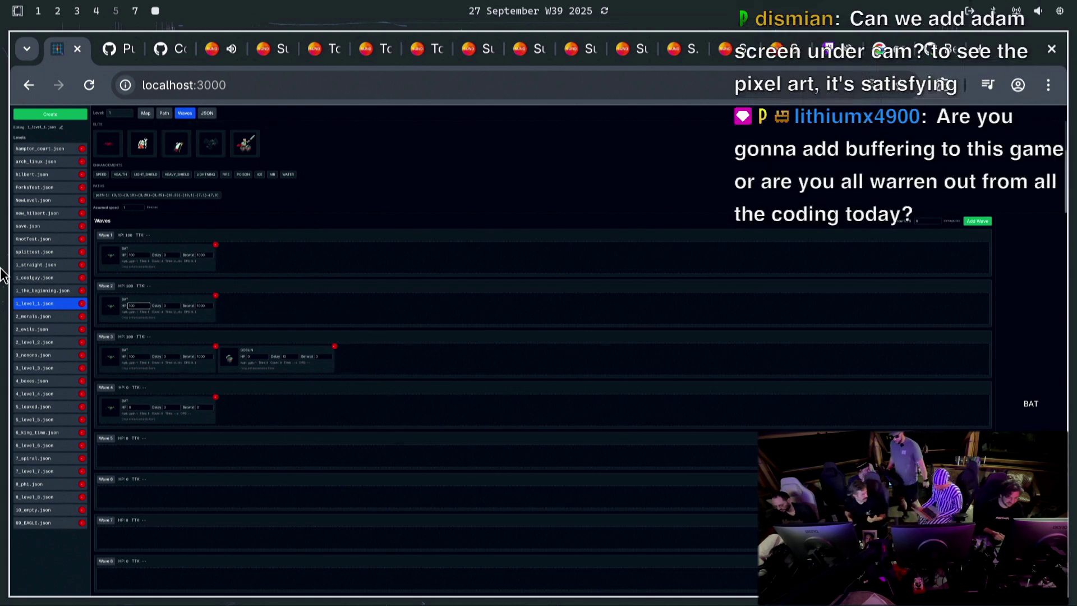
type("0")
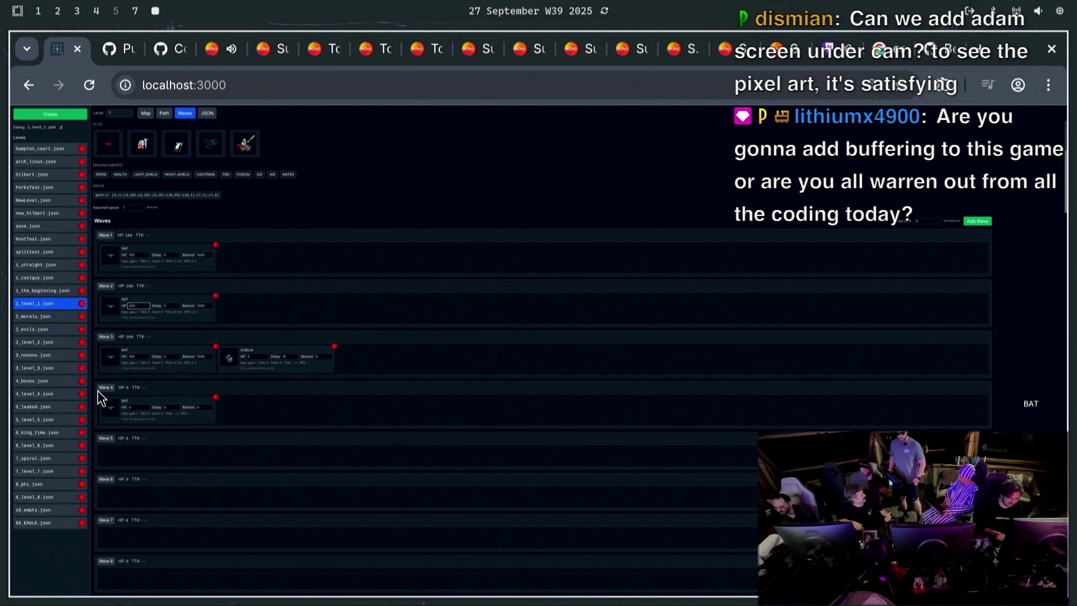
left_click(135, 357)
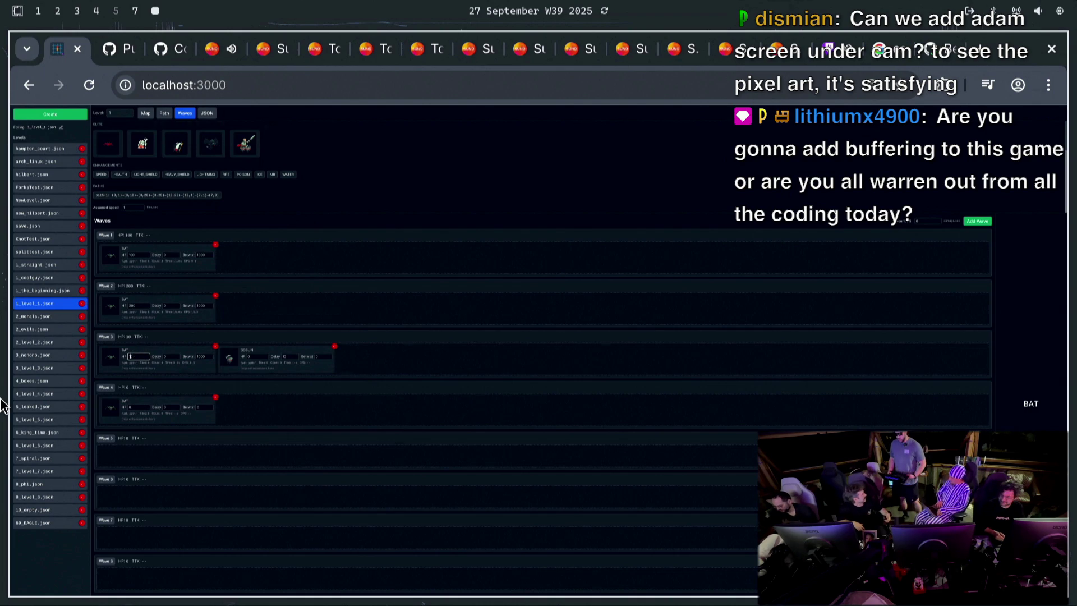
left_click(249, 356)
type("100")
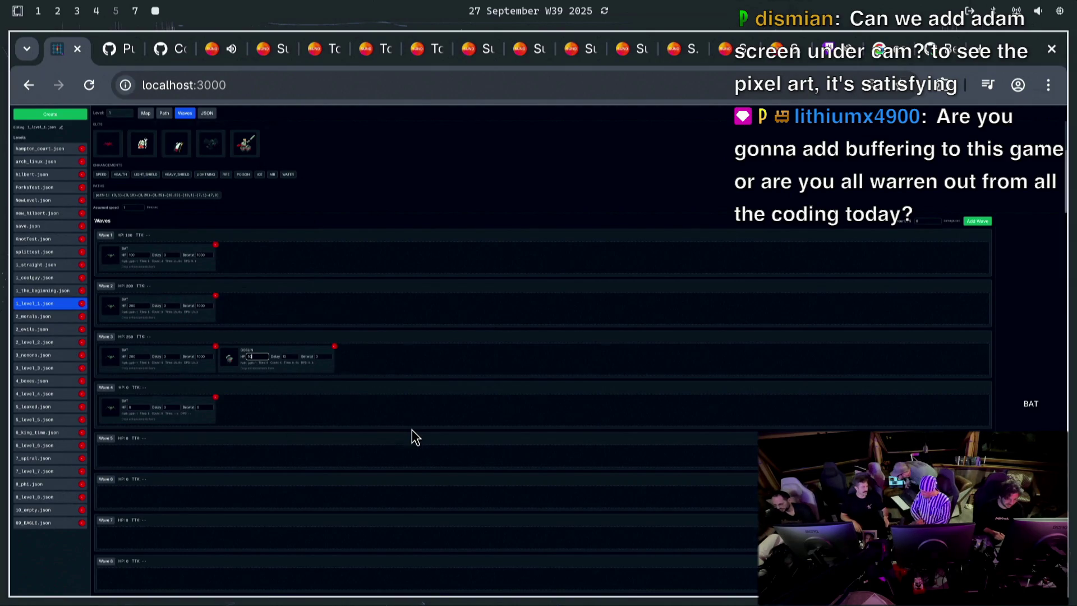
left_click(286, 435)
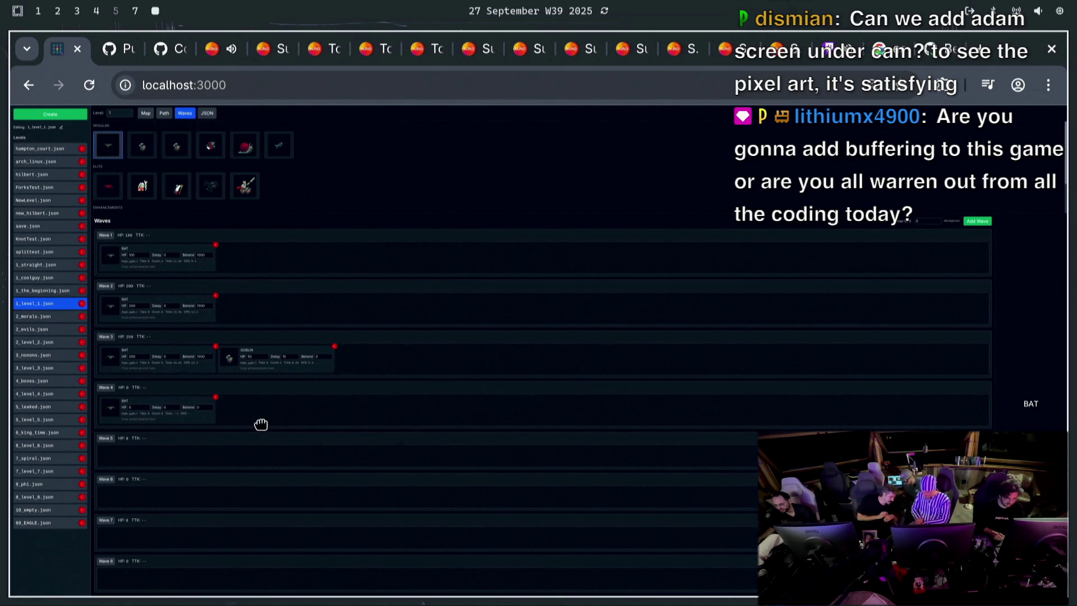
Add two more bats to wave 4 and route both along path-1
left_click_drag(261, 425, 254, 409)
mouse_move(113, 159)
left_mouse_down()
mouse_move(399, 372)
mouse_move(368, 409)
left_mouse_up()
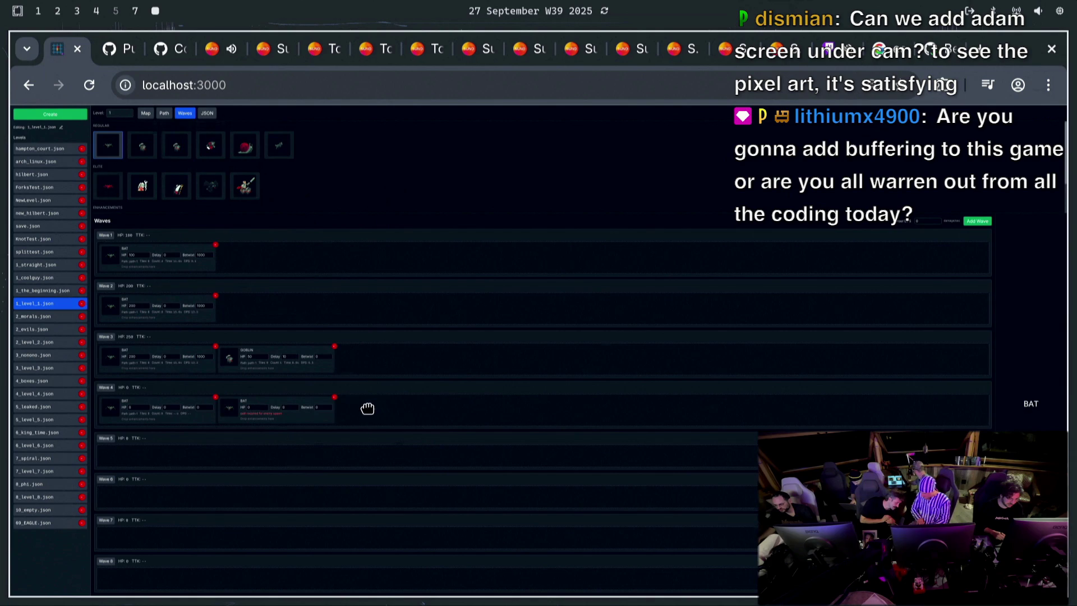
scroll(213, 186, "down", 2)
mouse_move(150, 194)
left_mouse_down()
mouse_move(312, 401)
mouse_move(271, 417)
left_mouse_up()
mouse_move(135, 195)
left_mouse_down()
mouse_move(524, 406)
mouse_move(386, 420)
left_mouse_up()
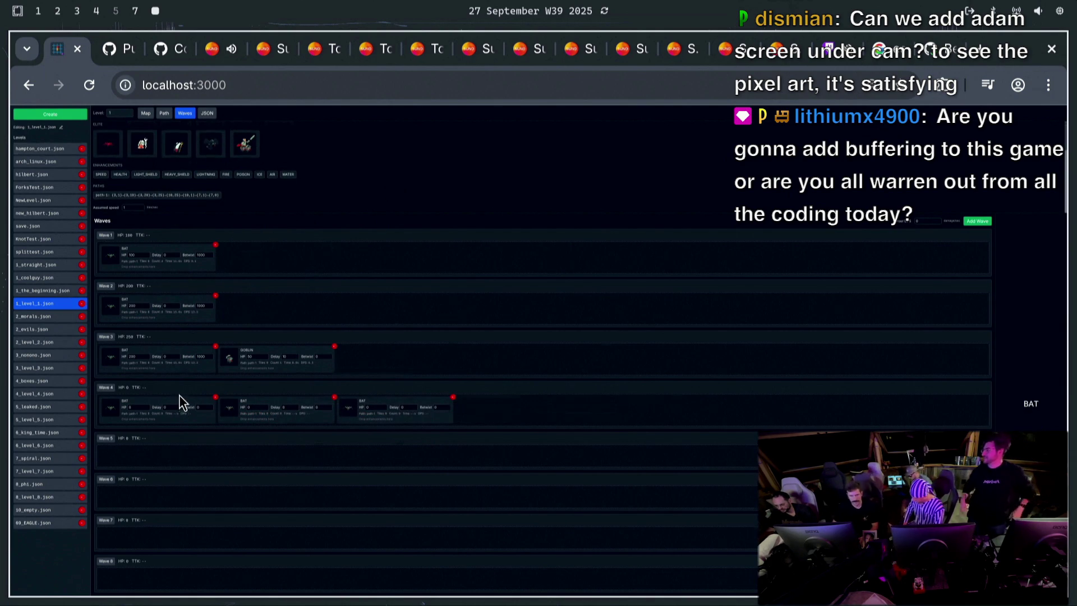
left_click(136, 407)
Fill wave 4's bat HP fields with 200, 100 and 10, clearing the third bat's value
type("200")
key("Tab")
key("Tab")
key("Tab")
key("Tab")
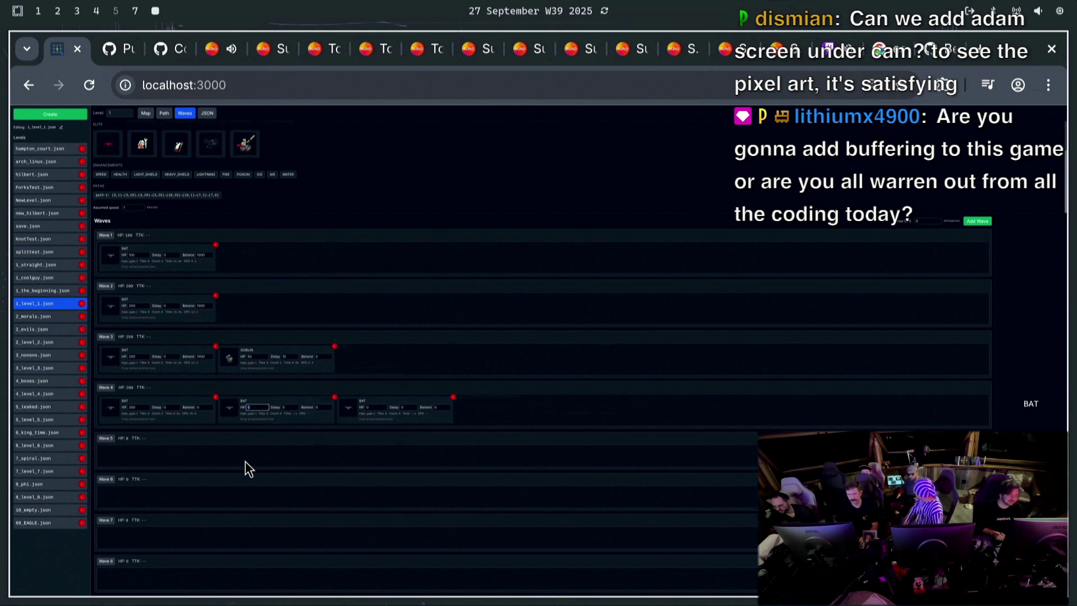
type("100")
key("Tab")
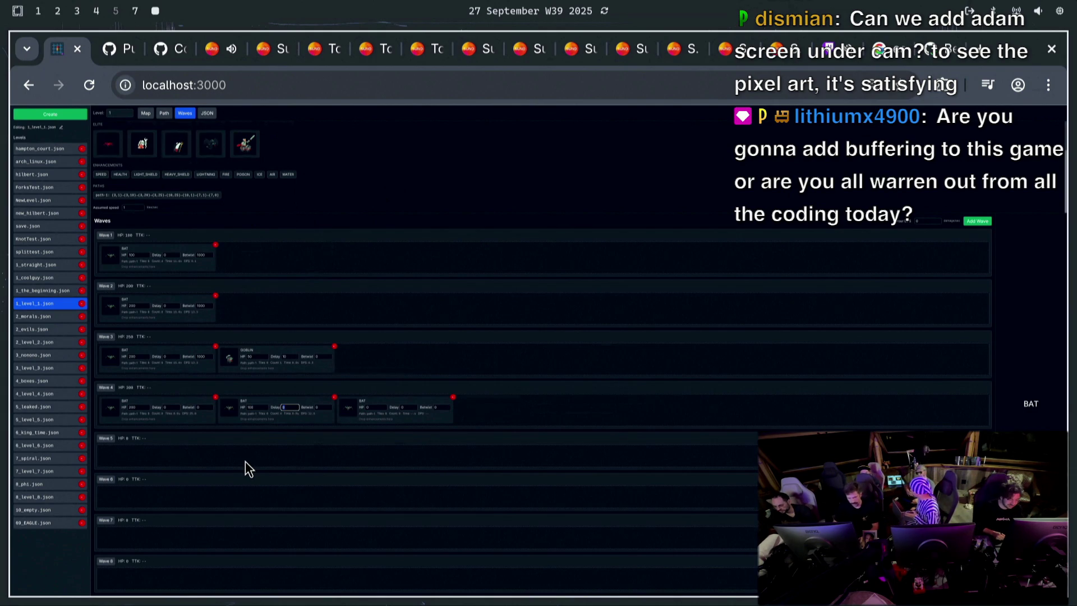
type("10")
key("Tab")
key("Tab")
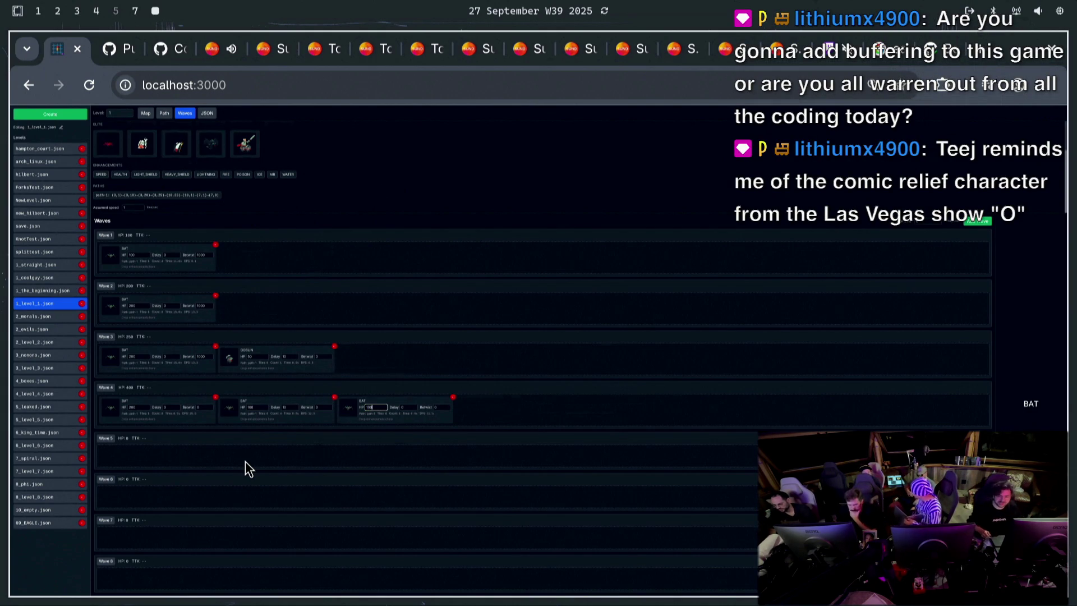
key("BackSpace")
key("Tab")
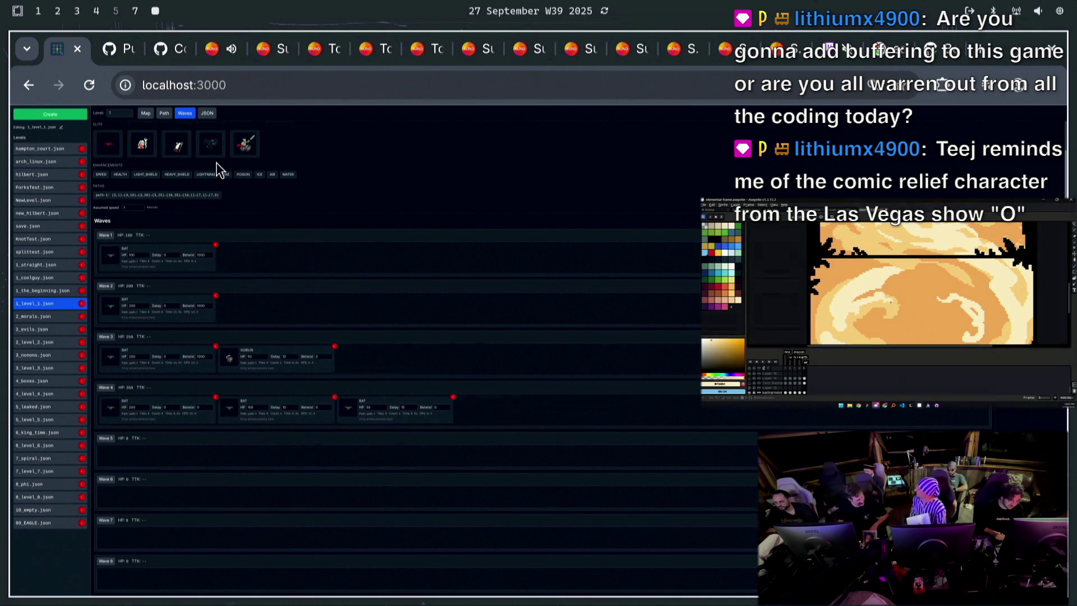
Add two goblins to wave 6, putting the second on path-1
mouse_move(151, 147)
left_mouse_down()
mouse_move(188, 523)
mouse_move(153, 510)
mouse_move(147, 477)
left_mouse_up()
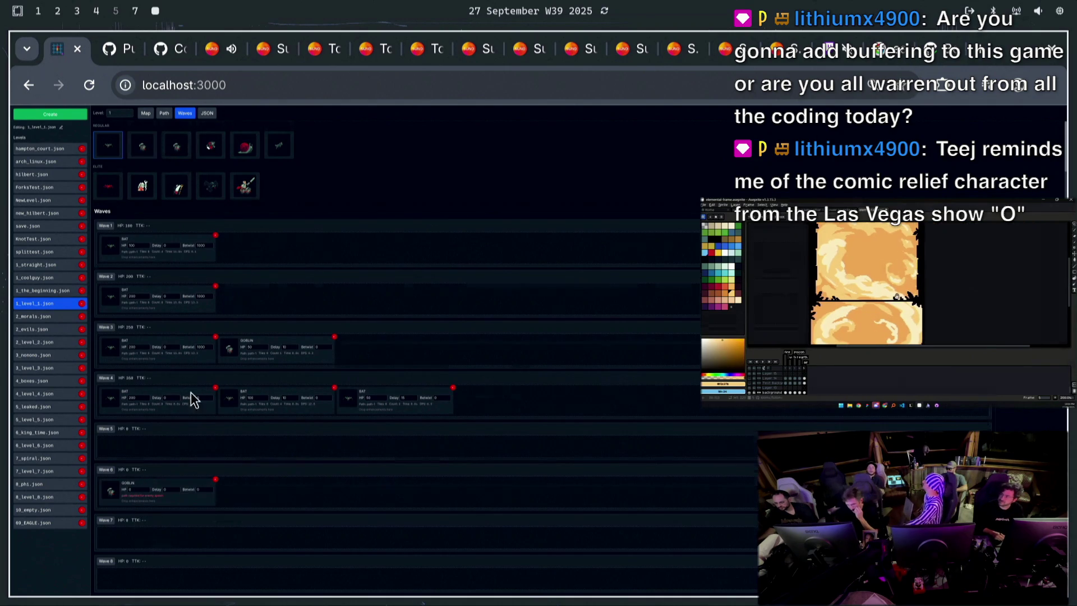
mouse_move(150, 146)
left_mouse_down()
mouse_move(263, 508)
mouse_move(280, 494)
left_mouse_up()
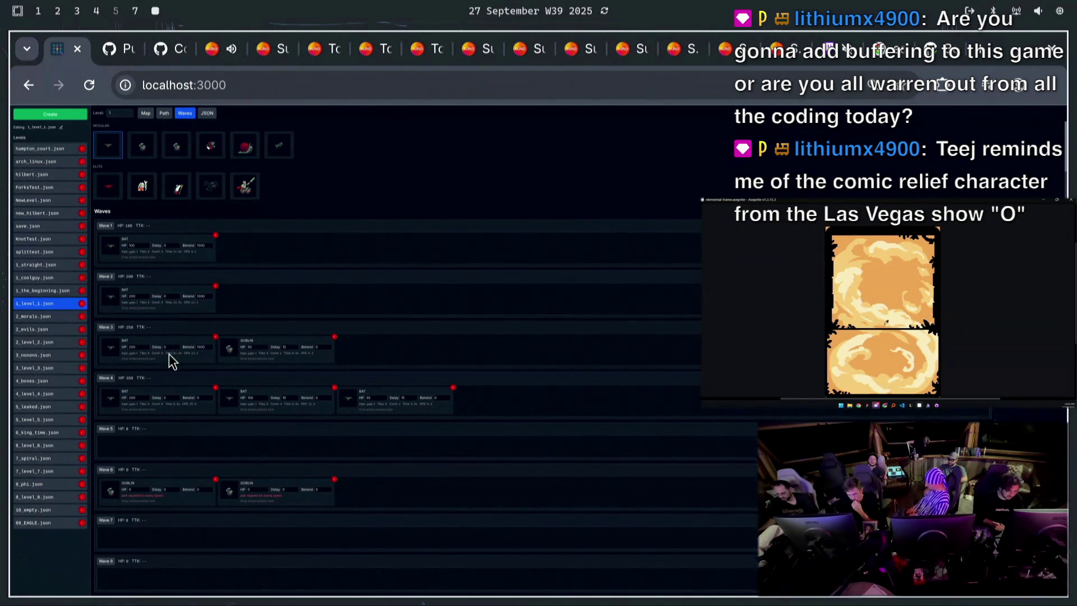
scroll(185, 189, "down", 1)
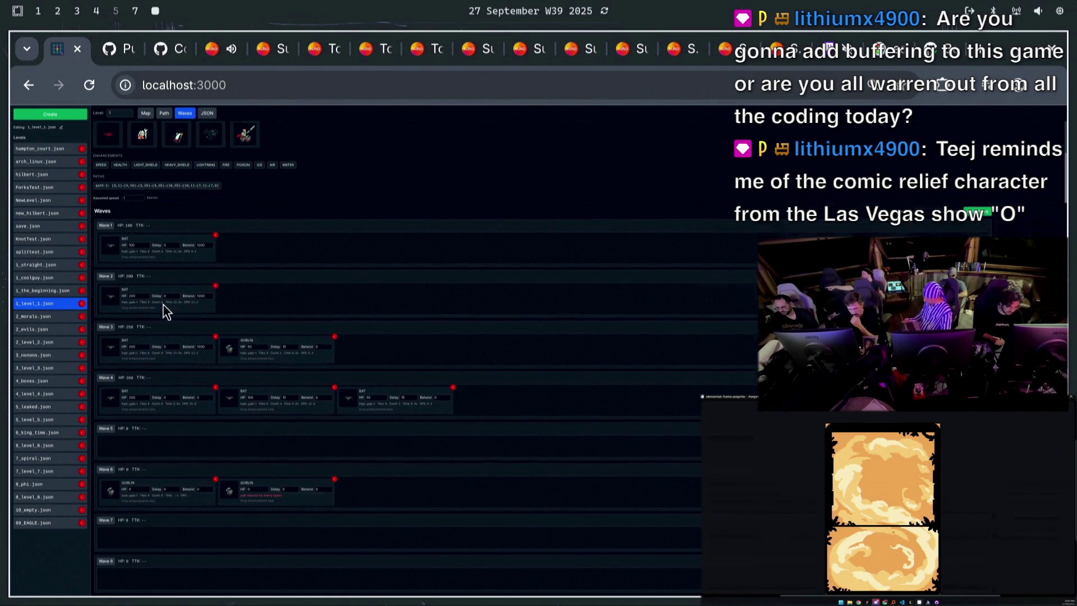
mouse_move(131, 187)
left_mouse_down()
mouse_move(319, 466)
mouse_move(282, 493)
mouse_move(322, 493)
left_mouse_up()
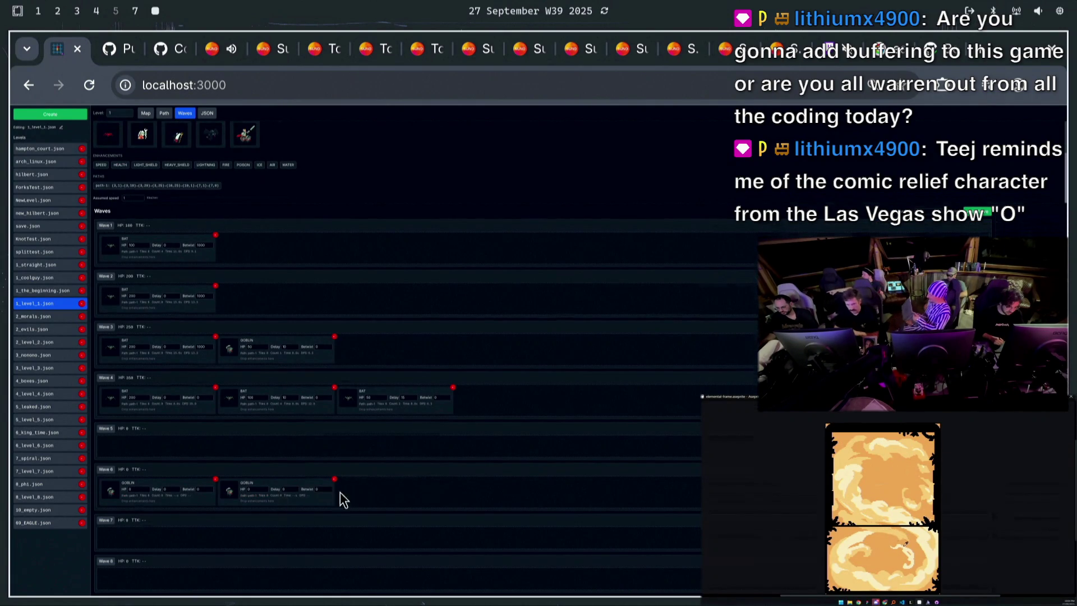
scroll(127, 163, "up", 2)
Add a bat and a goblin to wave 5, and a 100 HP bat to wave 6
mouse_move(109, 147)
left_mouse_down()
mouse_move(174, 500)
mouse_move(140, 443)
left_mouse_up()
mouse_move(143, 149)
left_mouse_down()
mouse_move(277, 414)
mouse_move(262, 452)
left_mouse_up()
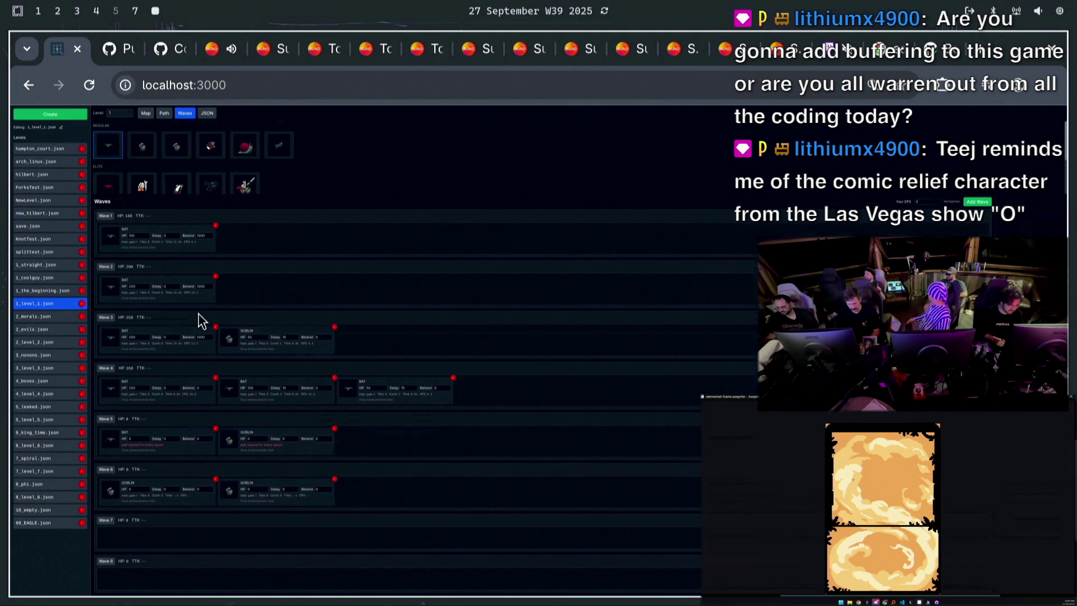
mouse_move(101, 139)
left_mouse_down()
mouse_move(373, 513)
mouse_move(364, 492)
left_mouse_up()
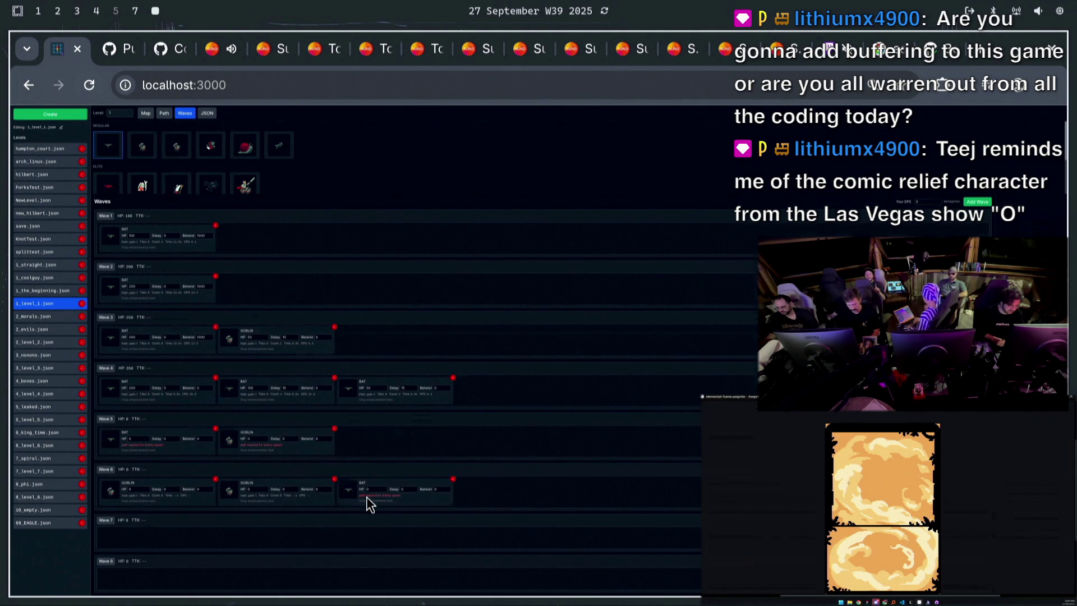
type("100")
key("Tab")
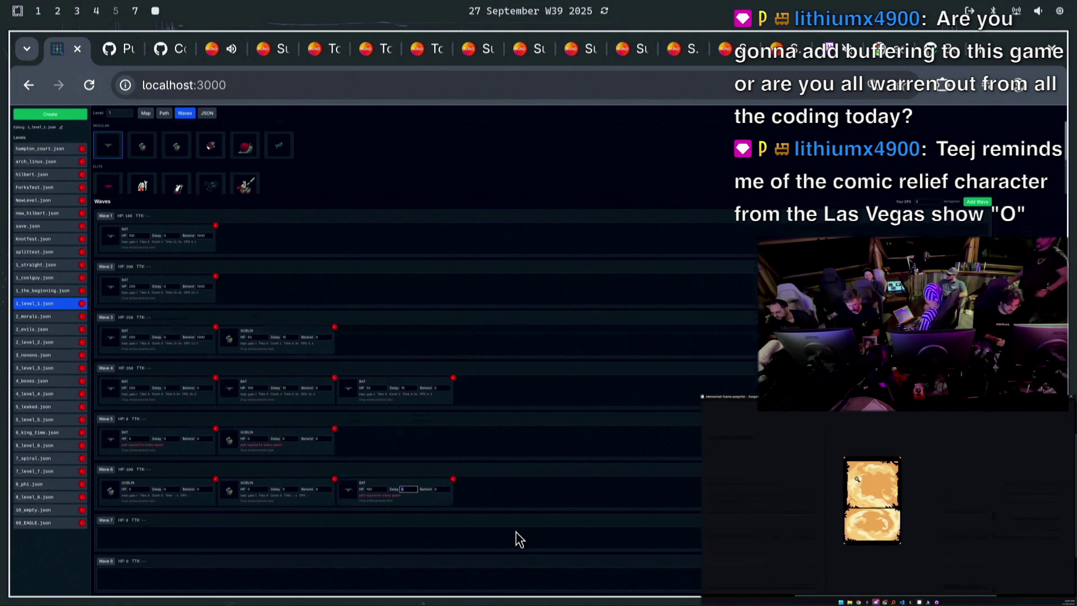
type("20")
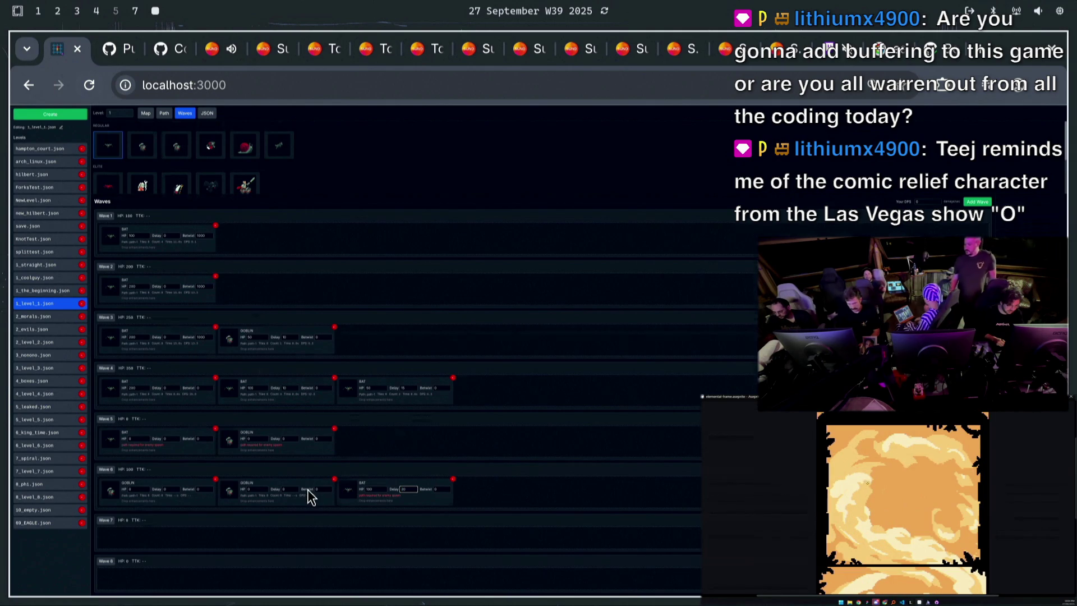
Set wave 6 goblins: middle delay 15, first goblin 200 HP with delay 5, second goblin 100 HP
left_click(288, 489)
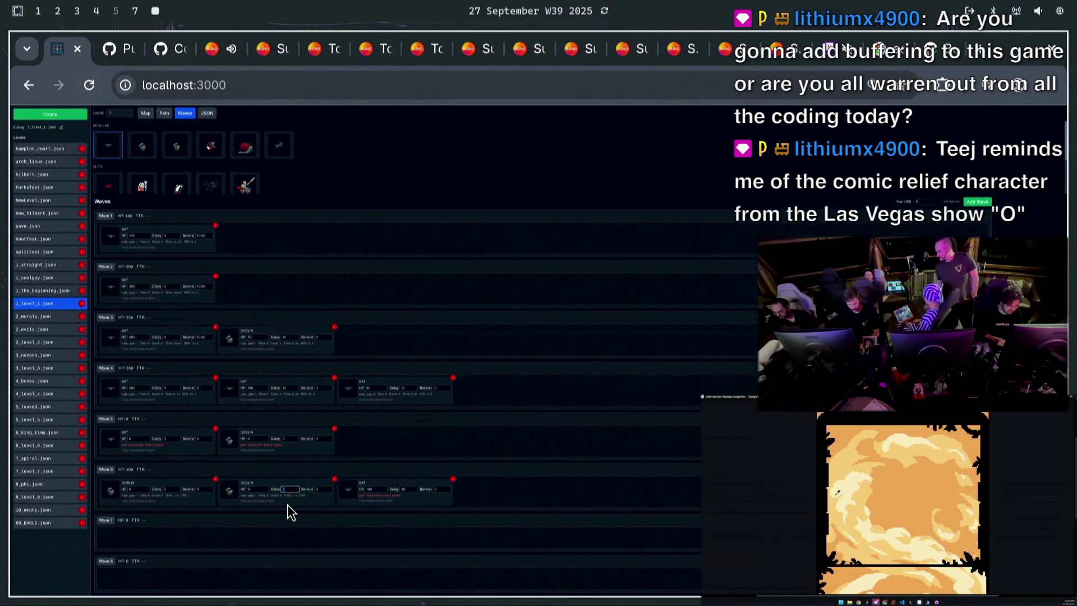
type("1")
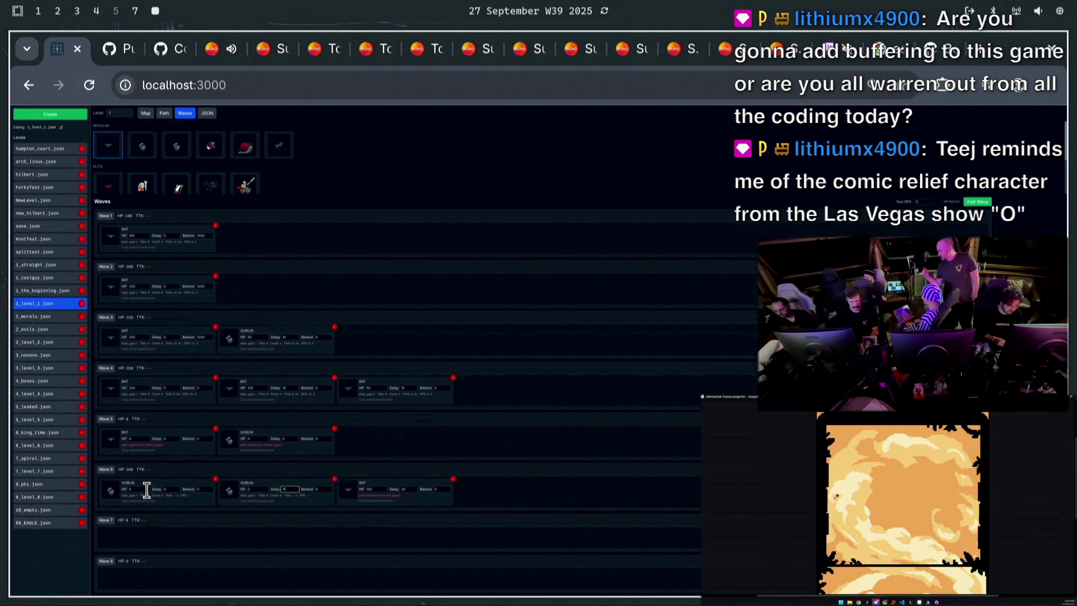
type("5")
left_click(147, 490)
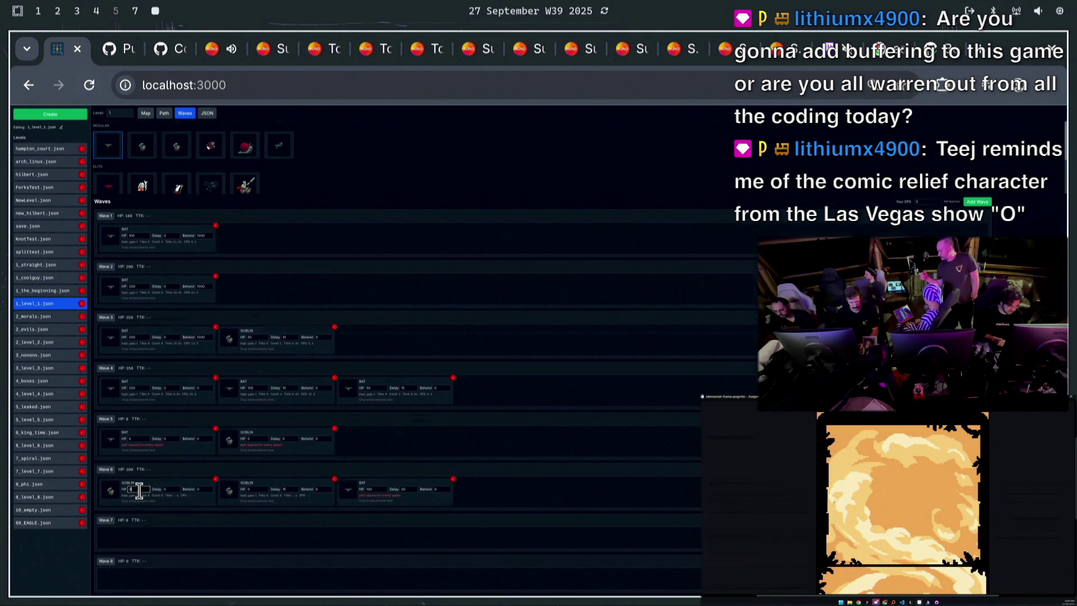
type("200")
key("Tab")
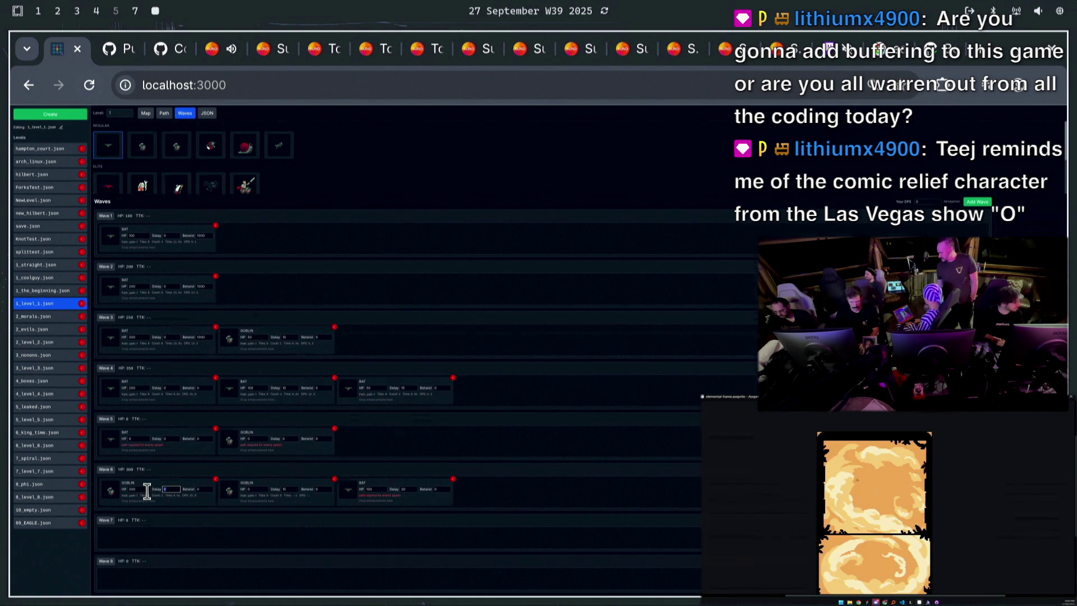
key("Tab")
key("Tab")
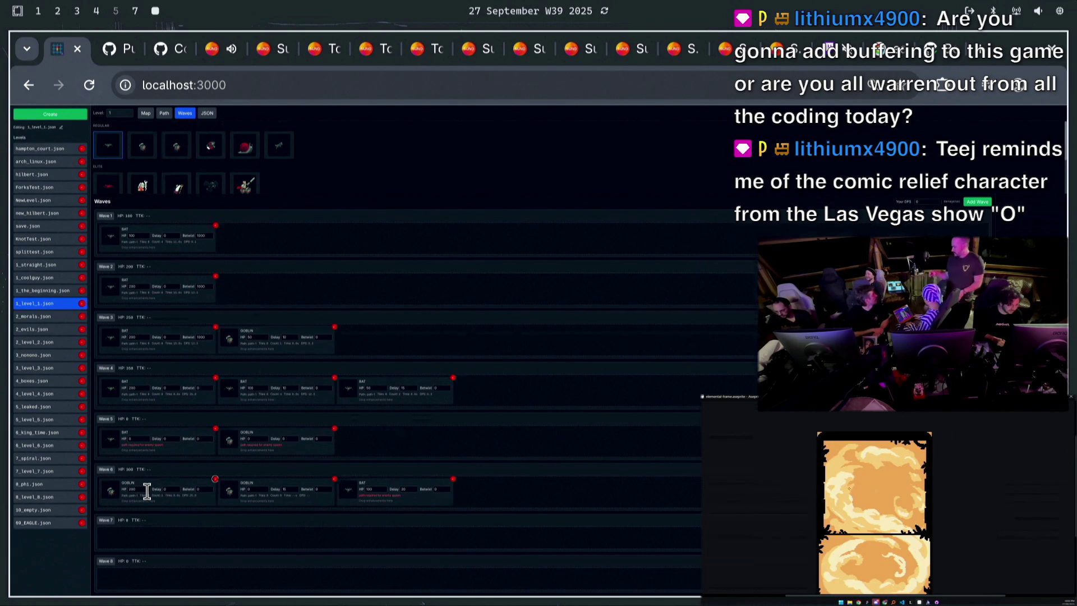
left_click(168, 489)
type("5")
left_click(249, 489)
type("100")
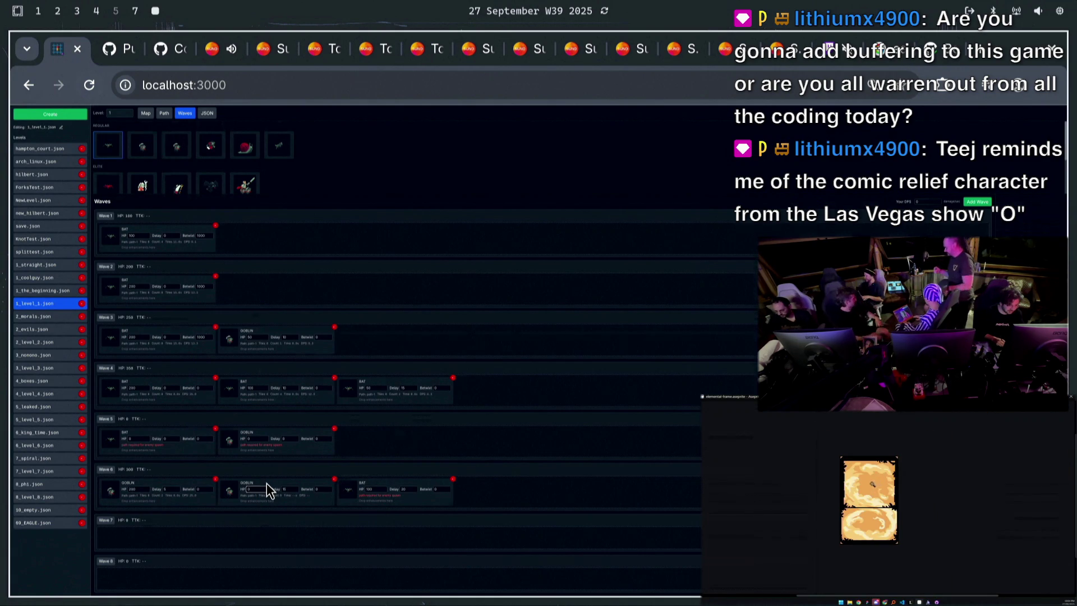
Revisit the wave 5 bat's HP and correct the wave 6 bat's health value
left_click(141, 438)
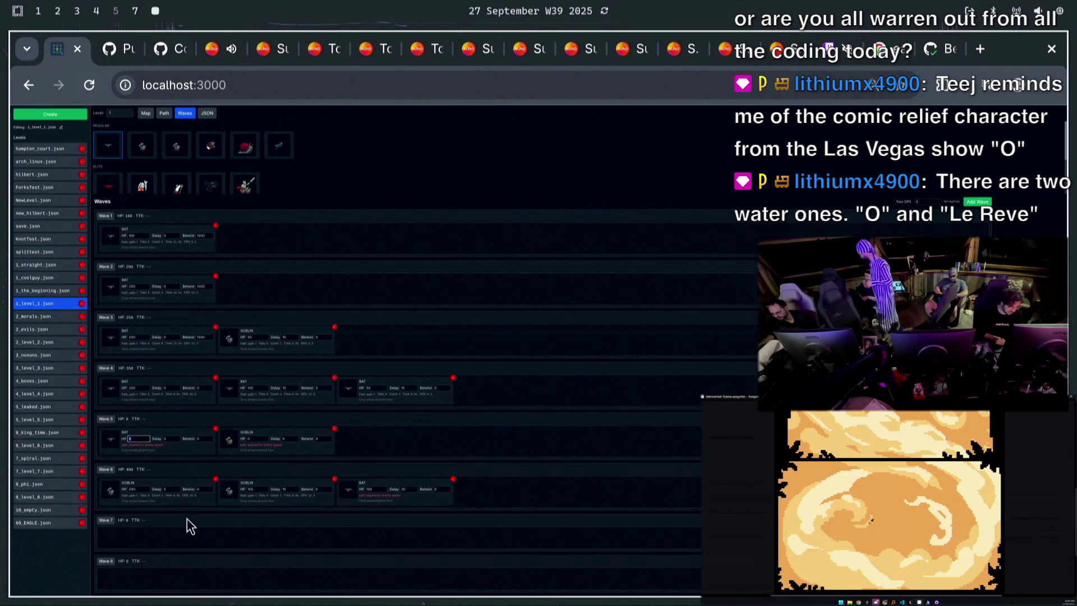
left_click(384, 489)
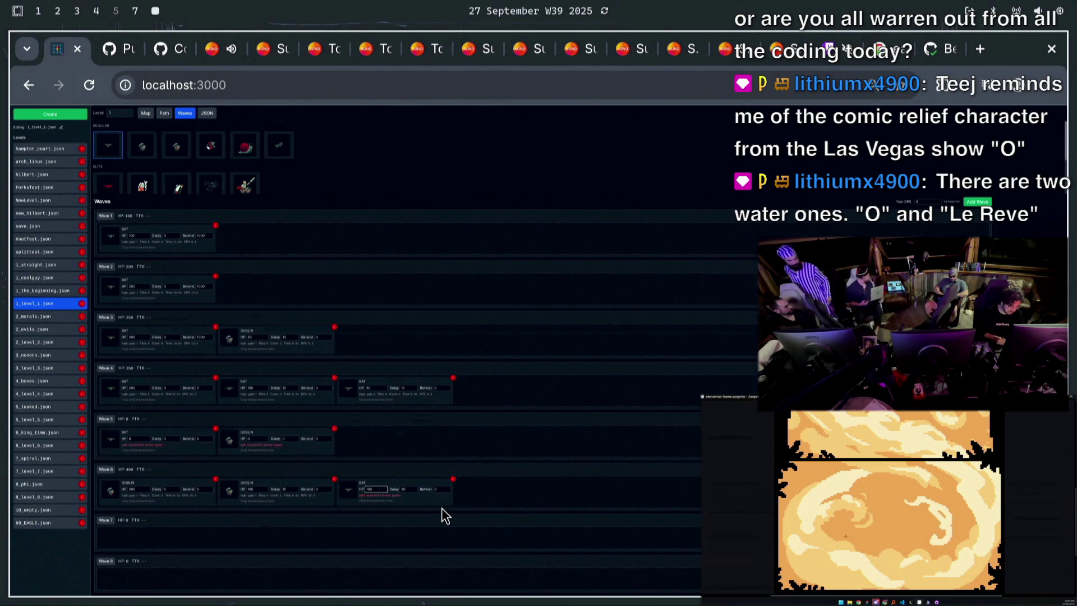
key("BackSpace")
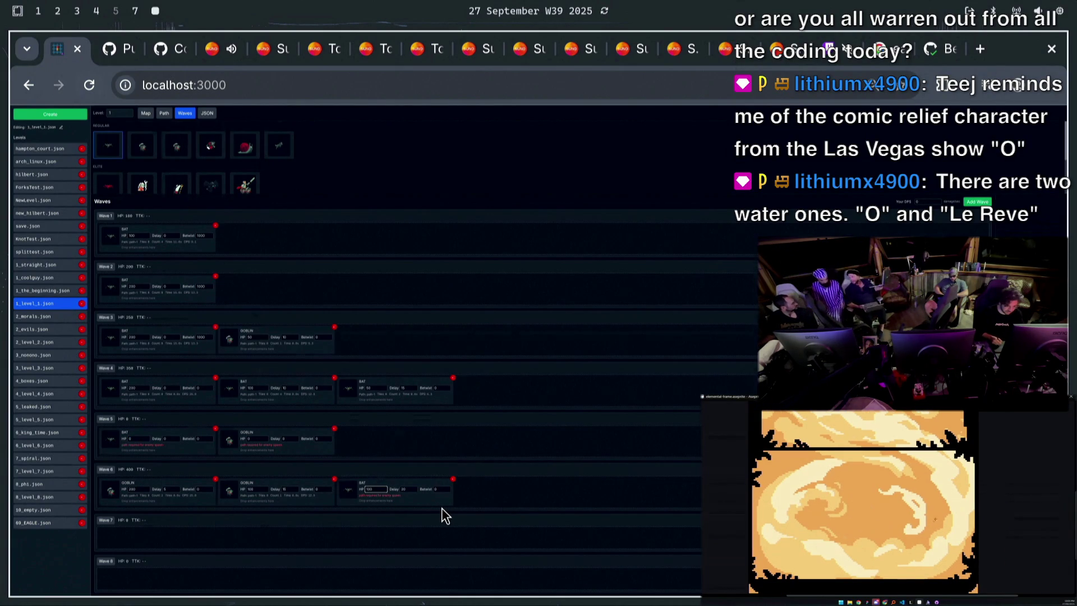
Give wave 5's bat 25 HP and goblin 100 HP, then add two more 100 HP bats
left_click(137, 438)
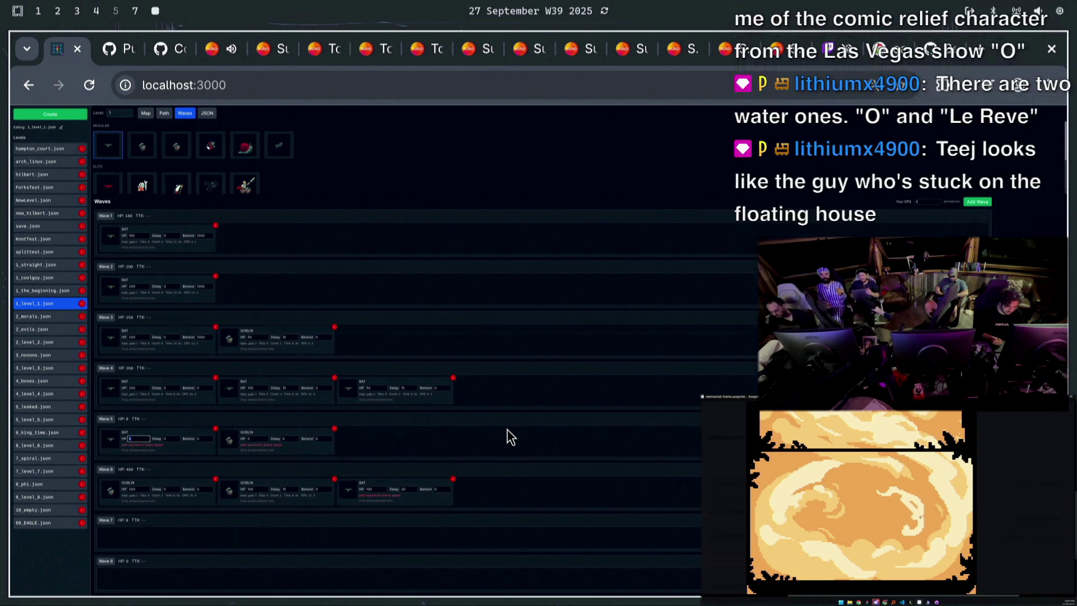
type("25")
left_click(253, 438)
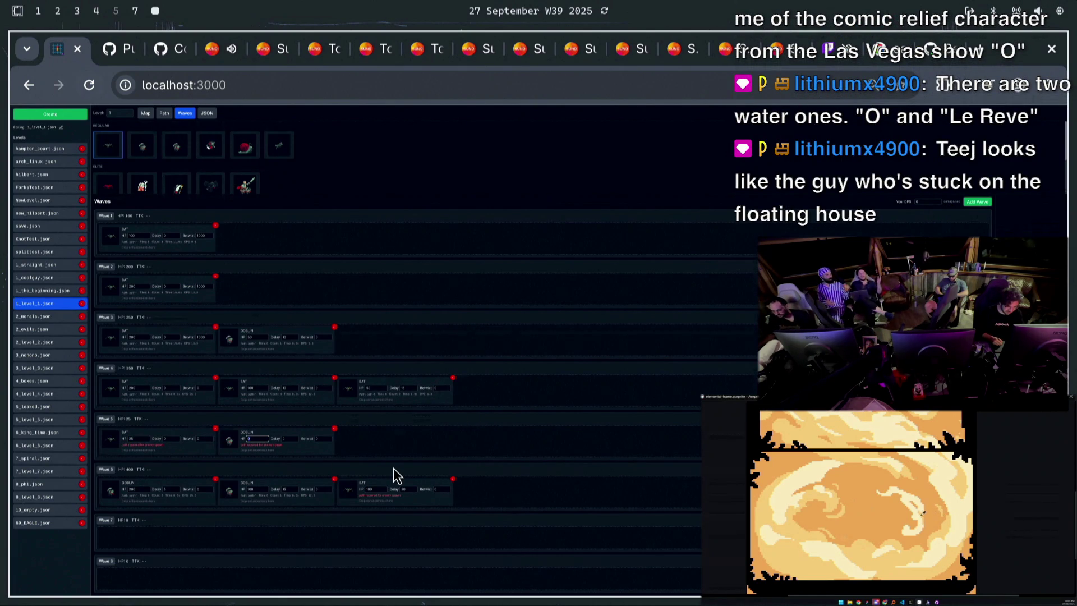
type("100")
mouse_move(101, 145)
left_mouse_down()
mouse_move(376, 456)
mouse_move(363, 446)
left_mouse_up()
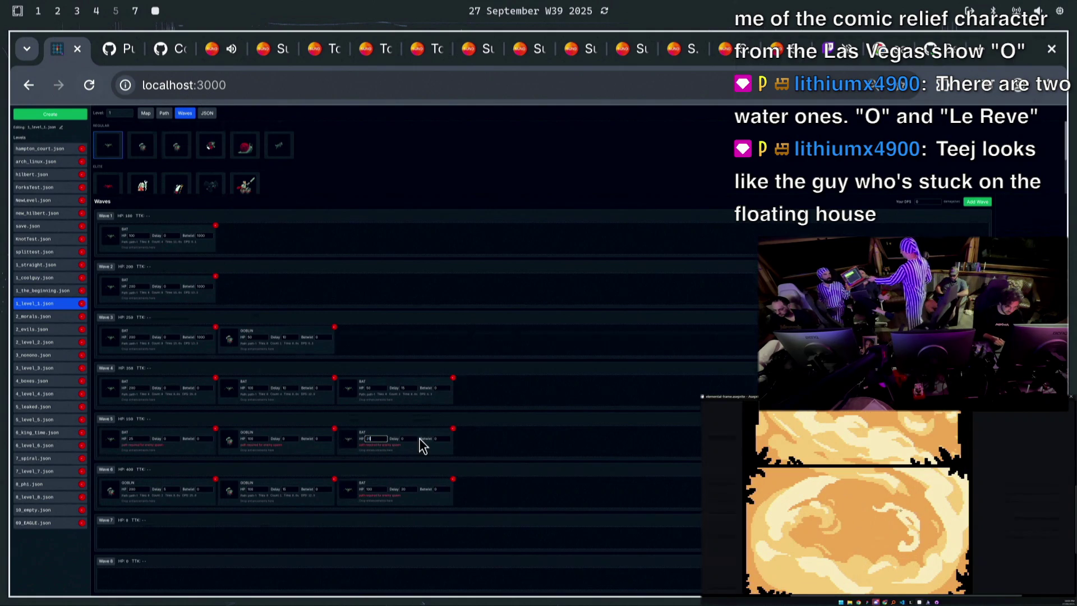
mouse_move(108, 146)
left_mouse_down()
mouse_move(452, 334)
mouse_move(519, 445)
left_mouse_up()
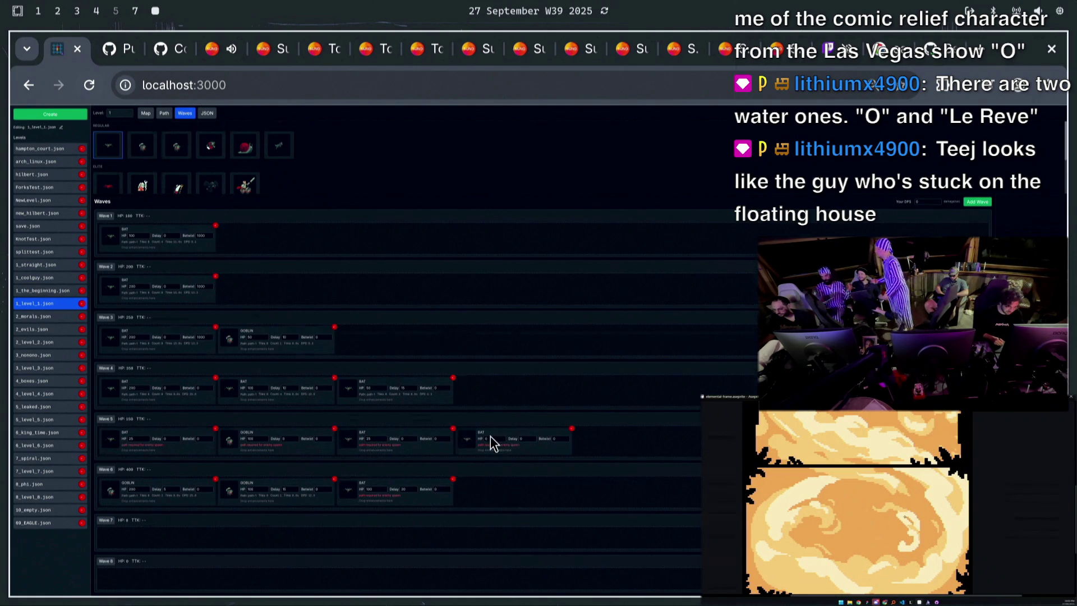
type("100")
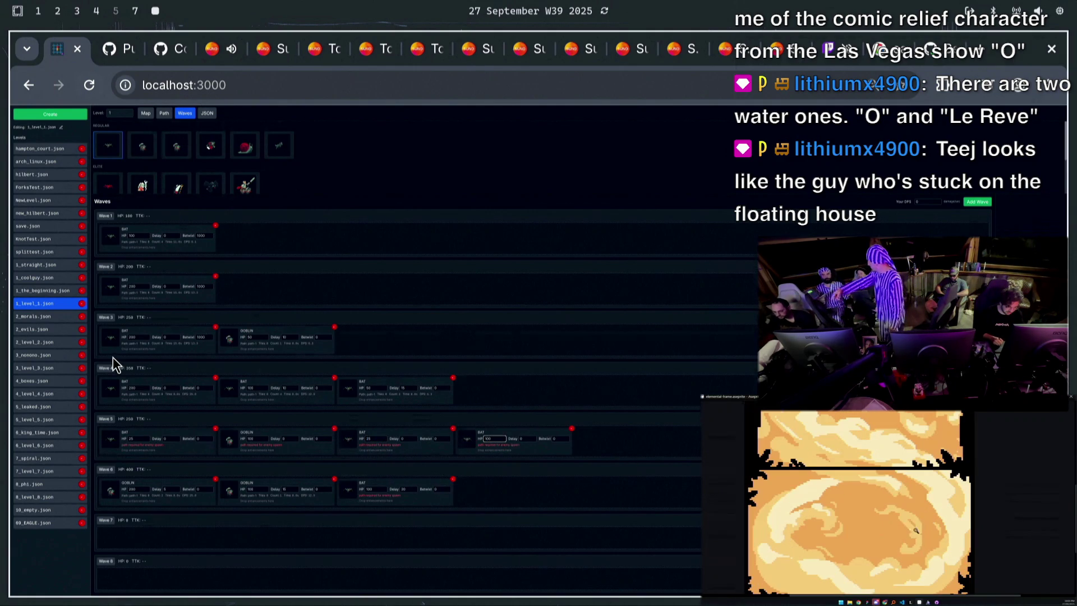
Stagger wave 5 spawn delays at 10, 15 and 0, then bring up the playing Suno playlist
left_click(278, 438)
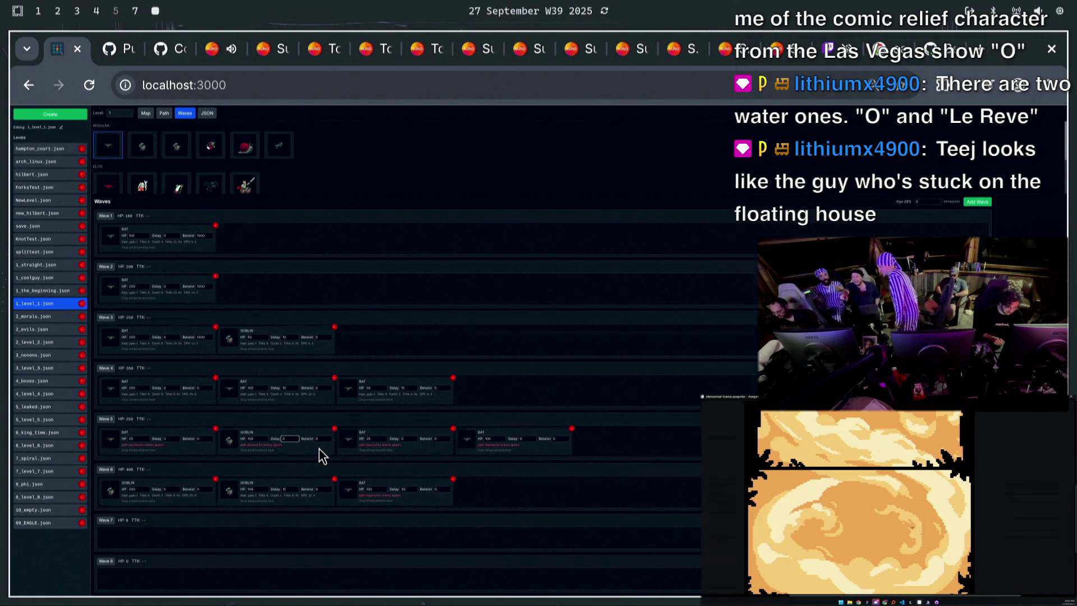
type("10")
left_click(408, 438)
type("15")
left_click(526, 439)
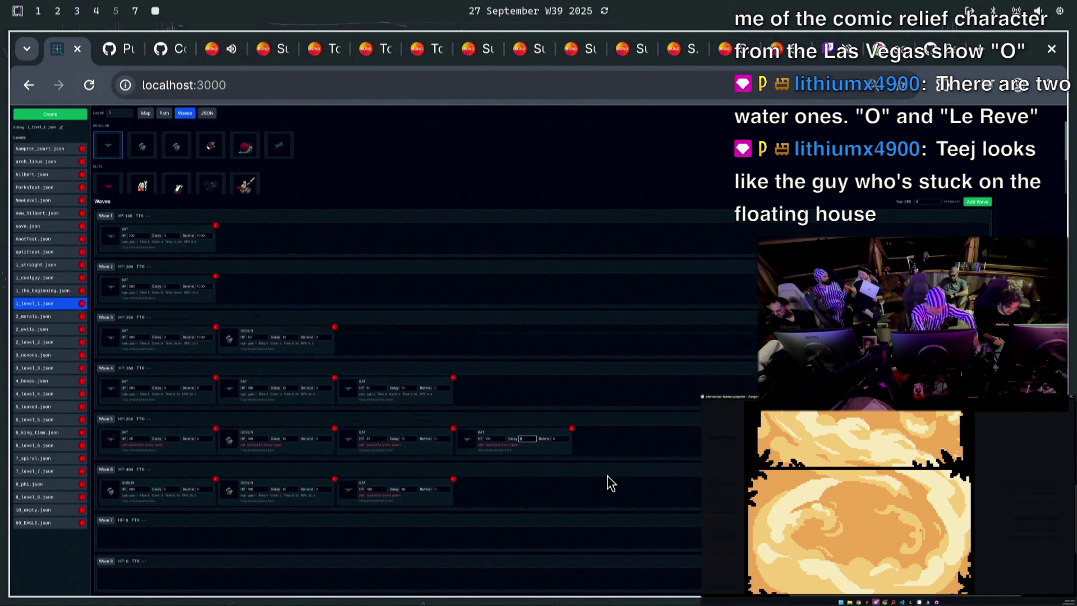
type("0")
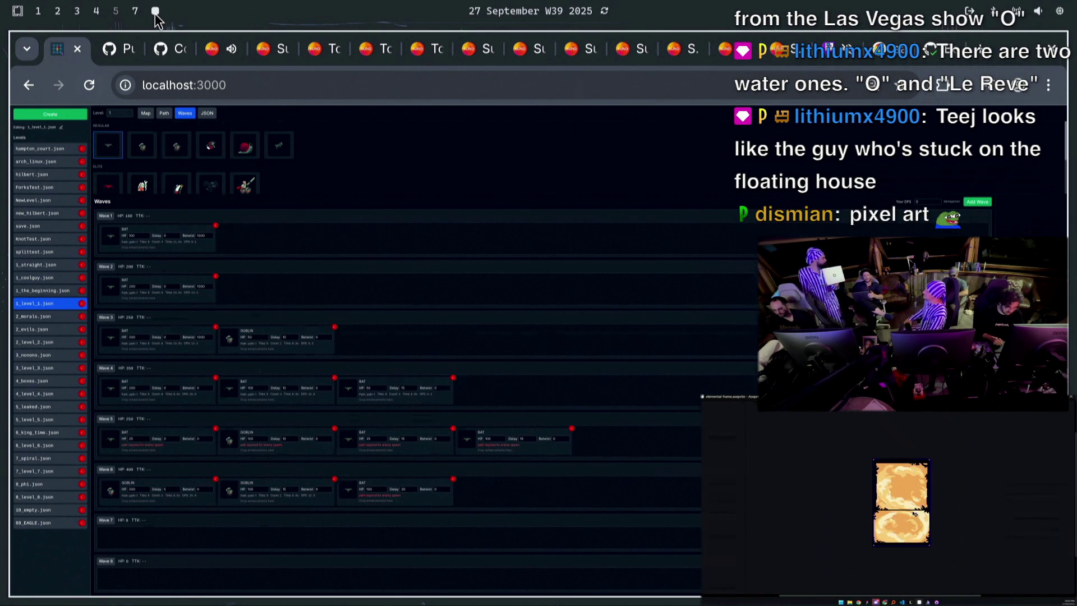
left_click(217, 53)
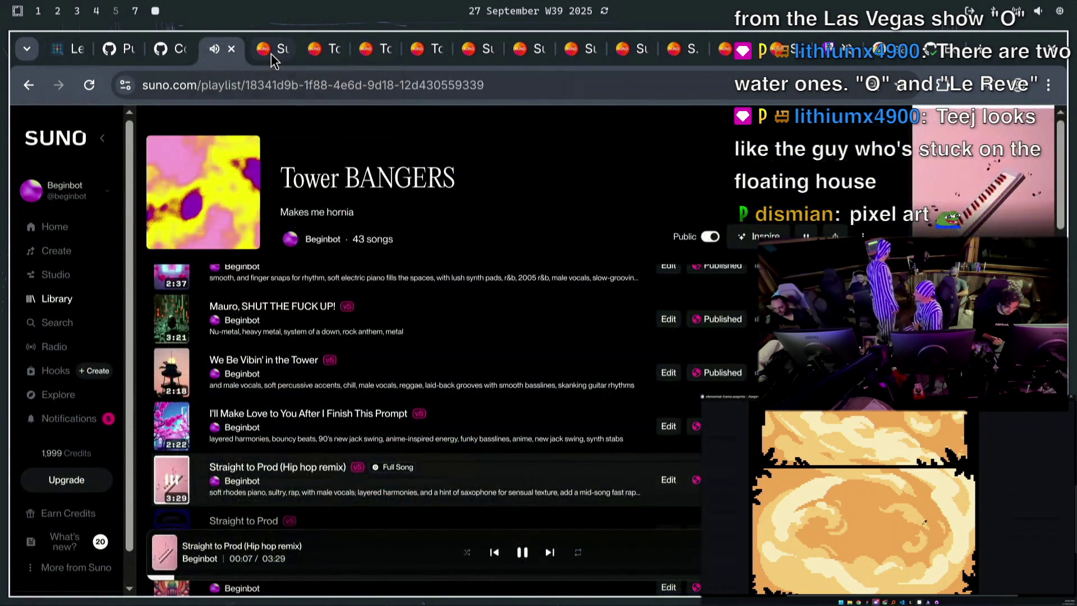
Replace the Suno create-page lyrics with 'Theo "The-O" my favorite codorin' and select the line
left_click(271, 53)
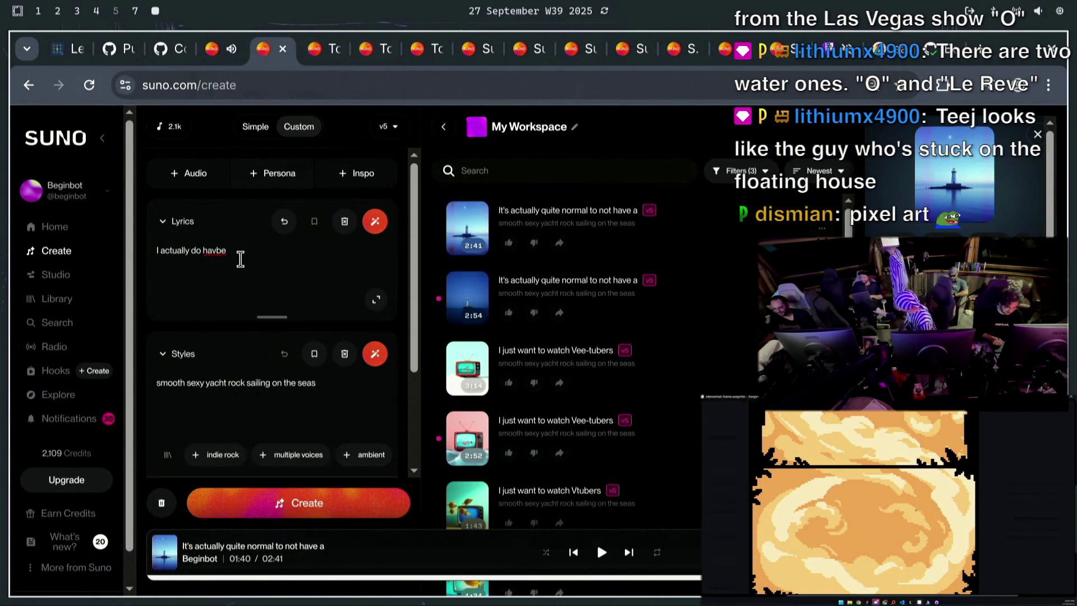
triple_click(288, 267)
type("The \"O")
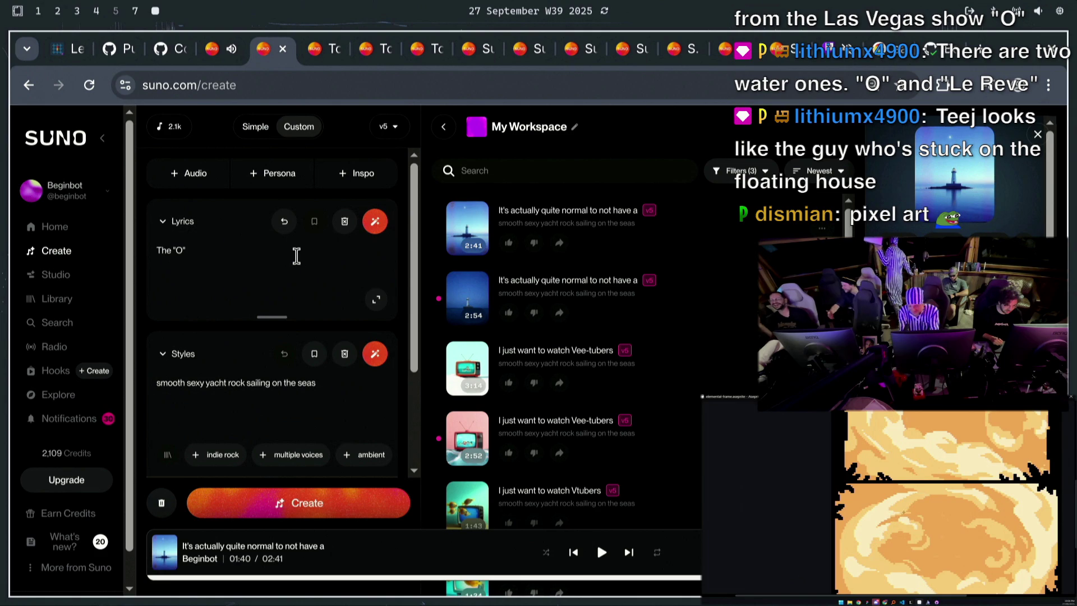
key("ctrl+a")
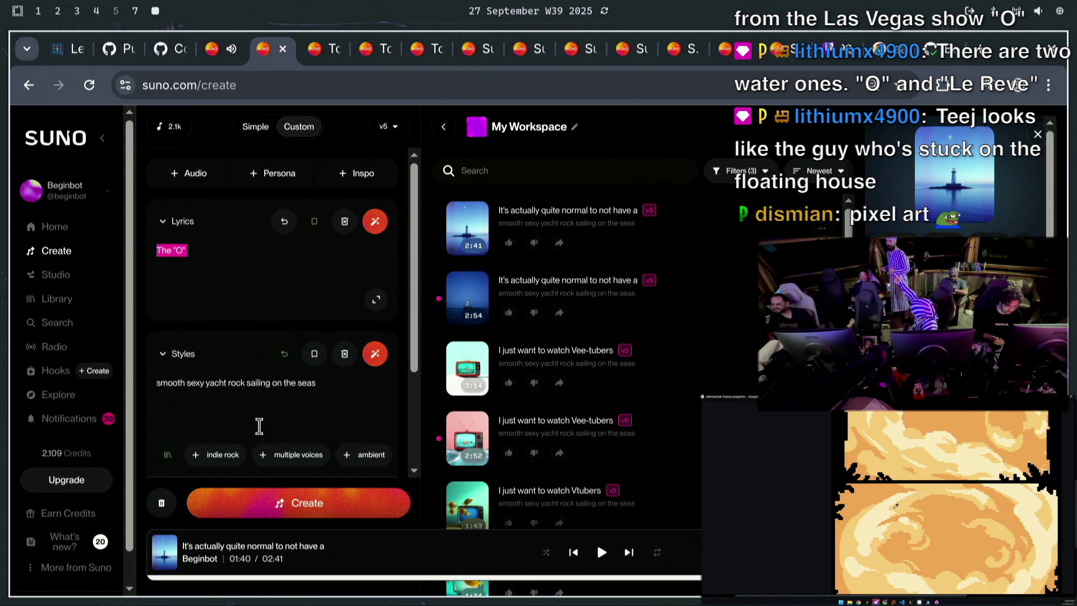
type("Theo \"The-O\"")
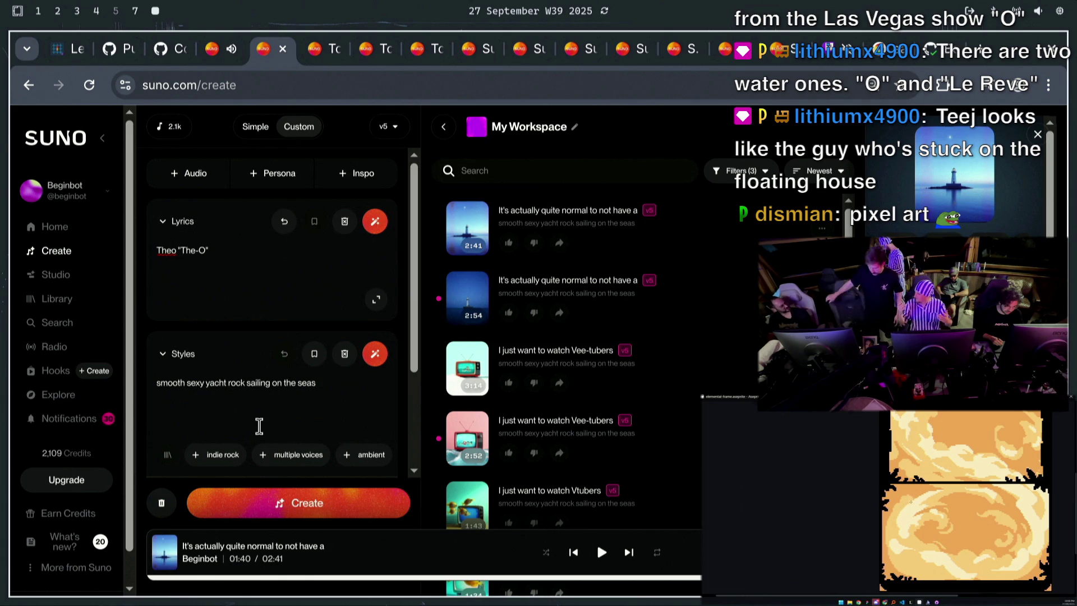
type("gg")
key("BackSpace")
key("BackSpace")
key("BackSpace")
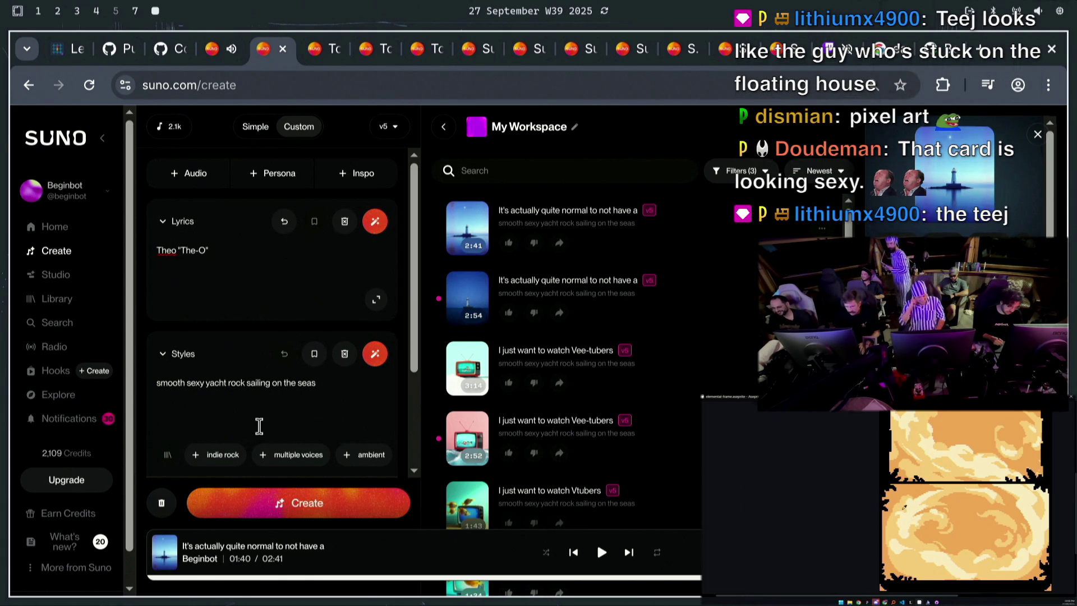
type(" m")
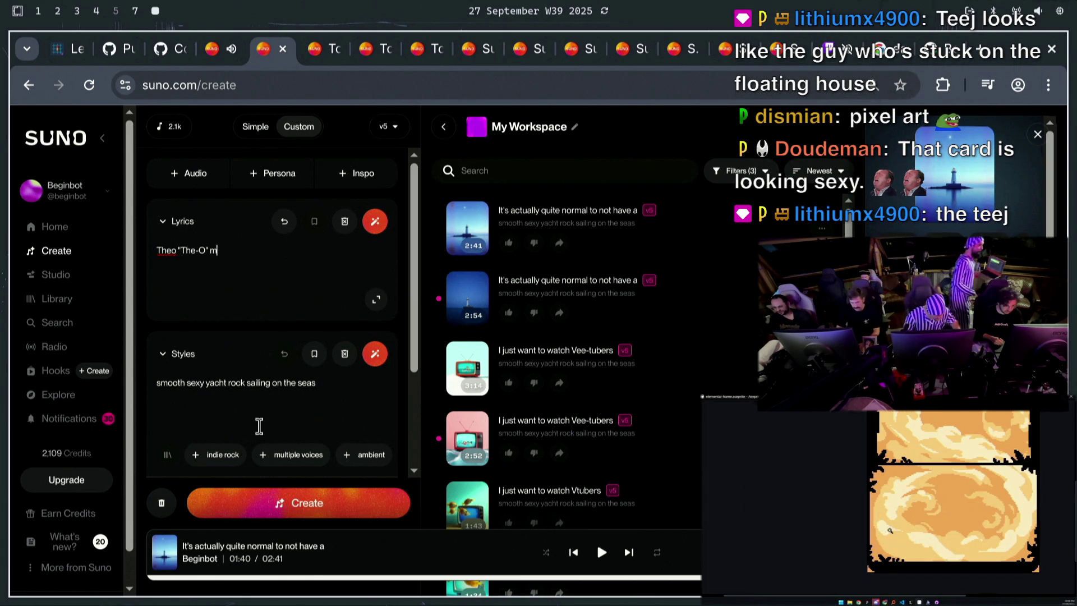
type("y fav")
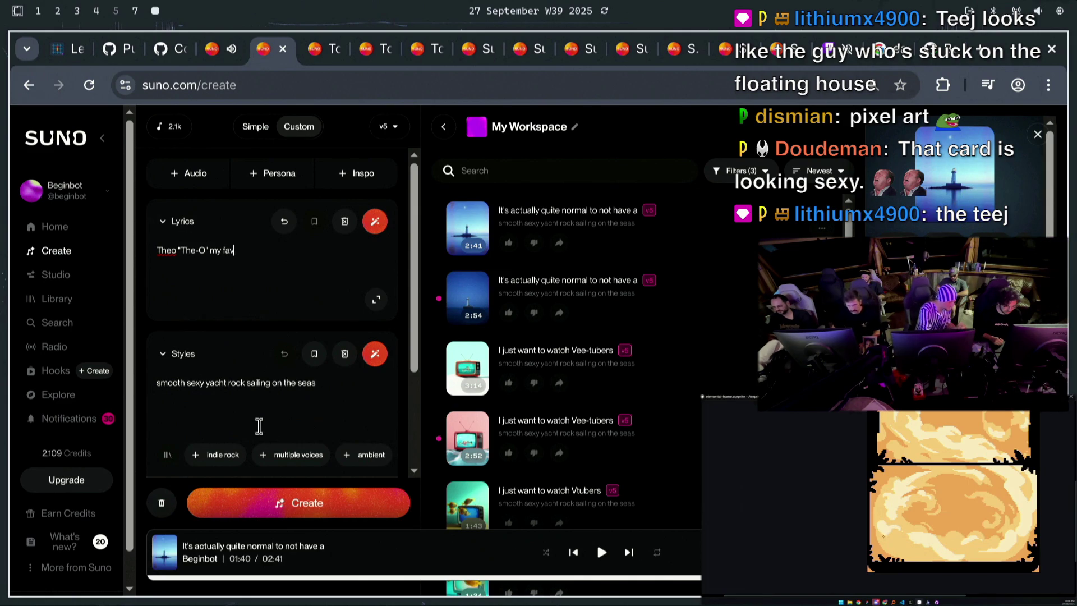
type("orite codorin-o")
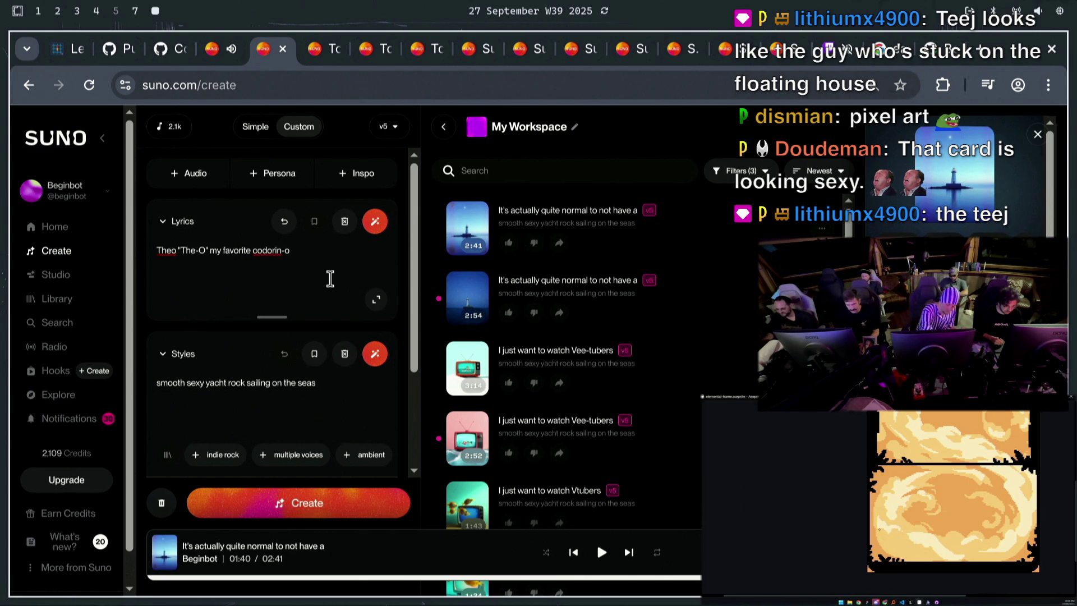
key("ctrl+a")
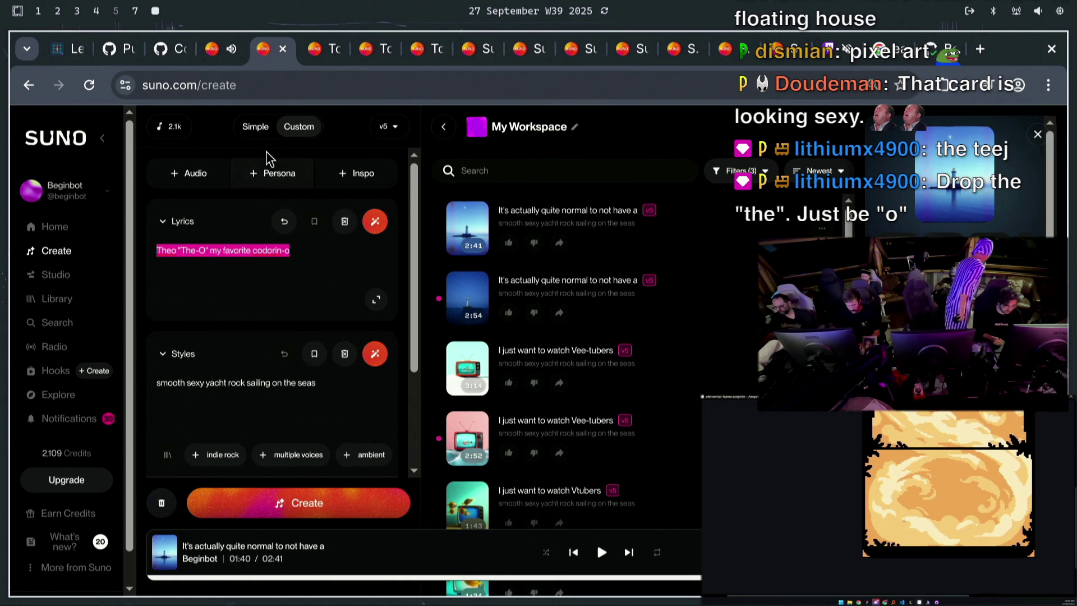
Create a Simple-mode song described 'Theo "The-O" my favorite coderino, hyperpop synthwave'
left_click(264, 131)
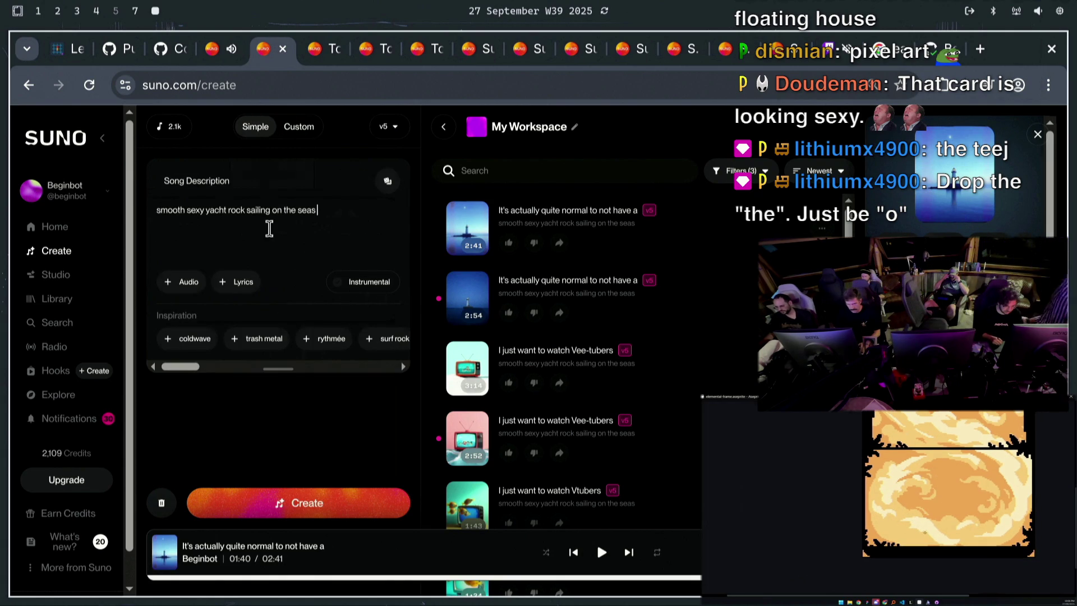
triple_click(265, 227)
key("BackSpace")
type("Theo \"The-O\" my favorite codorin-o")
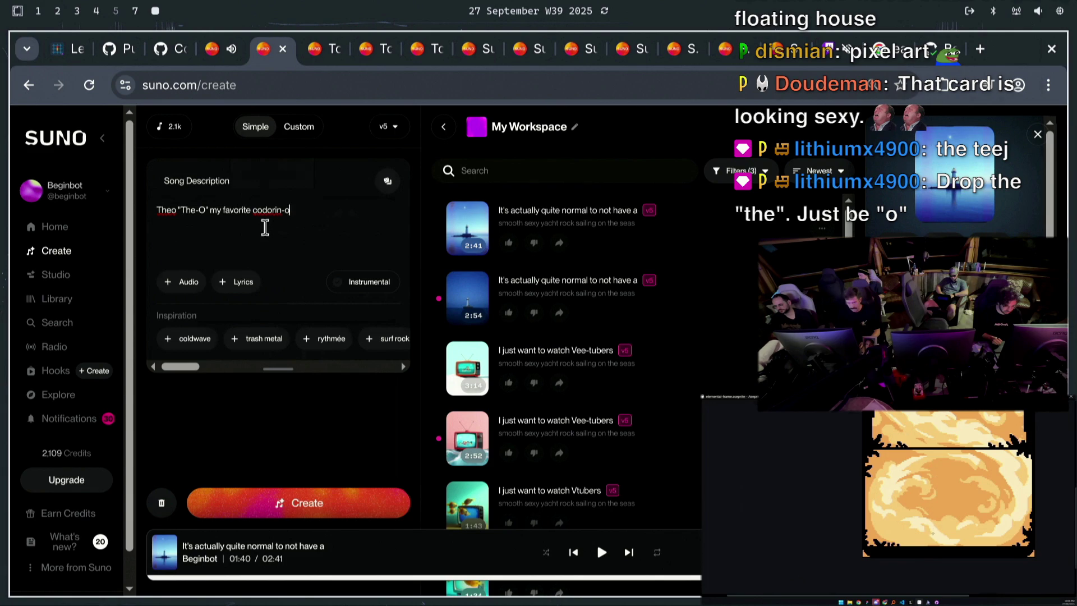
key("BackSpace")
key("BackSpace")
key("BackSpace")
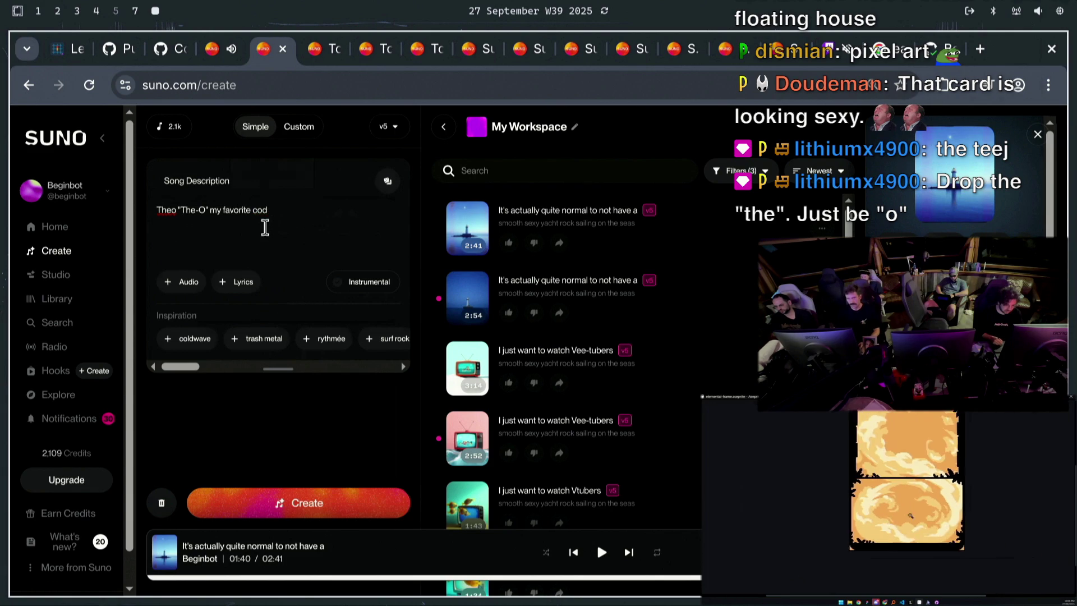
type("er-ino")
key("BackSpace")
key("BackSpace")
key("BackSpace")
type("ino,")
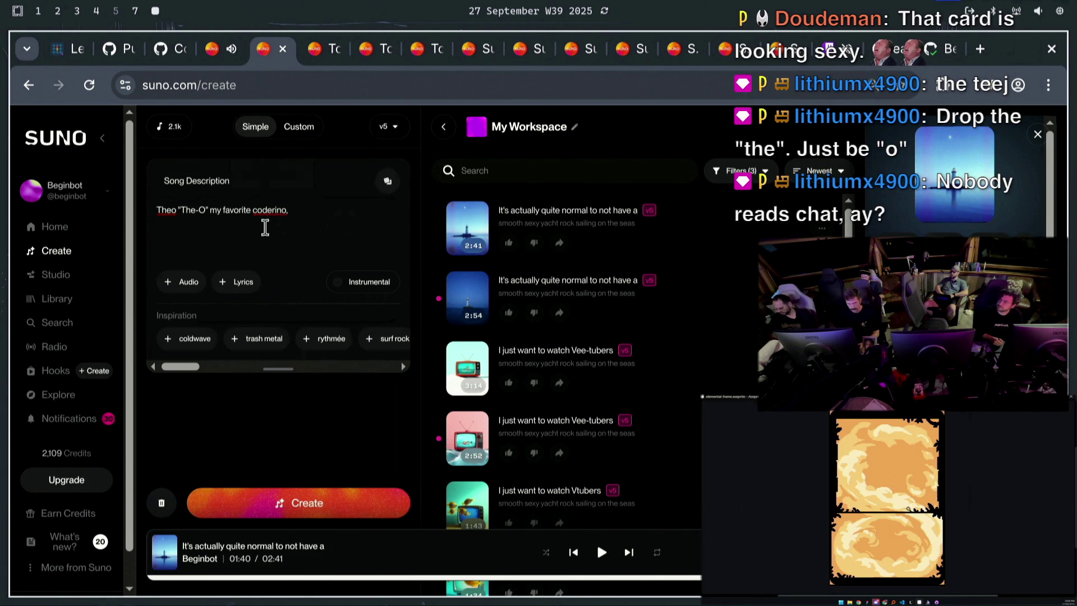
type(" hyperpop")
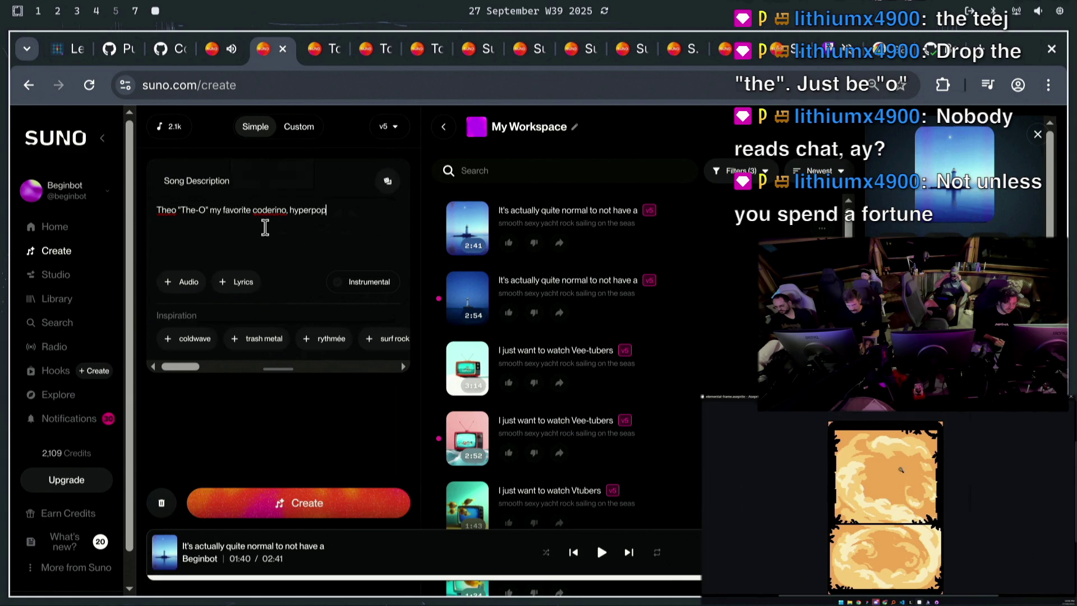
type(" synthwave")
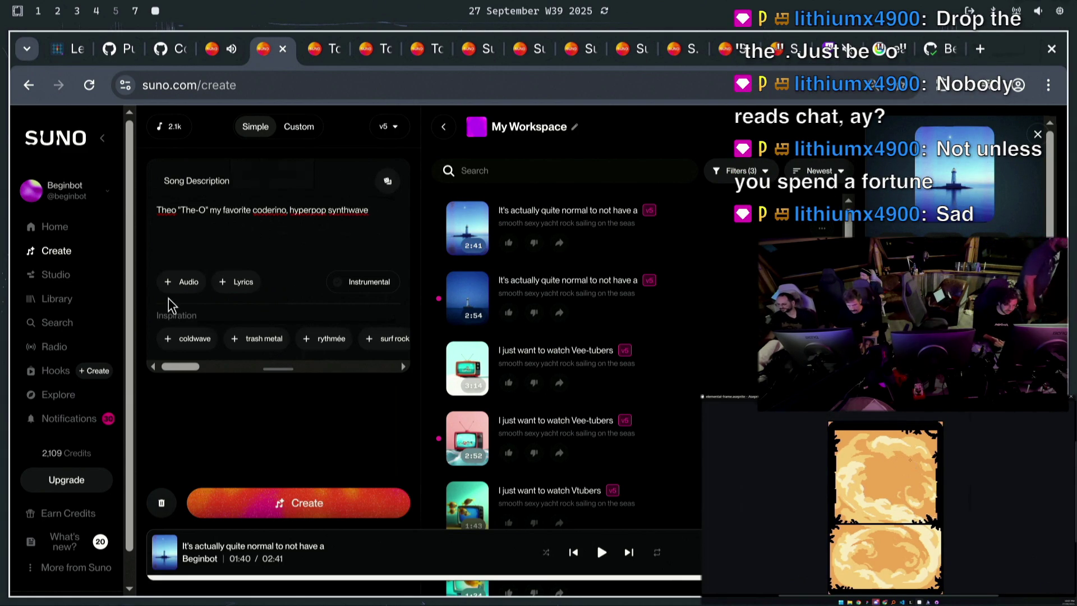
left_click(278, 509)
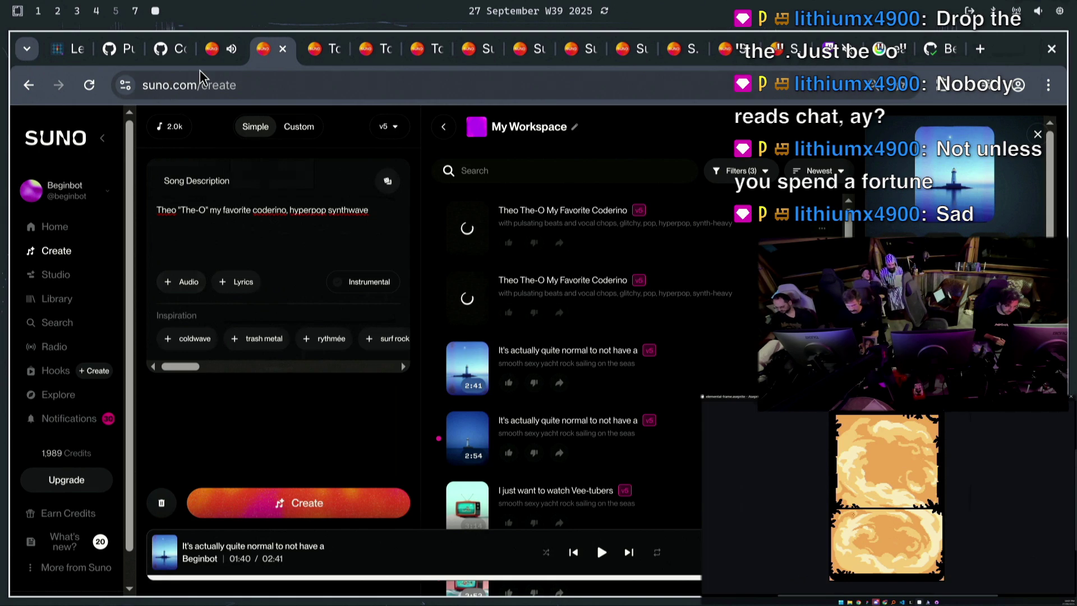
Back in the editor, route wave 5's enemies, including both added bats, and wave 6's bat along path-1
left_click(59, 52)
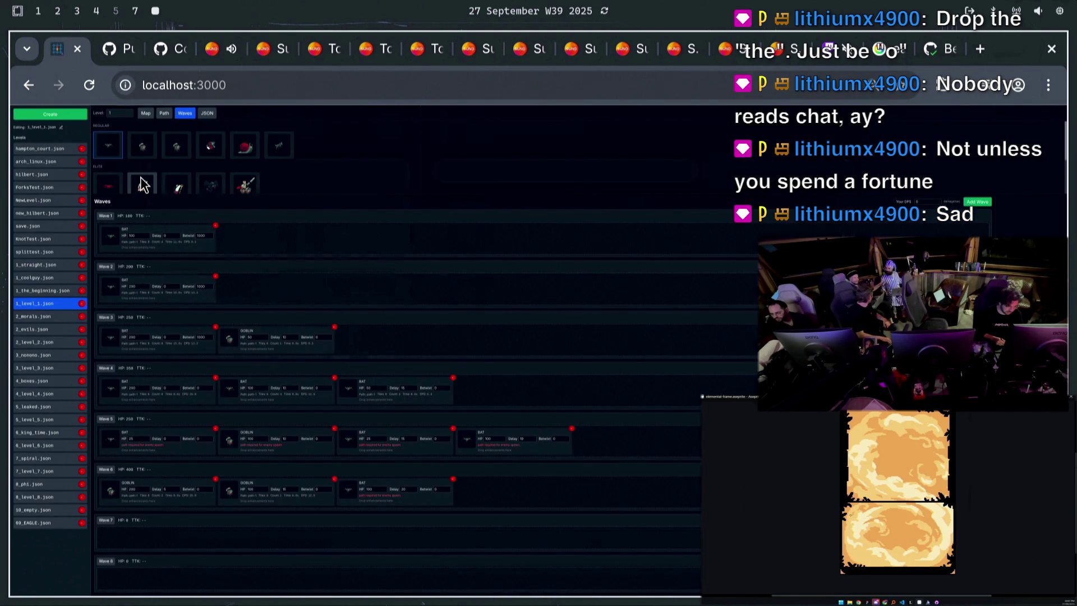
scroll(139, 177, "down", 2)
mouse_move(129, 176)
left_mouse_down()
mouse_move(200, 464)
mouse_move(167, 446)
left_mouse_up()
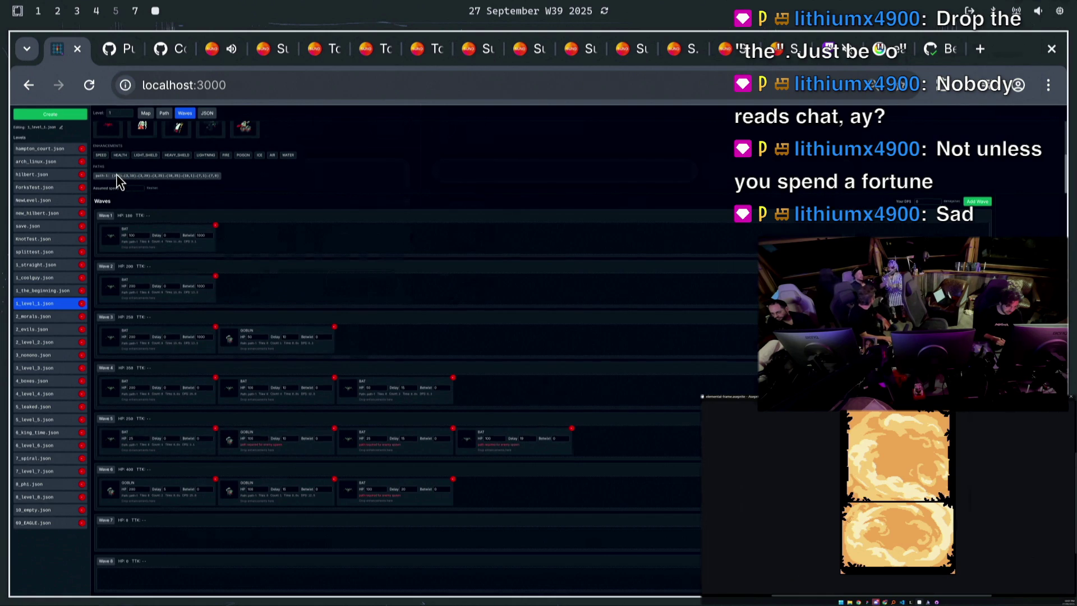
mouse_move(116, 178)
left_mouse_down()
mouse_move(176, 275)
mouse_move(250, 443)
left_mouse_up()
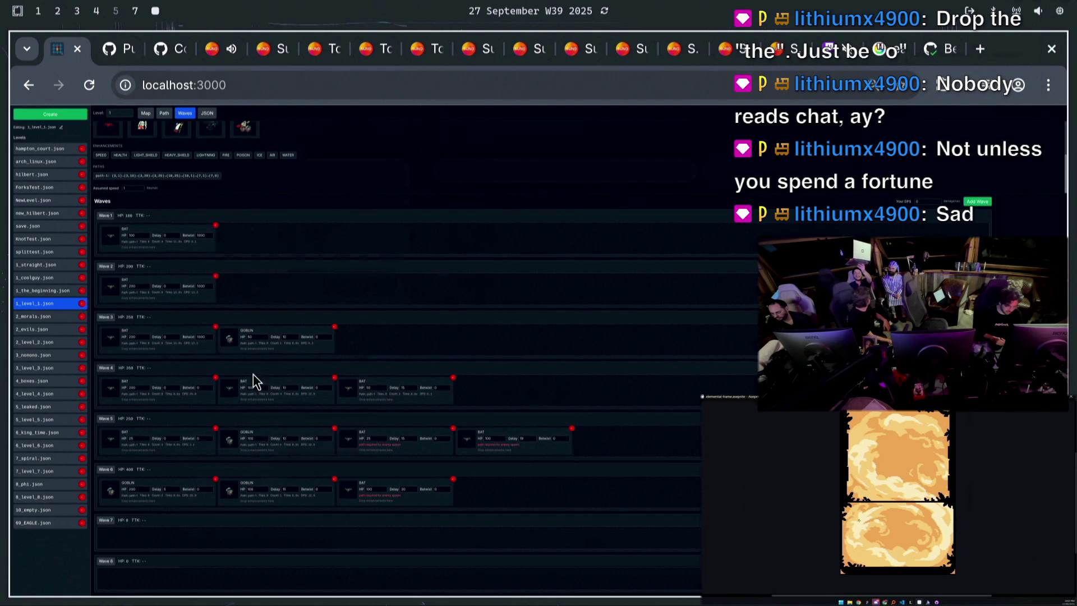
mouse_move(152, 175)
left_mouse_down()
mouse_move(397, 411)
mouse_move(371, 443)
left_mouse_up()
mouse_move(125, 176)
left_mouse_down()
mouse_move(551, 445)
mouse_move(506, 448)
left_mouse_up()
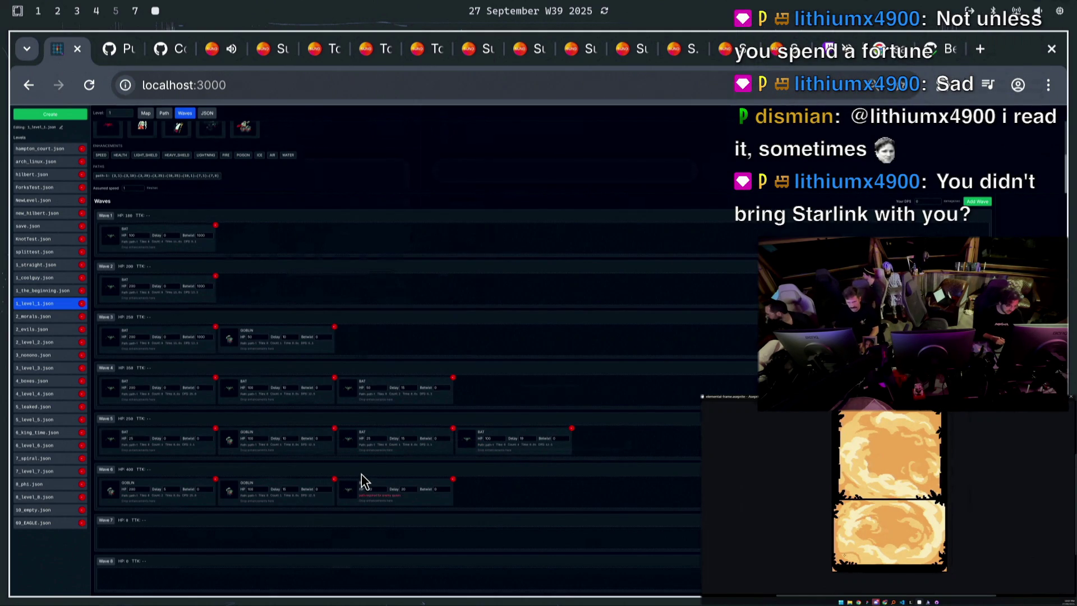
left_click(519, 438)
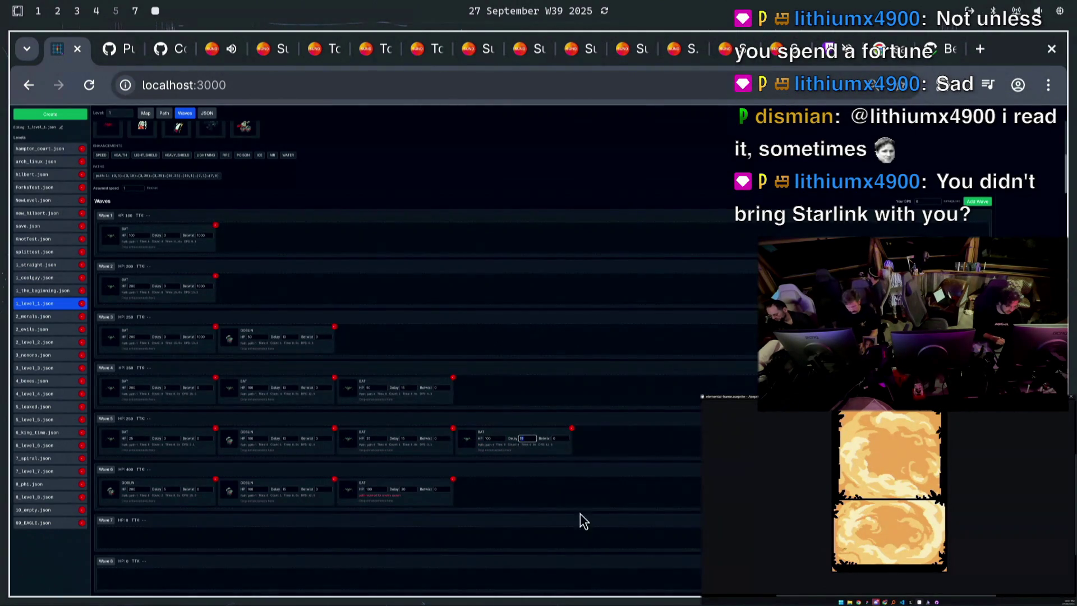
left_click(527, 514)
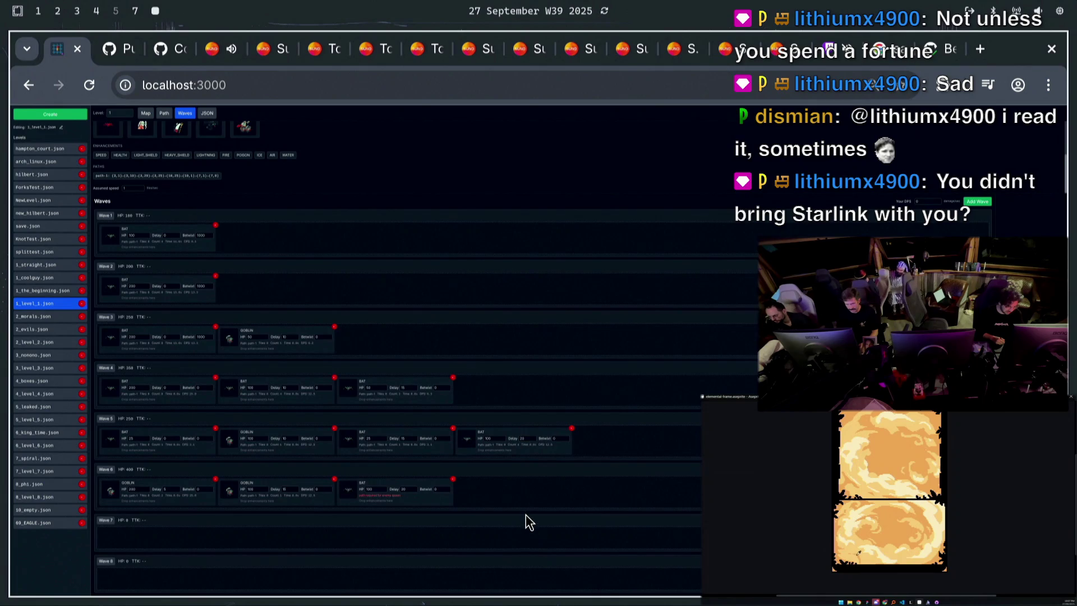
left_click_drag(149, 175, 382, 497)
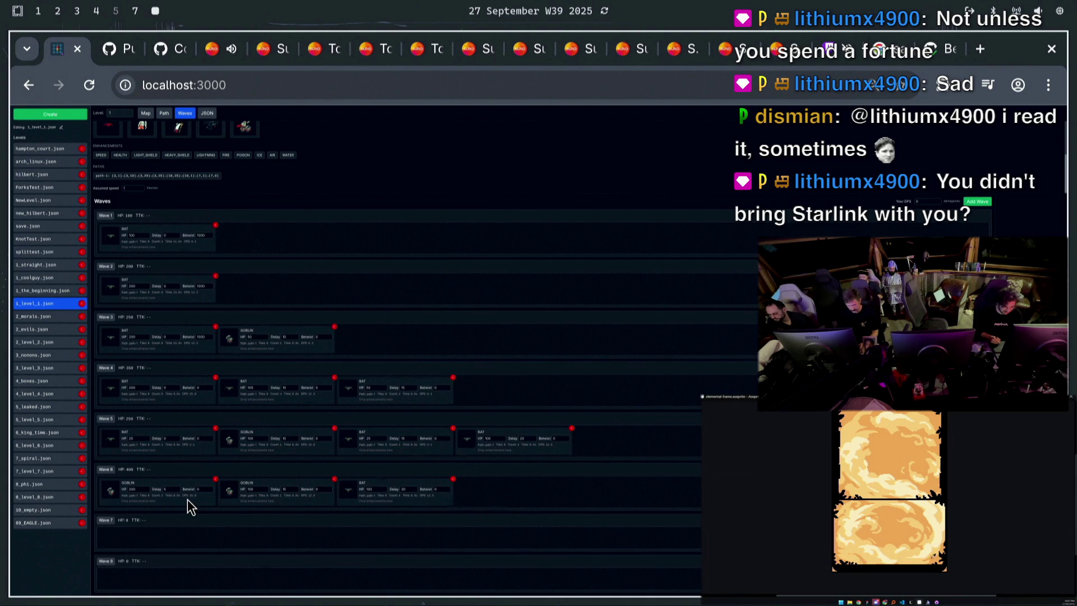
Add a goblin to wave 5 with 100 HP and delay 25
scroll(149, 139, "up", 2)
mouse_move(149, 147)
left_mouse_down()
mouse_move(678, 474)
mouse_move(619, 446)
left_mouse_up()
type("100")
key("Tab")
type("25")
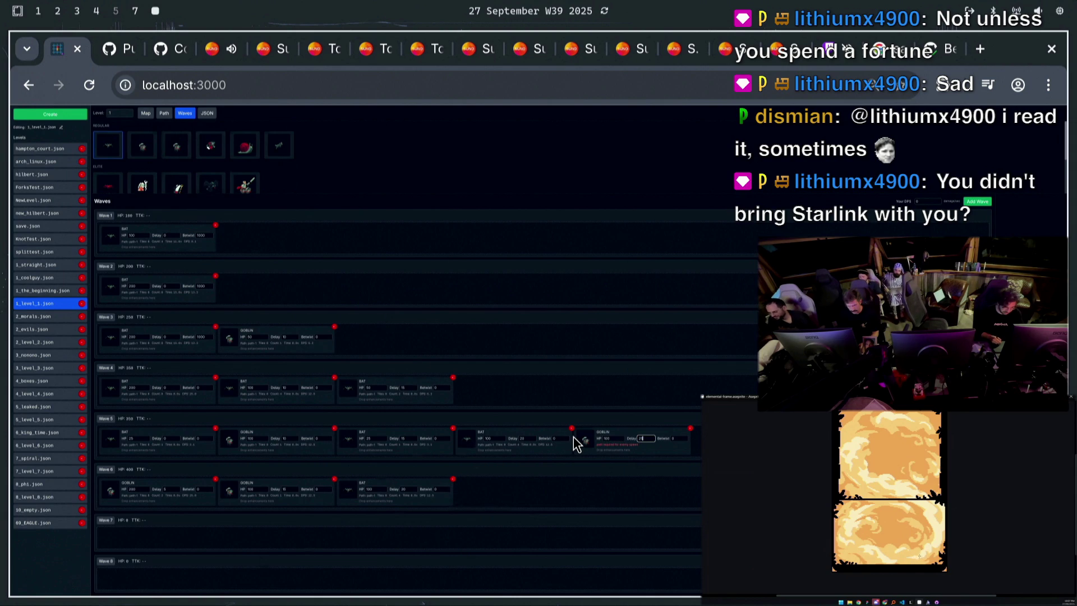
scroll(234, 164, "down", 2)
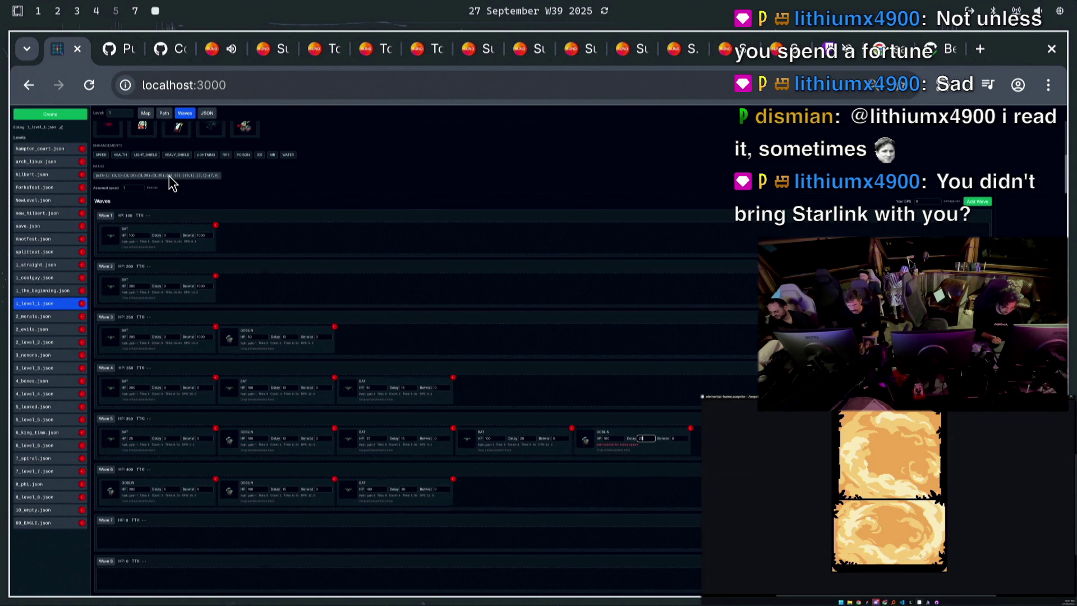
left_click(628, 512)
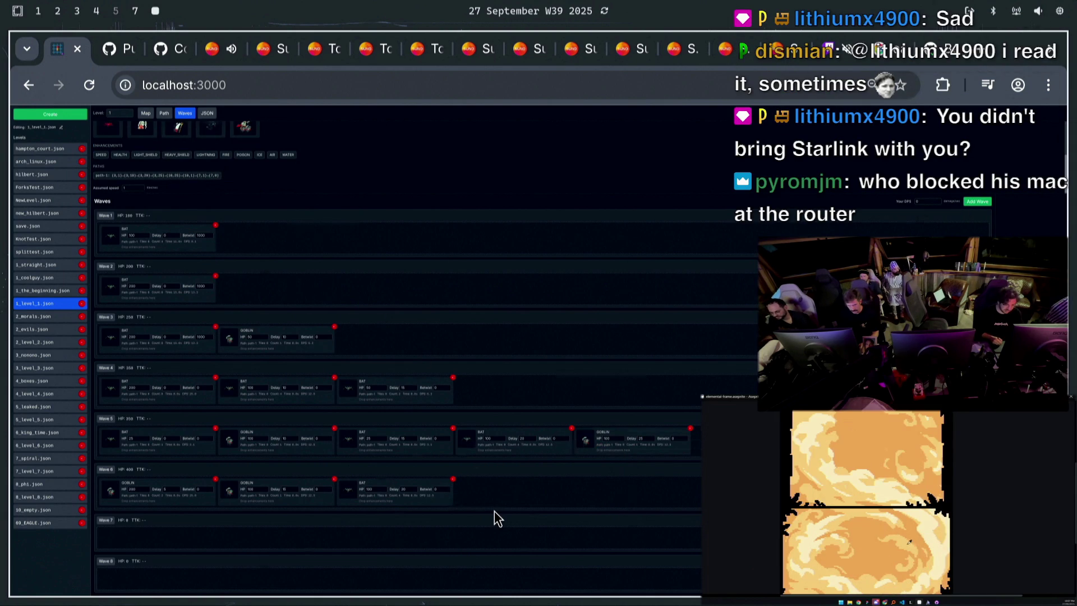
Put an elite bat in empty wave 7 and route it along path-1
mouse_move(106, 138)
left_mouse_down()
mouse_move(147, 519)
mouse_move(125, 536)
left_mouse_up()
left_click(134, 534)
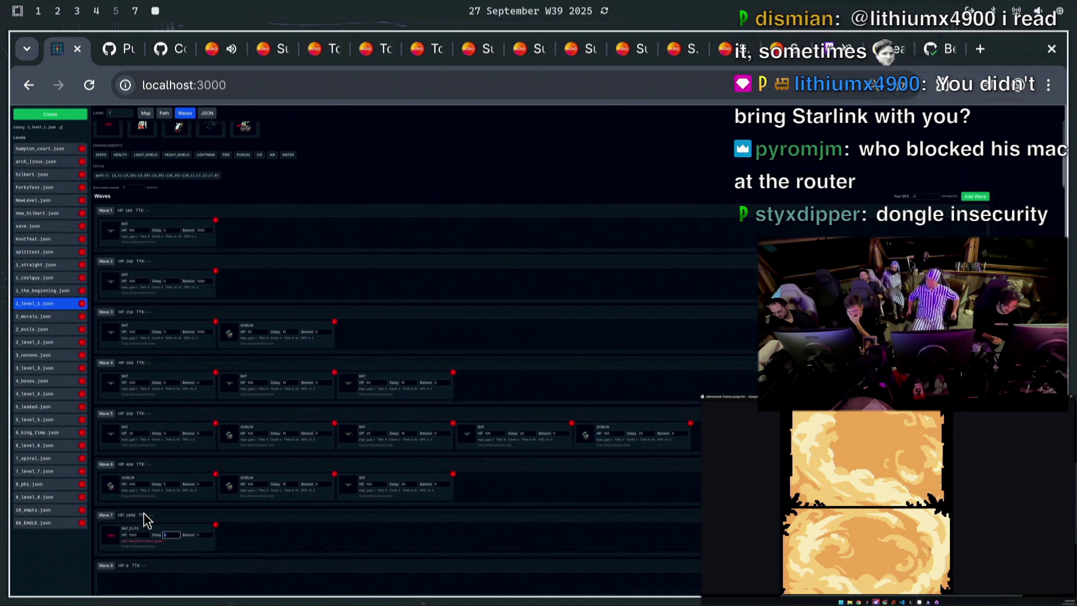
mouse_move(156, 176)
left_mouse_down()
mouse_move(204, 512)
mouse_move(140, 546)
left_mouse_up()
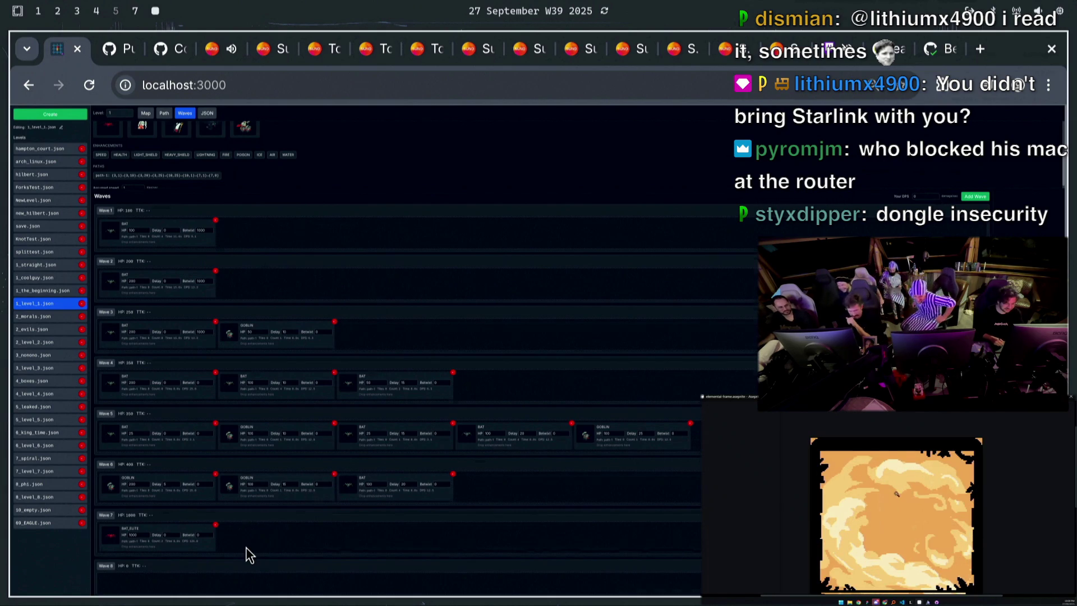
scroll(247, 541, "down", 1)
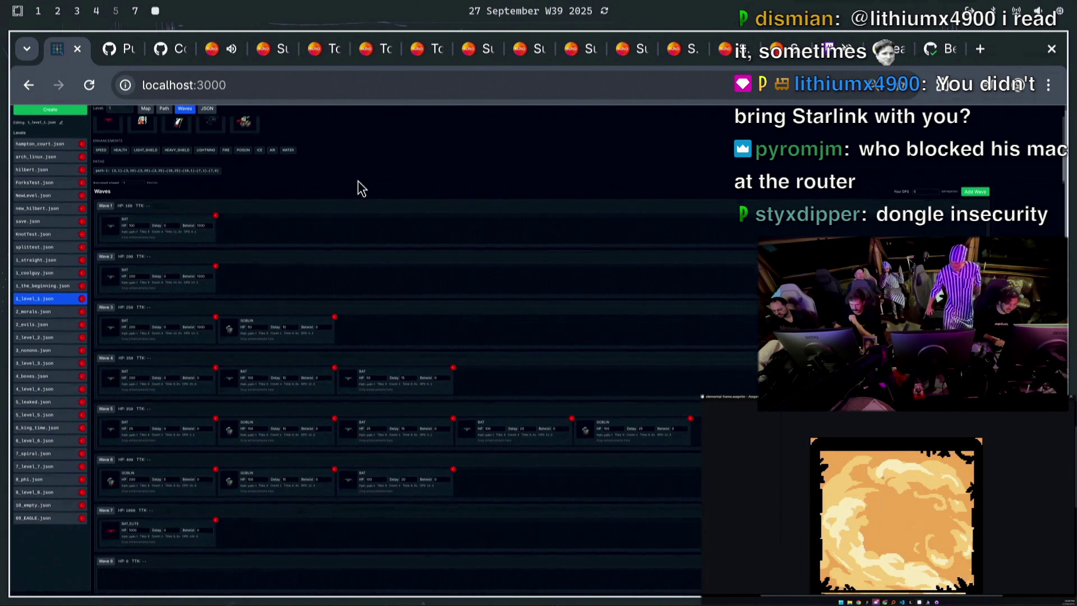
scroll(187, 132, "up", 2)
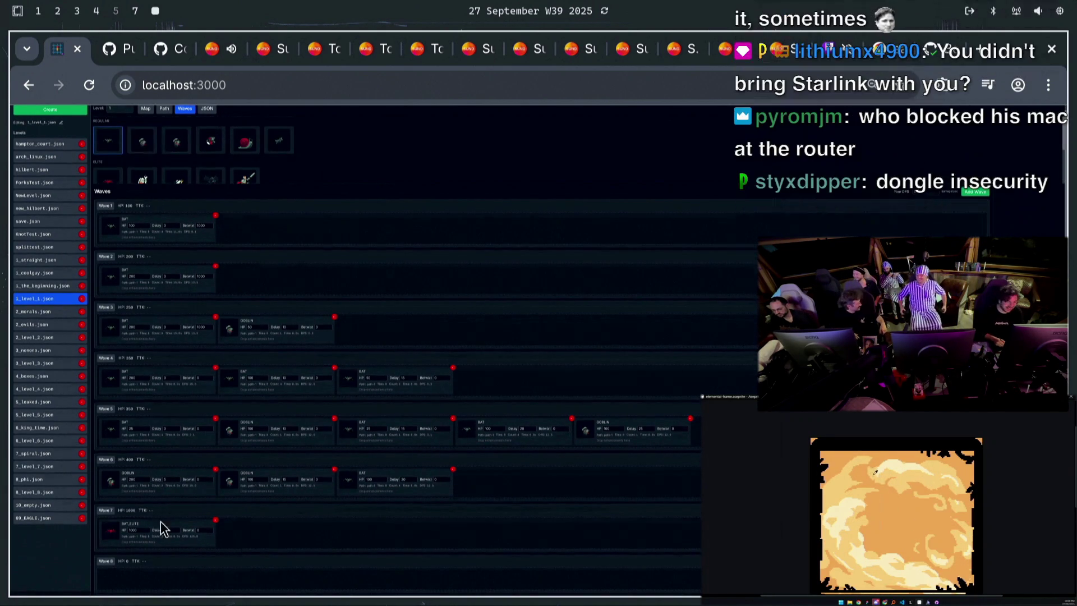
double_click(134, 530)
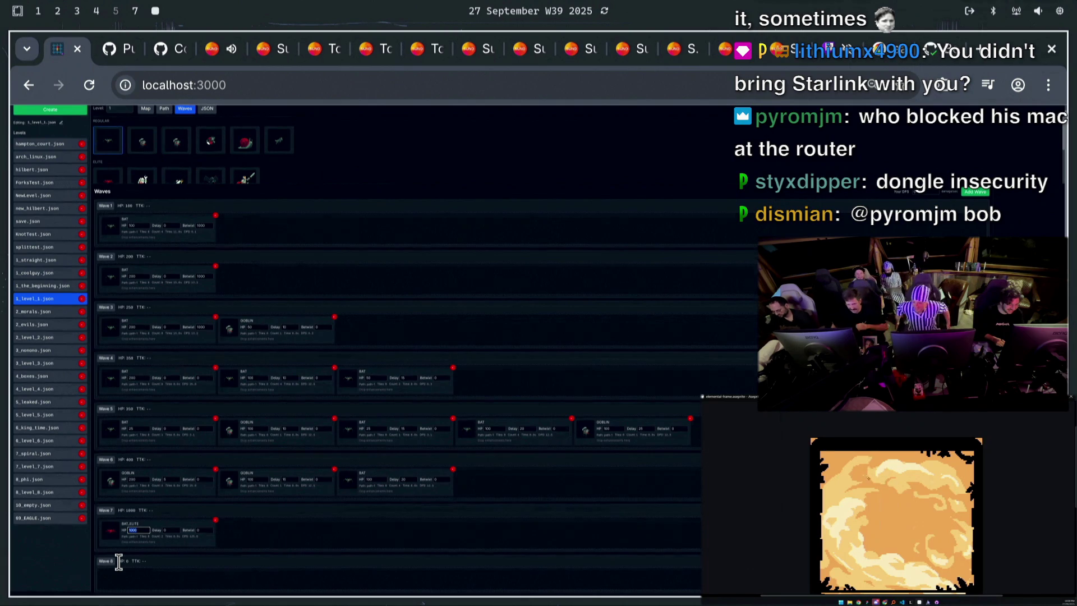
Add a goblin to wave 7 and give the elite bat a delay of 15
left_click(142, 144)
mouse_move(253, 542)
left_mouse_down()
mouse_move(238, 364)
mouse_move(251, 504)
mouse_move(242, 536)
left_mouse_up()
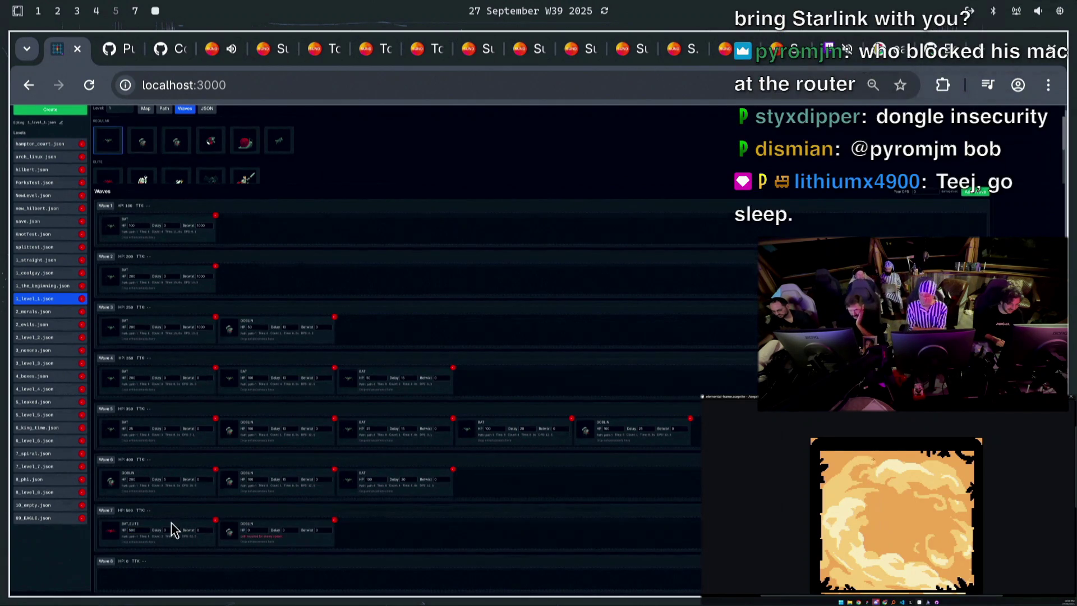
left_click(170, 528)
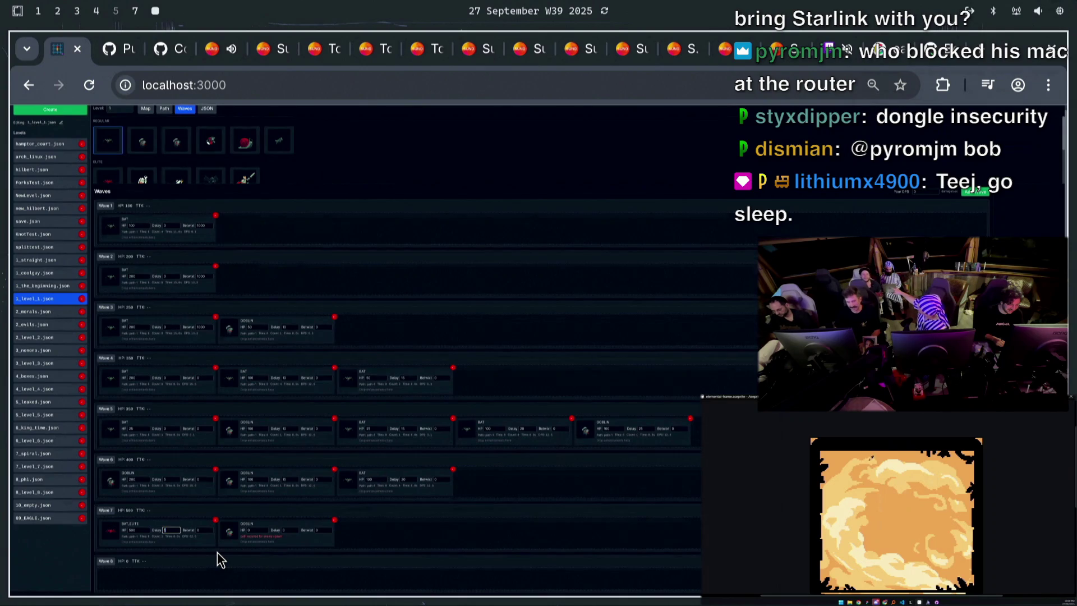
type("5")
left_click(253, 530)
type("1")
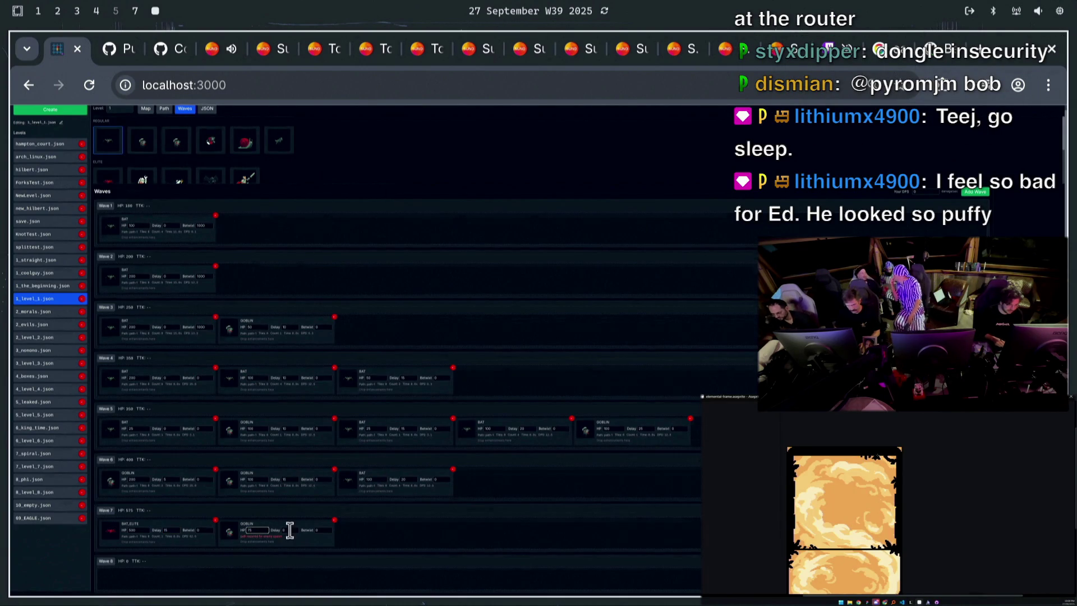
scroll(180, 168, "down", 3)
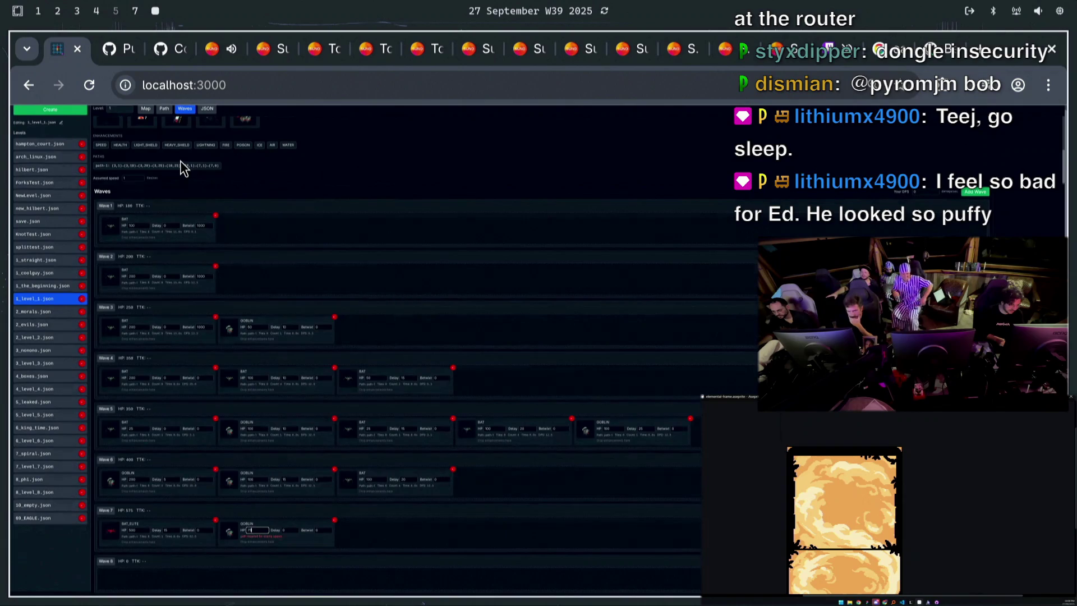
Put wave 7's goblin on path-1 and add two path-1 elite bats to wave 8
left_click_drag(289, 507, 268, 538)
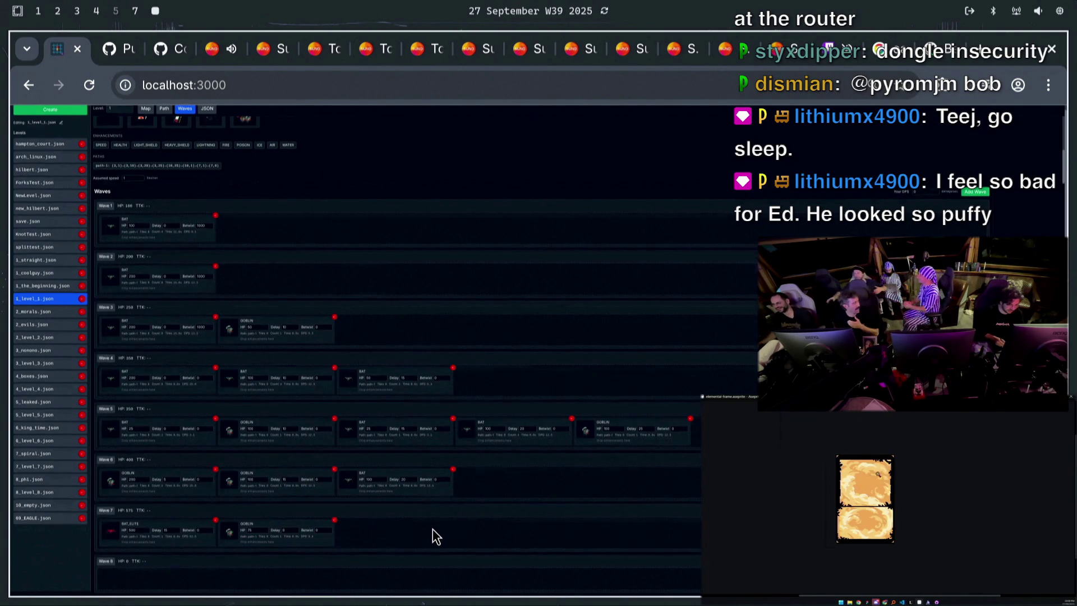
scroll(241, 174, "up", 3)
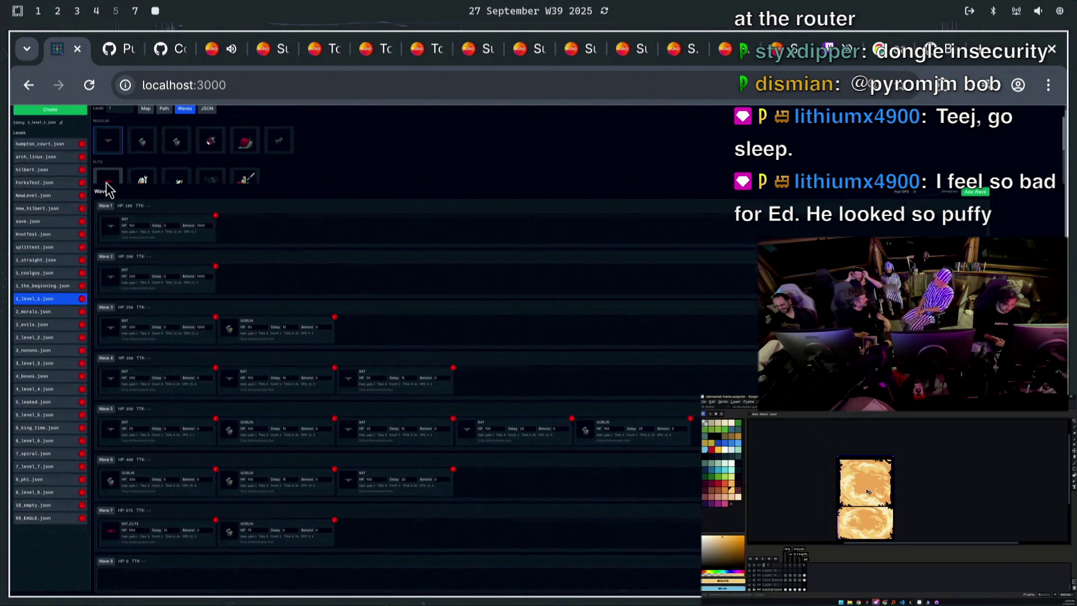
left_click_drag(182, 517, 151, 581)
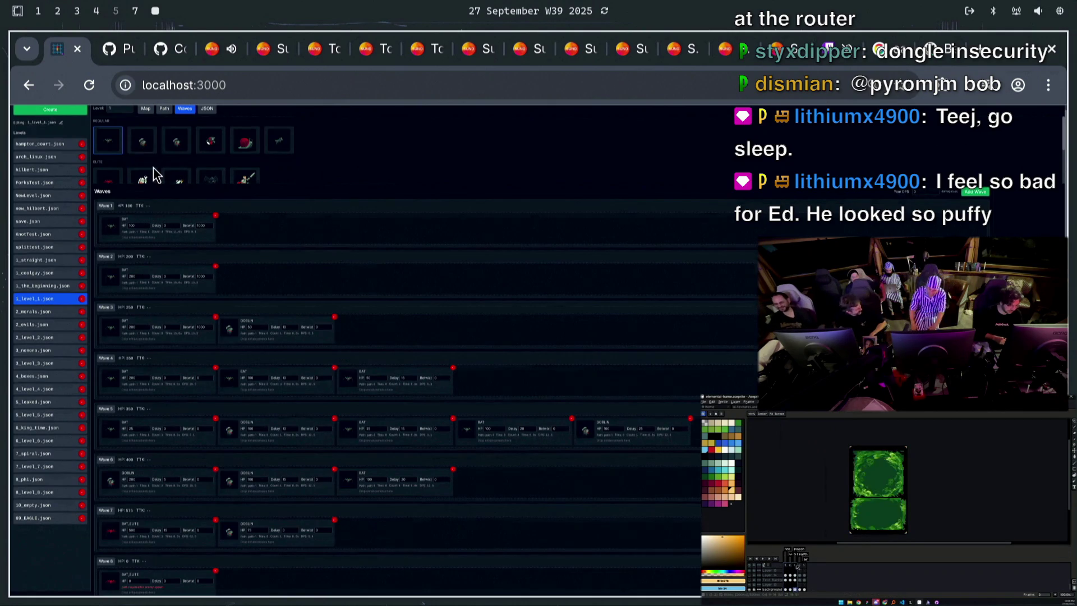
mouse_move(120, 180)
left_mouse_down()
mouse_move(312, 582)
mouse_move(289, 581)
left_mouse_up()
scroll(275, 161, "down", 2)
mouse_move(156, 168)
left_mouse_down()
mouse_move(241, 553)
mouse_move(157, 586)
left_mouse_up()
mouse_move(192, 169)
left_mouse_down()
mouse_move(250, 243)
mouse_move(263, 584)
mouse_move(248, 584)
left_mouse_up()
Set wave 8's first elite bat to 500 HP
scroll(169, 530, "down", 1)
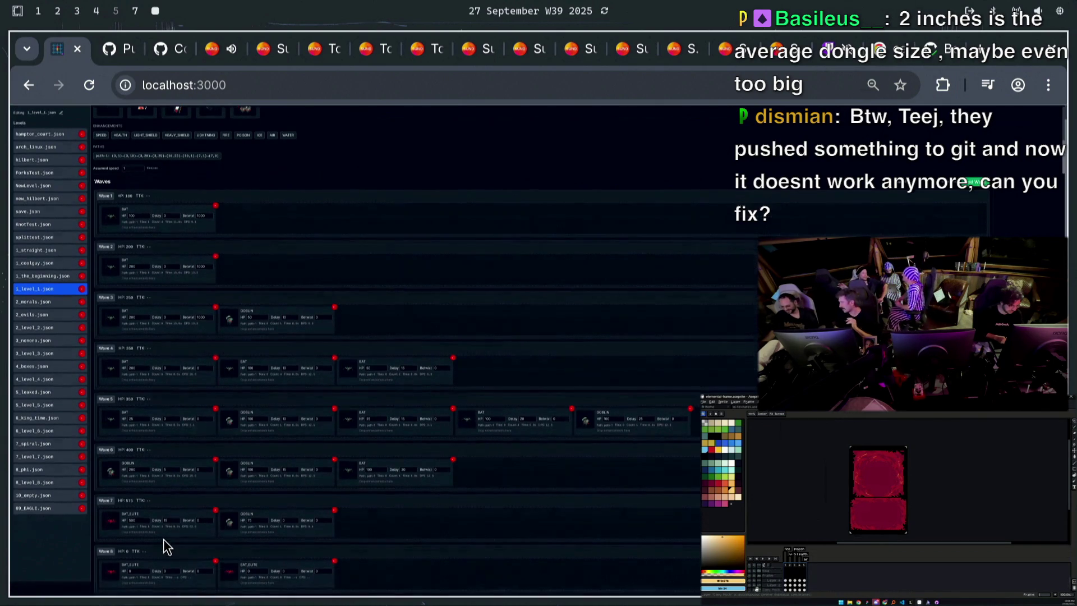
left_click(140, 572)
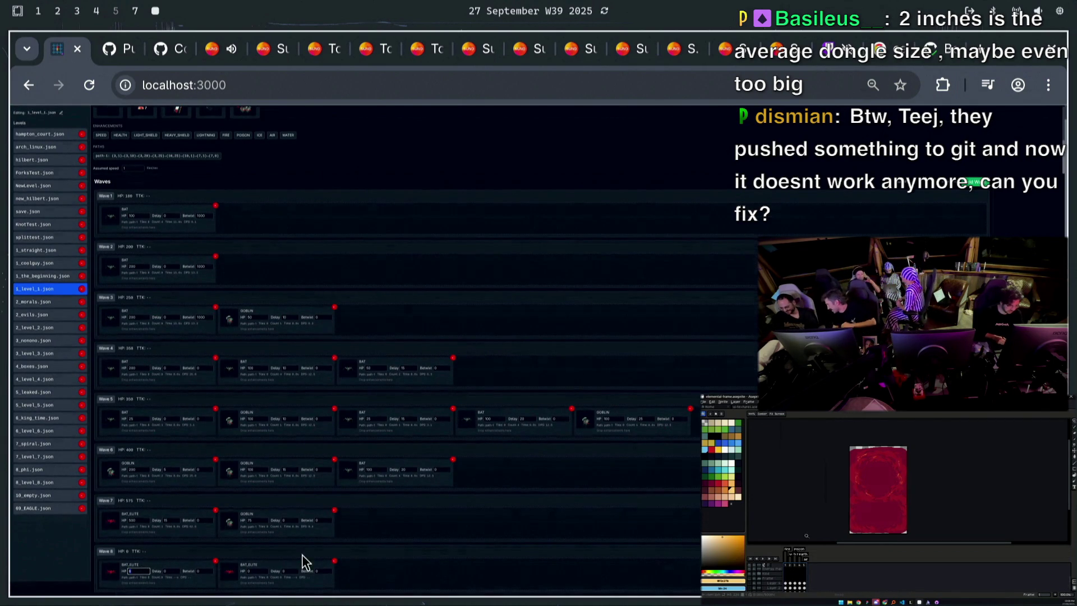
type("500")
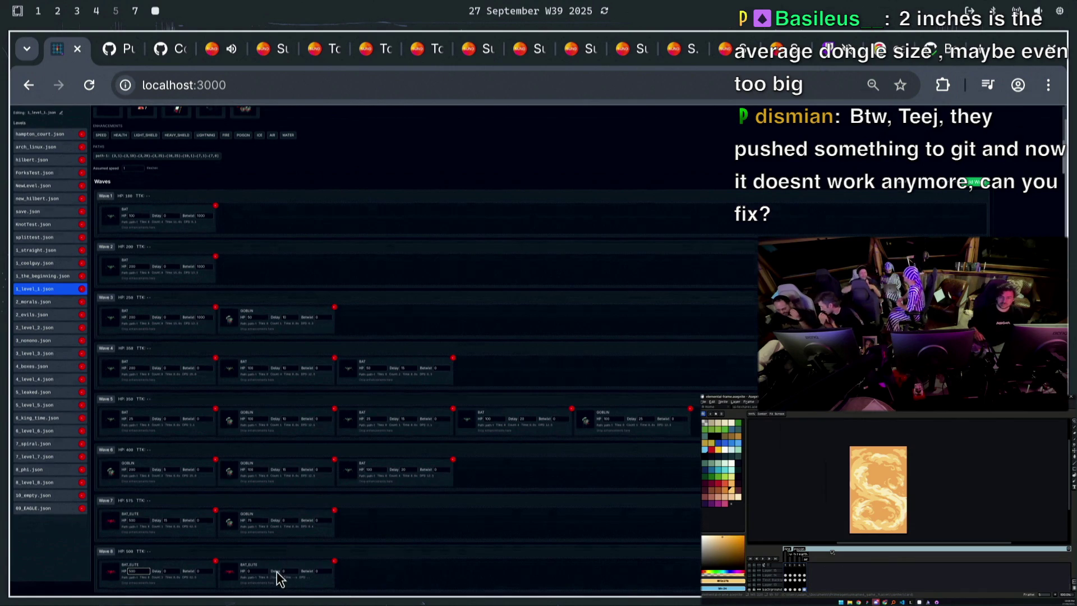
left_click(258, 577)
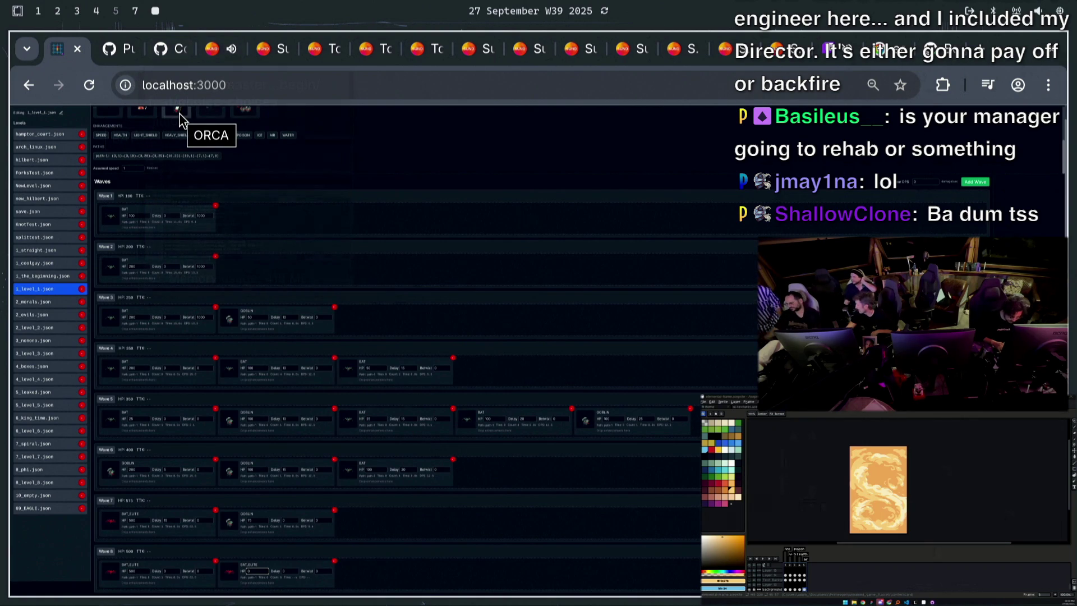
Review unnamed_game_1's open pull requests, such as Begin/balance gear, then return to the editor
left_click(162, 51)
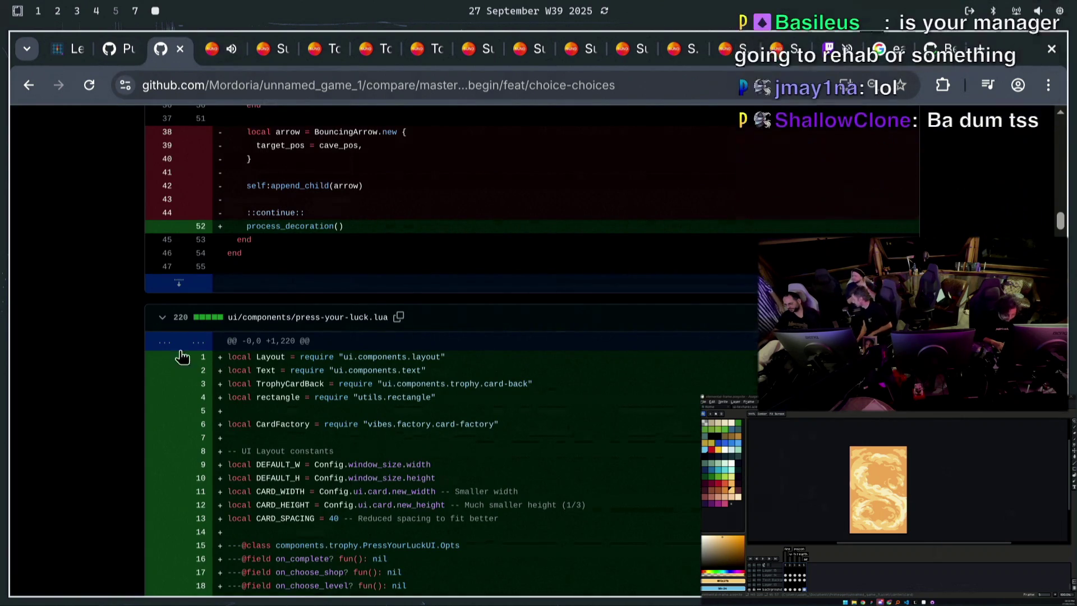
scroll(584, 163, "down", 10)
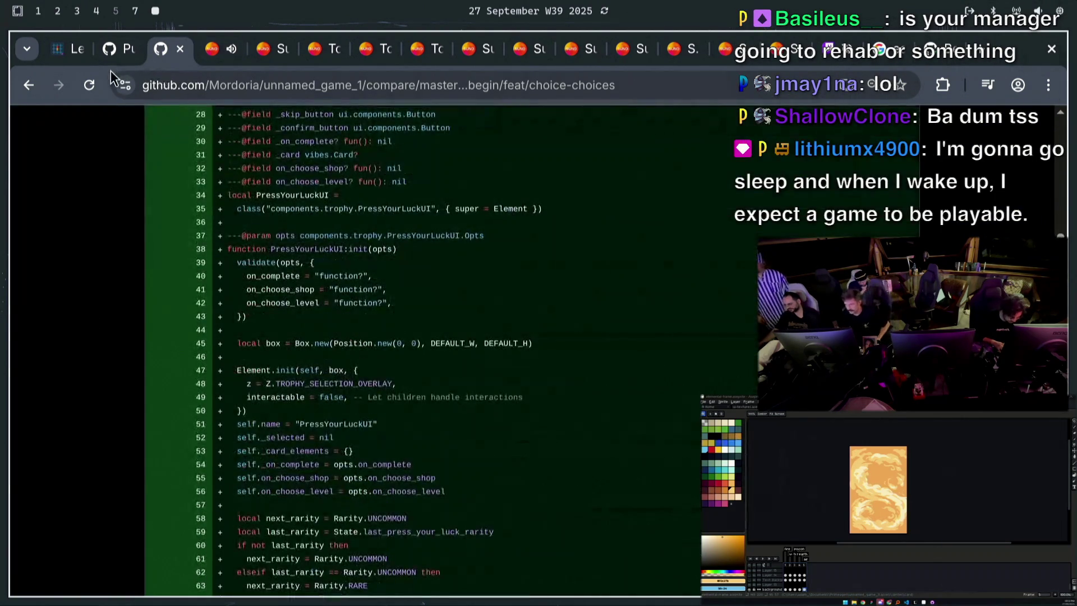
left_click(110, 49)
left_click(211, 160)
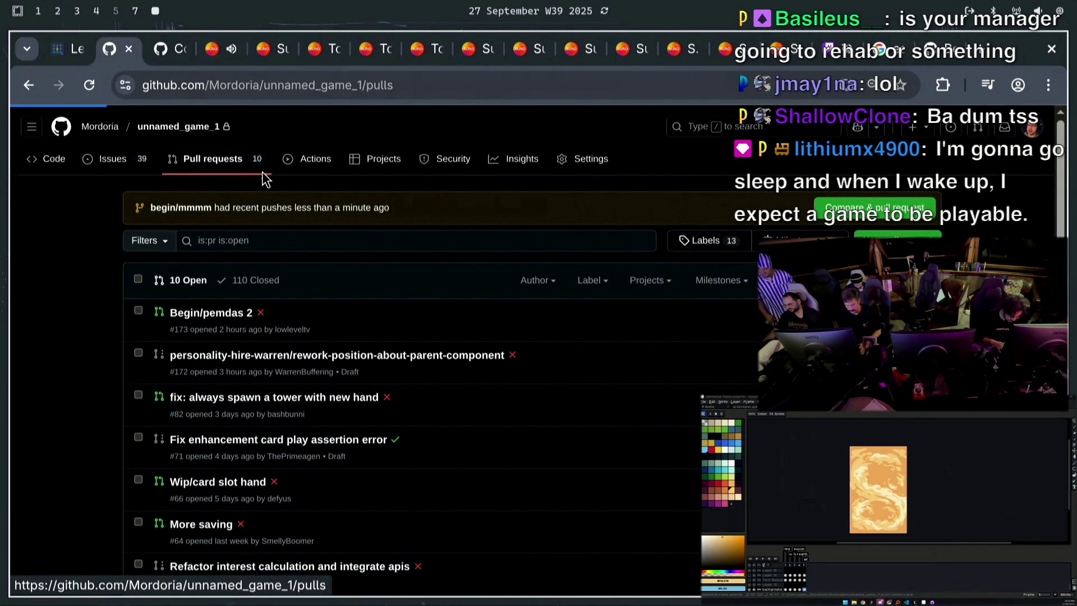
triple_click(268, 274)
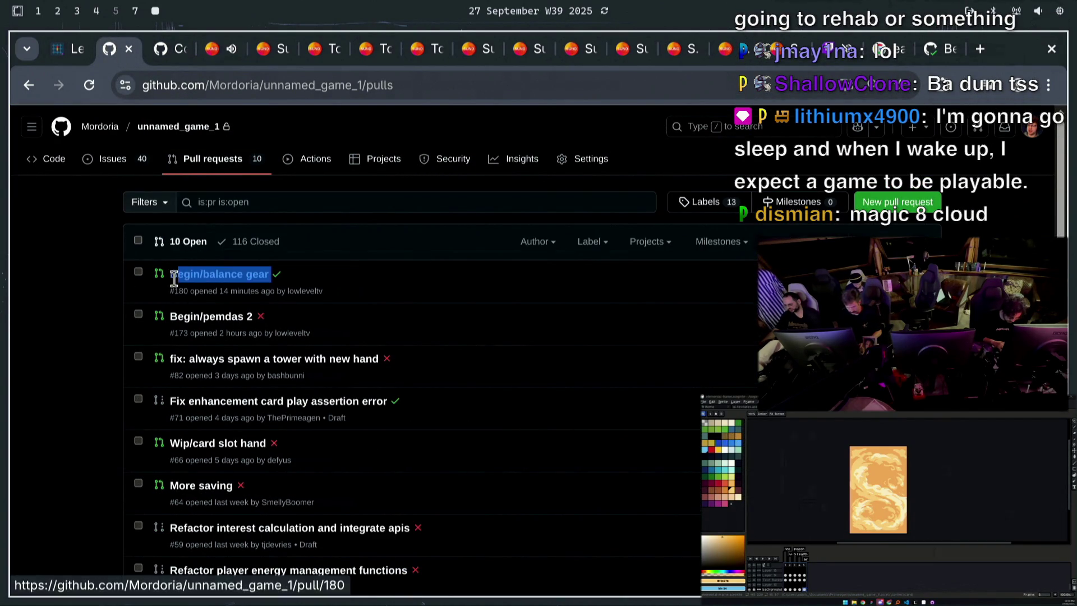
left_click(82, 339)
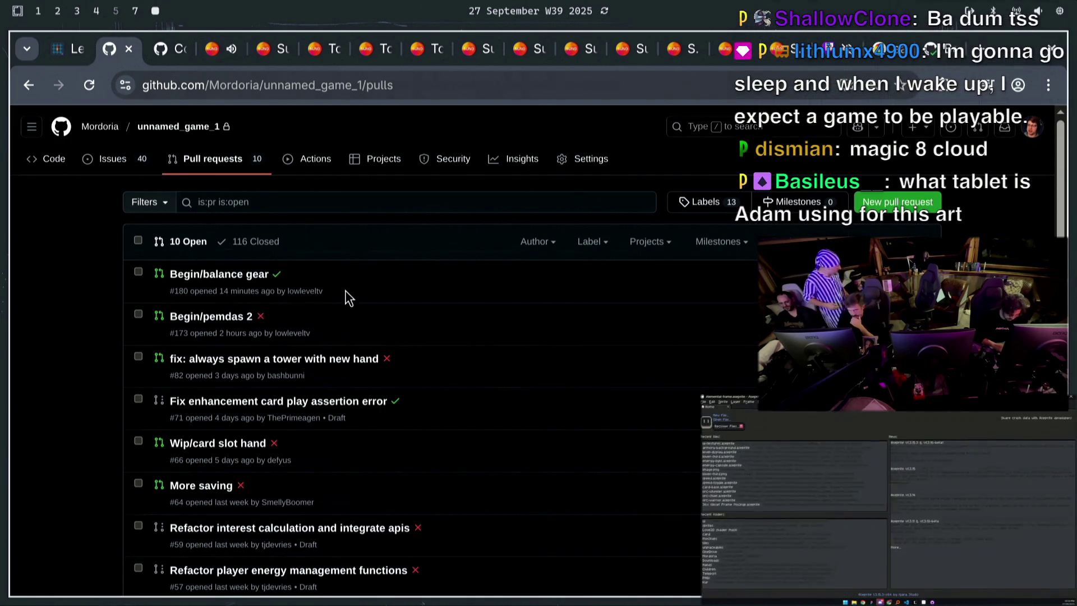
left_click(89, 56)
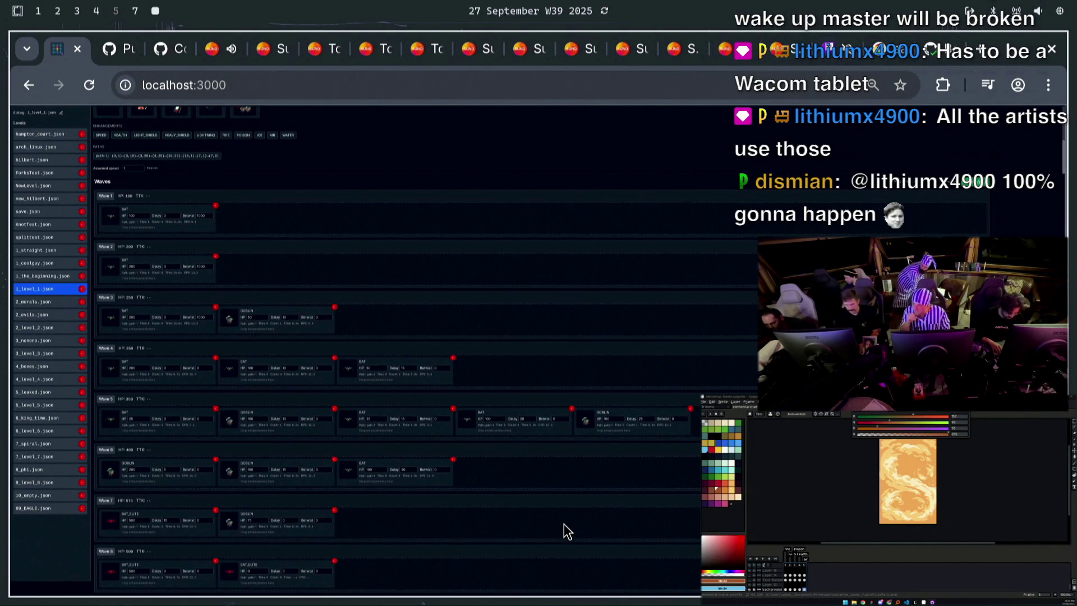
Clear the second wave 8 elite bat's HP and set the first to 150 HP
scroll(512, 511, "up", 1)
scroll(510, 512, "down", 1)
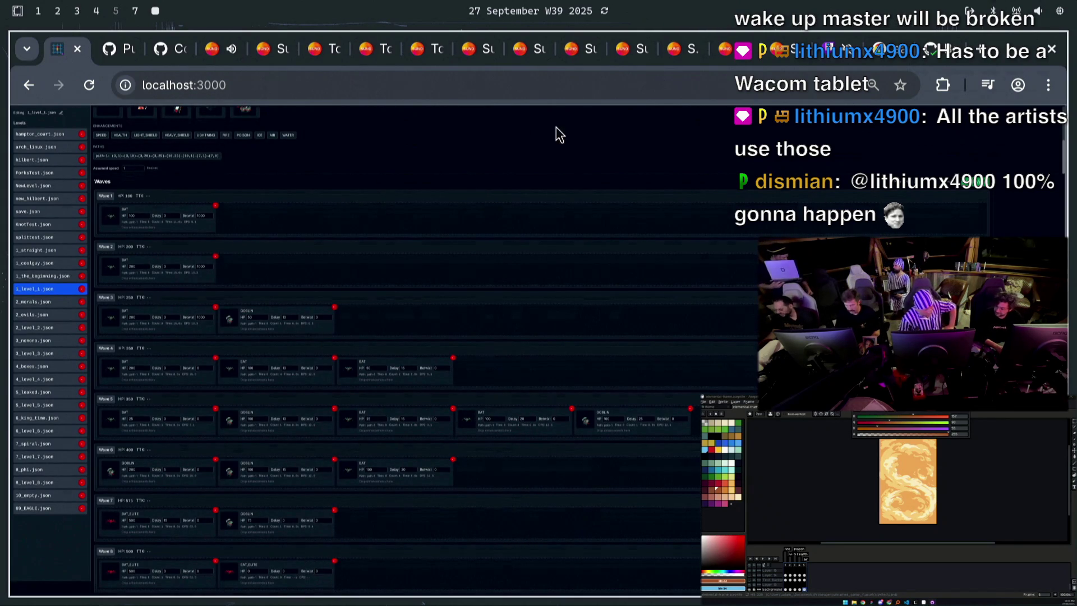
left_click(253, 571)
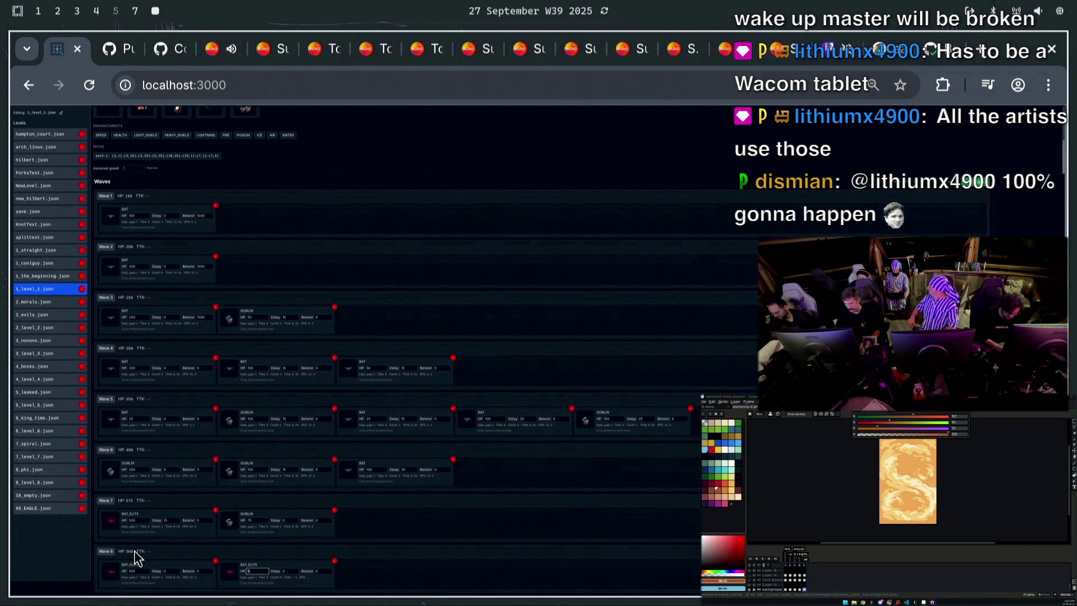
key("BackSpace")
key("BackSpace")
key("BackSpace")
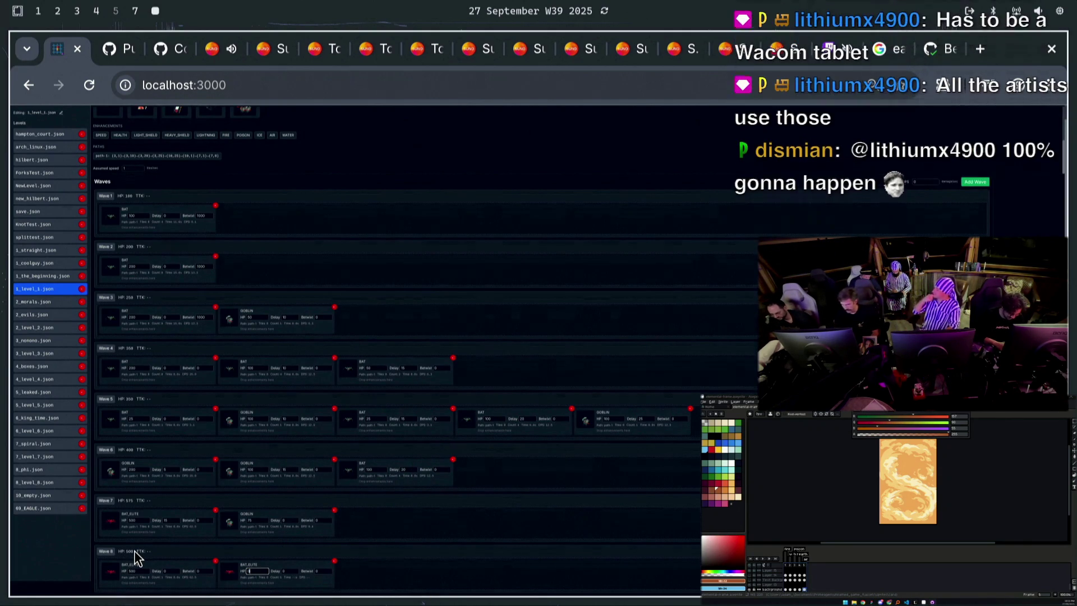
double_click(140, 571)
type("150")
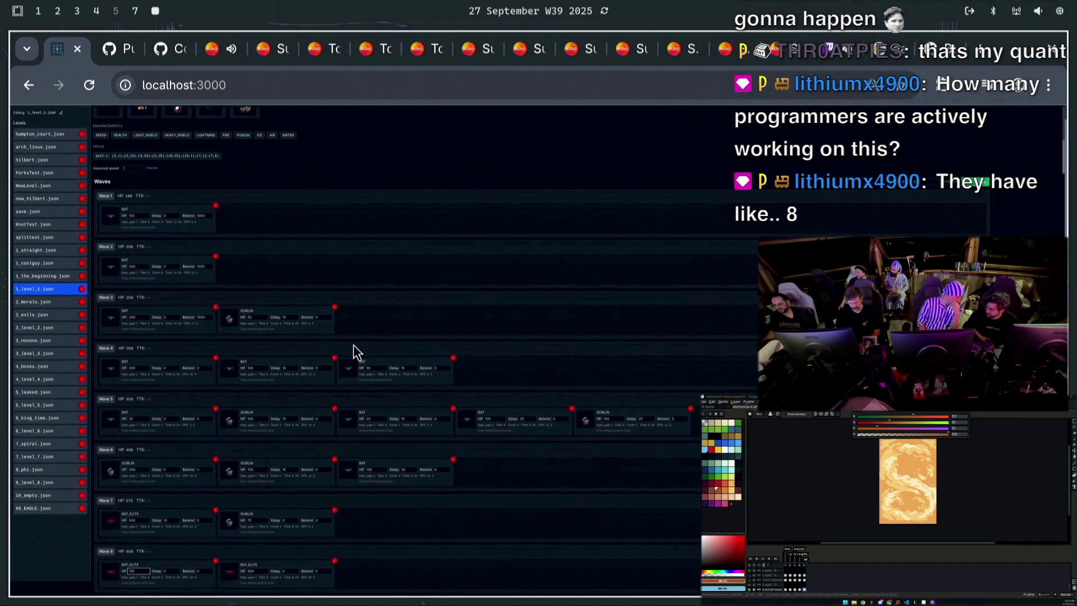
key("ctrl+0")
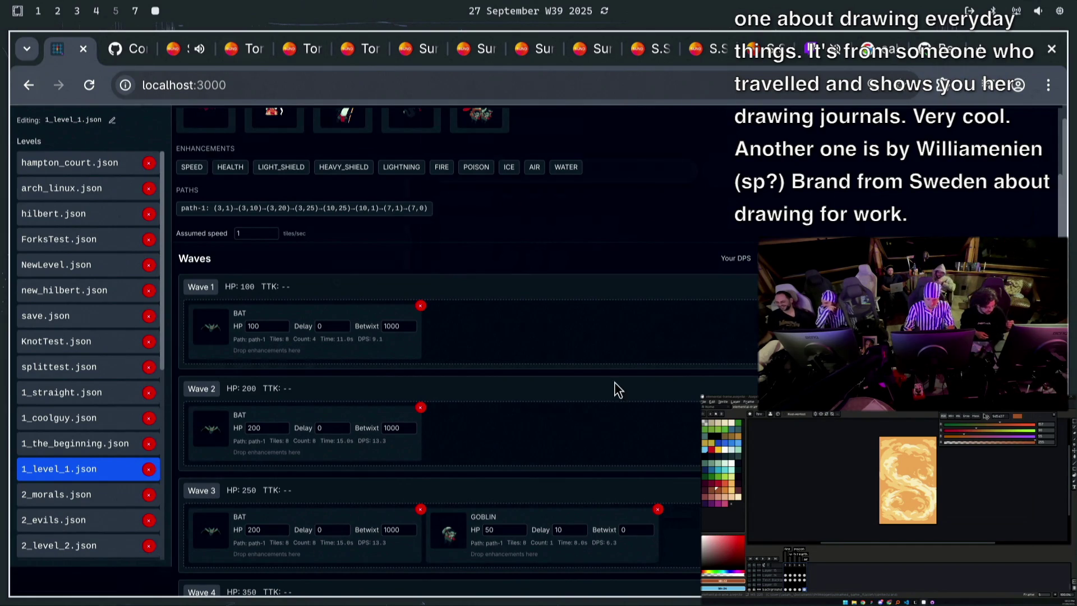
Scroll the zoomed editor down to Wave 3, a 200 HP BAT paired with a 50 HP GOBLIN
scroll(615, 382, "down", 2)
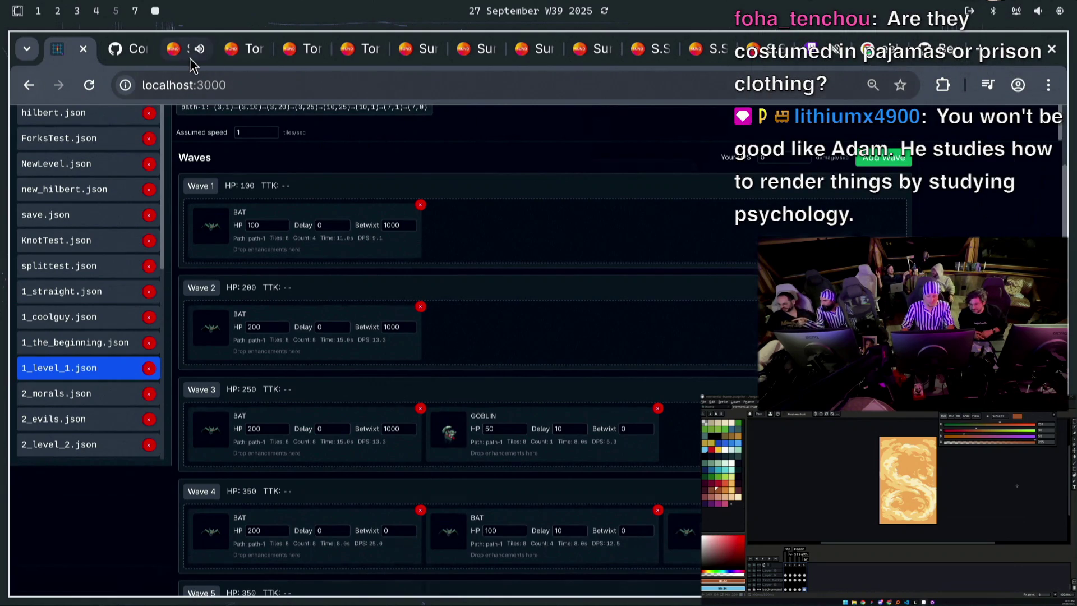
left_click(171, 49)
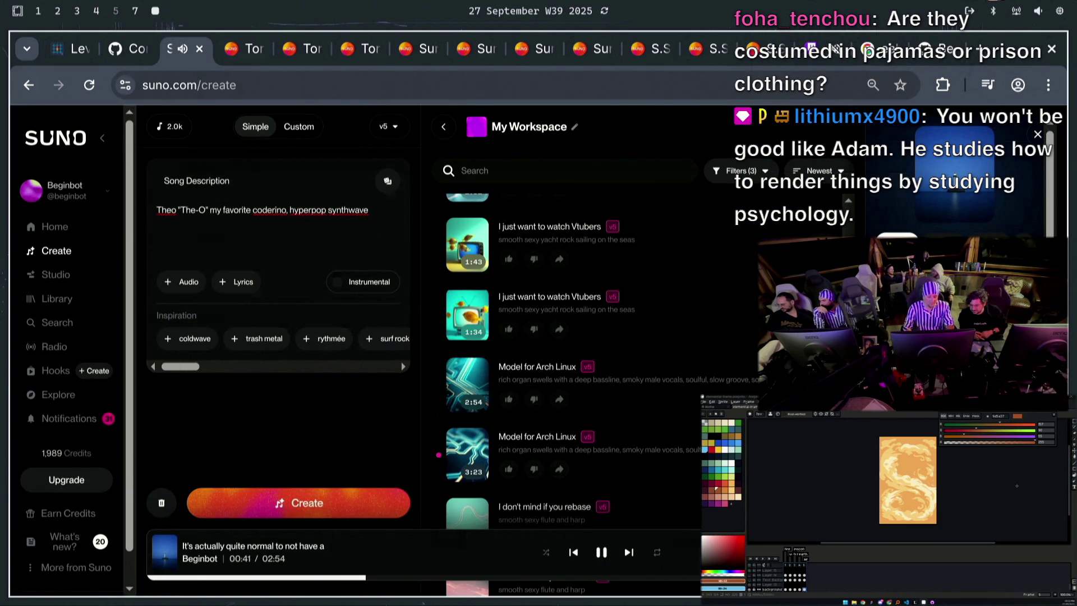
left_click(59, 48)
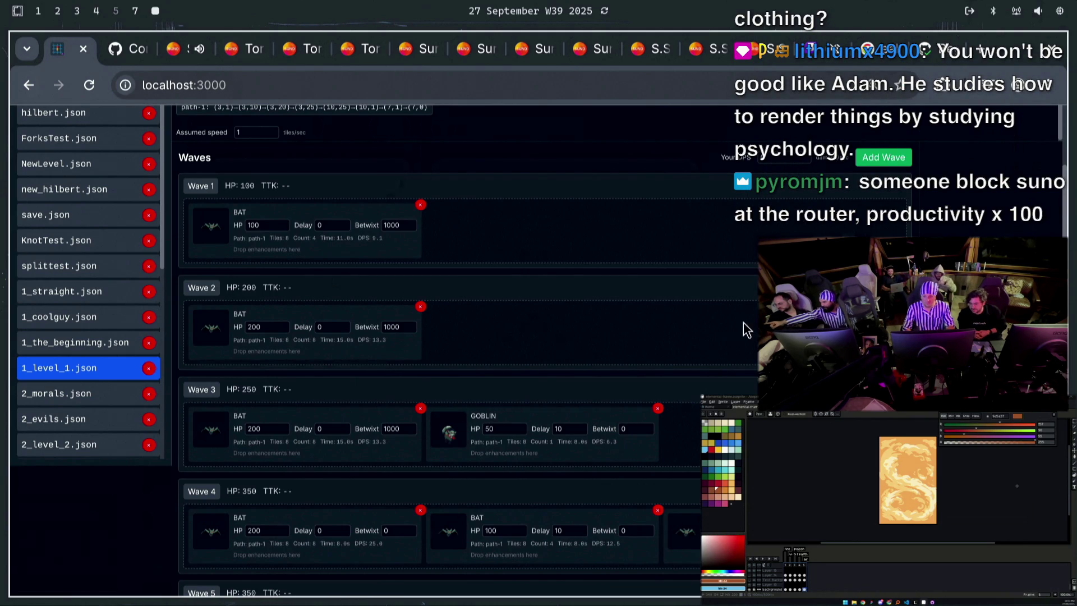
Enter 5 as the assumed DPS and scroll through the waves' TTK values, Wave 1 at 20.0s
left_click(781, 158)
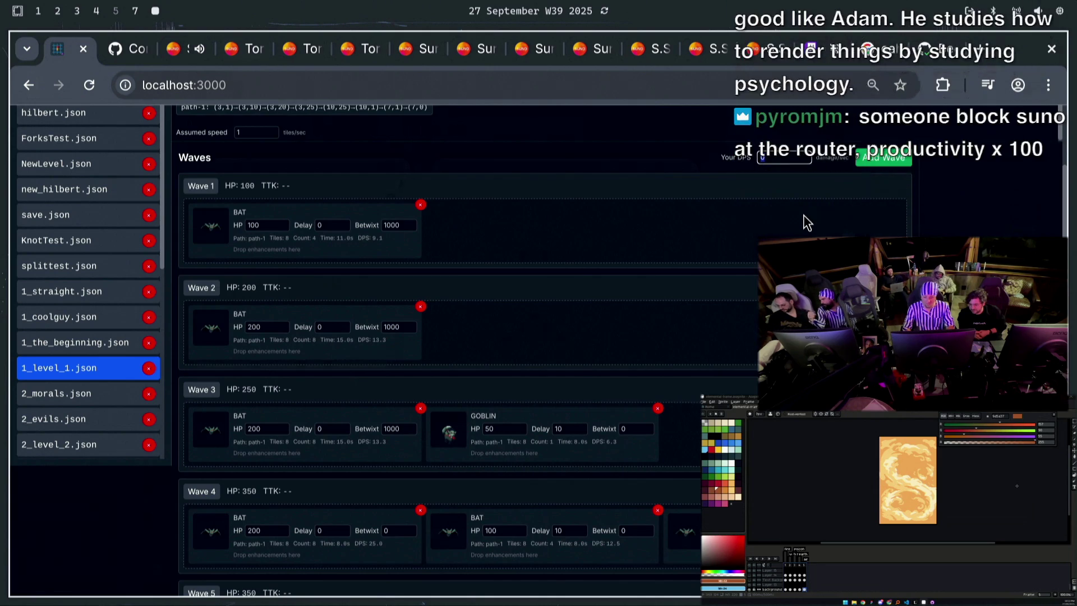
type("5")
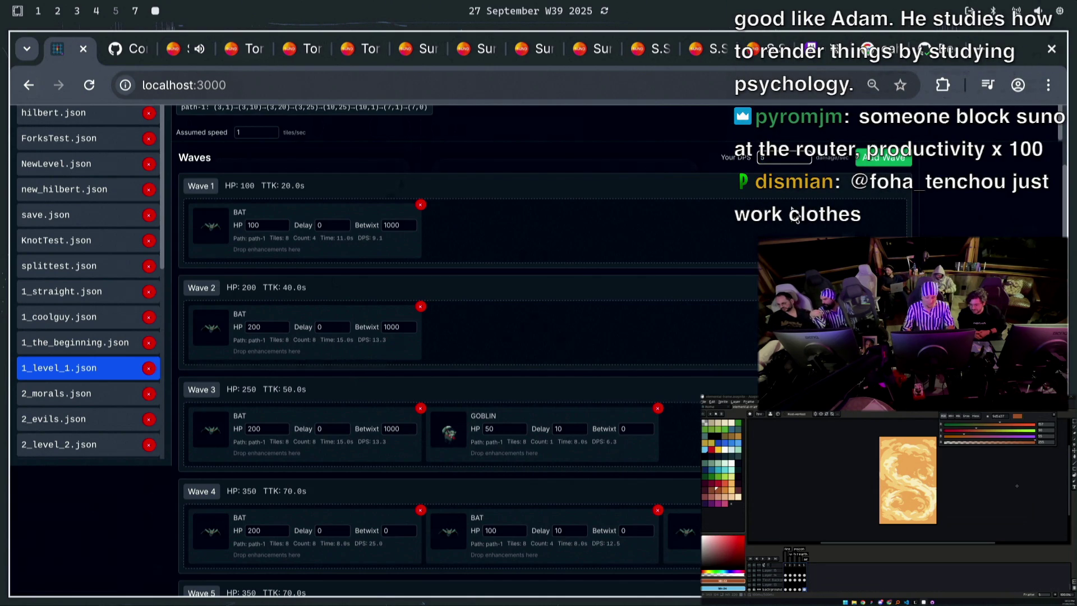
scroll(321, 391, "down", 4)
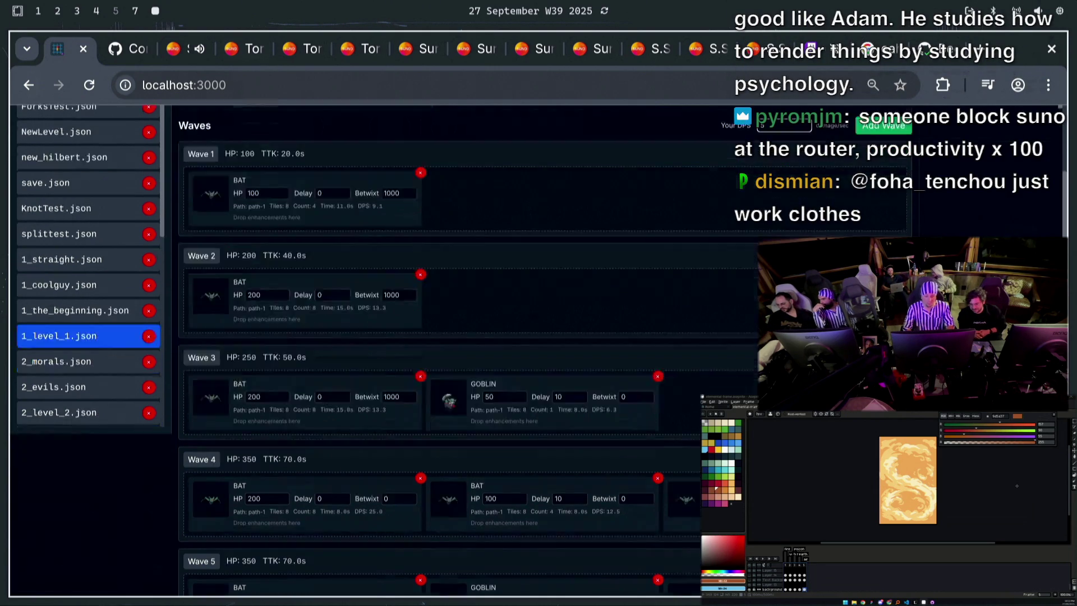
scroll(321, 391, "down", 1)
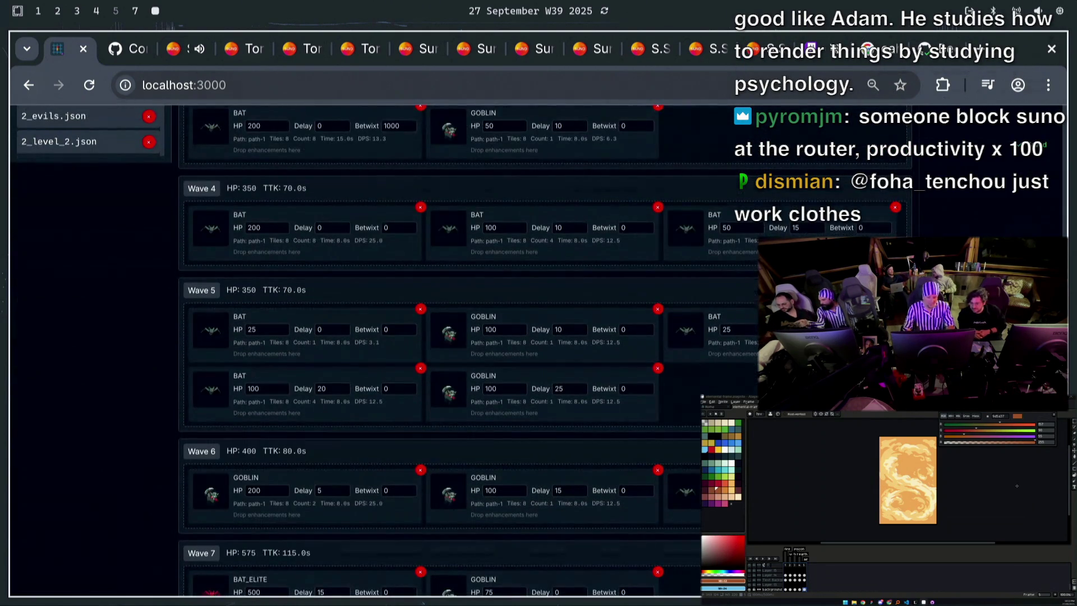
scroll(321, 391, "down", 2)
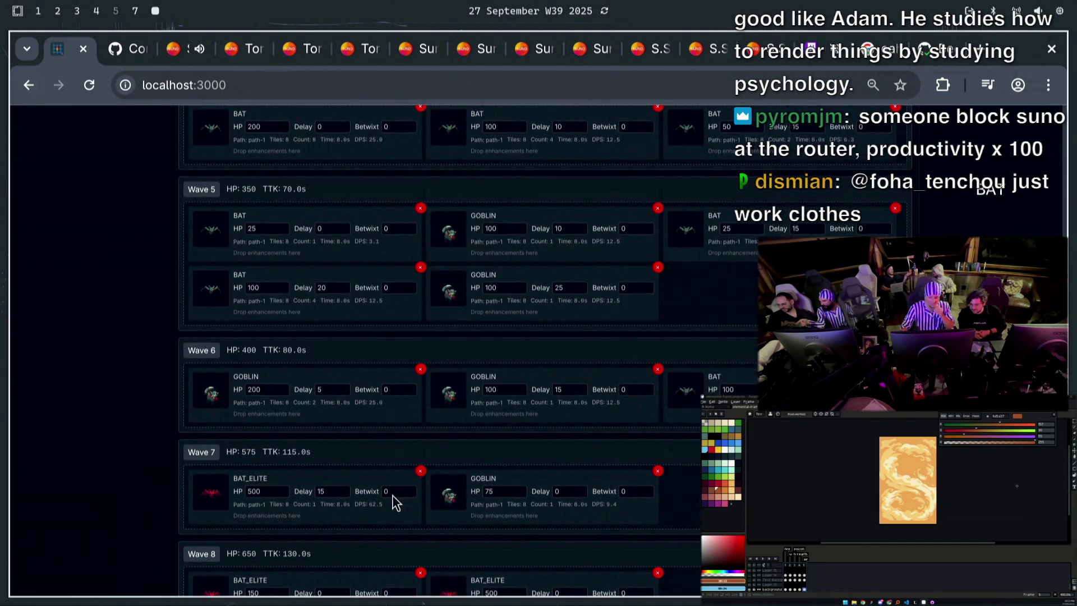
scroll(310, 433, "up", 7)
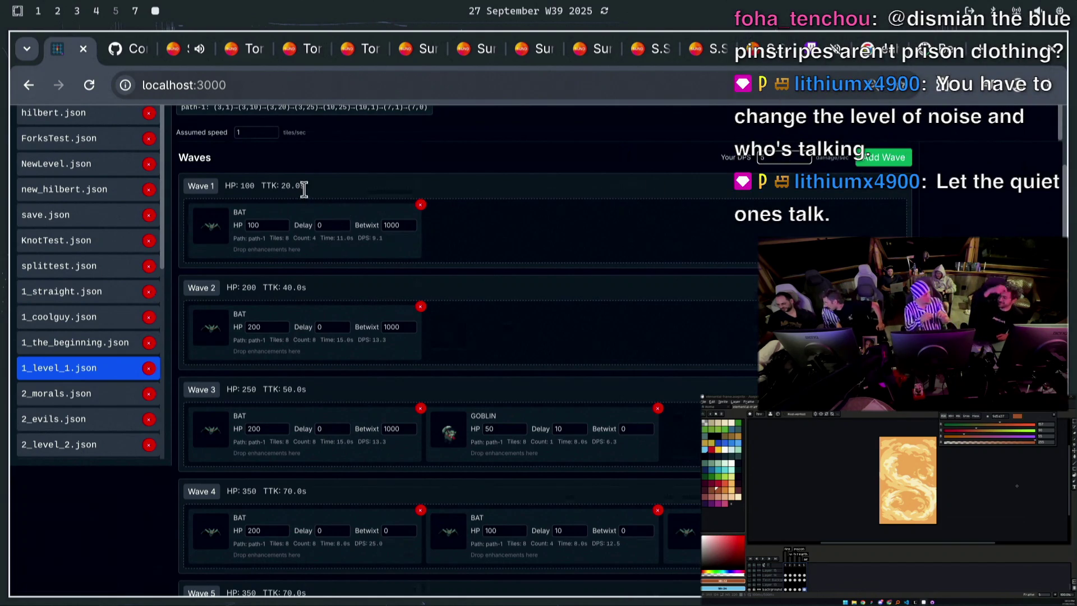
Change the assumed DPS from 5 to 10, halving TTKs to Wave 1 10.0s, Wave 4 35.0s
left_click_drag(306, 186, 224, 186)
left_click(267, 396)
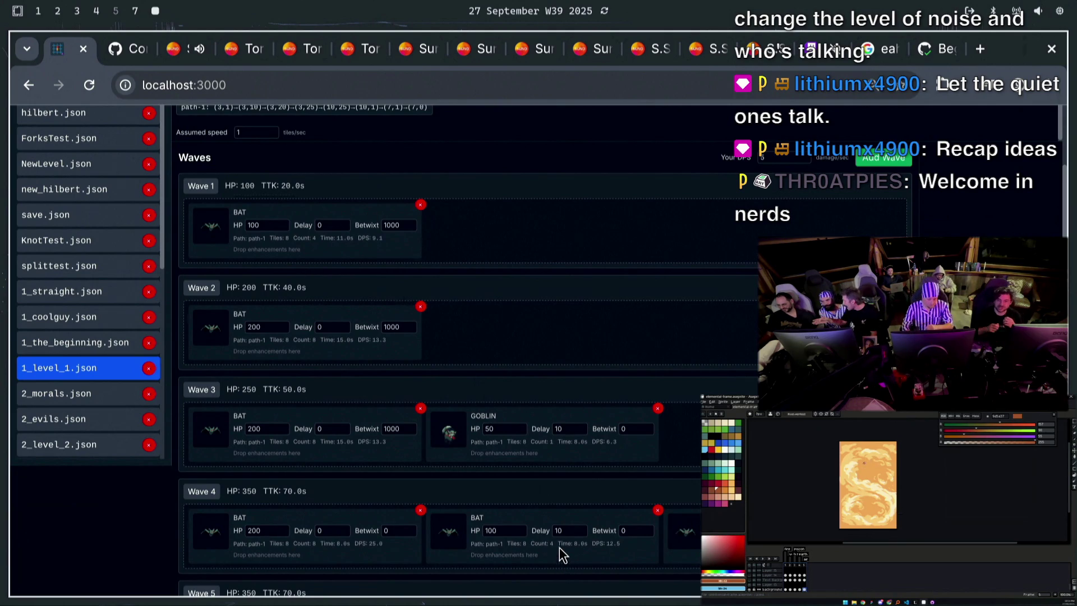
double_click(783, 157)
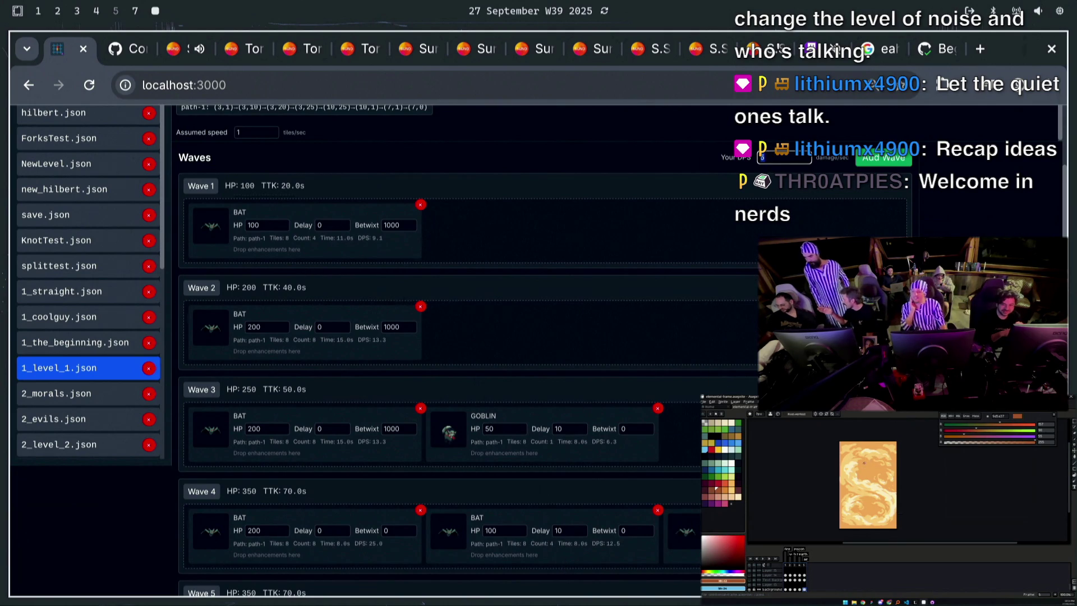
type("10")
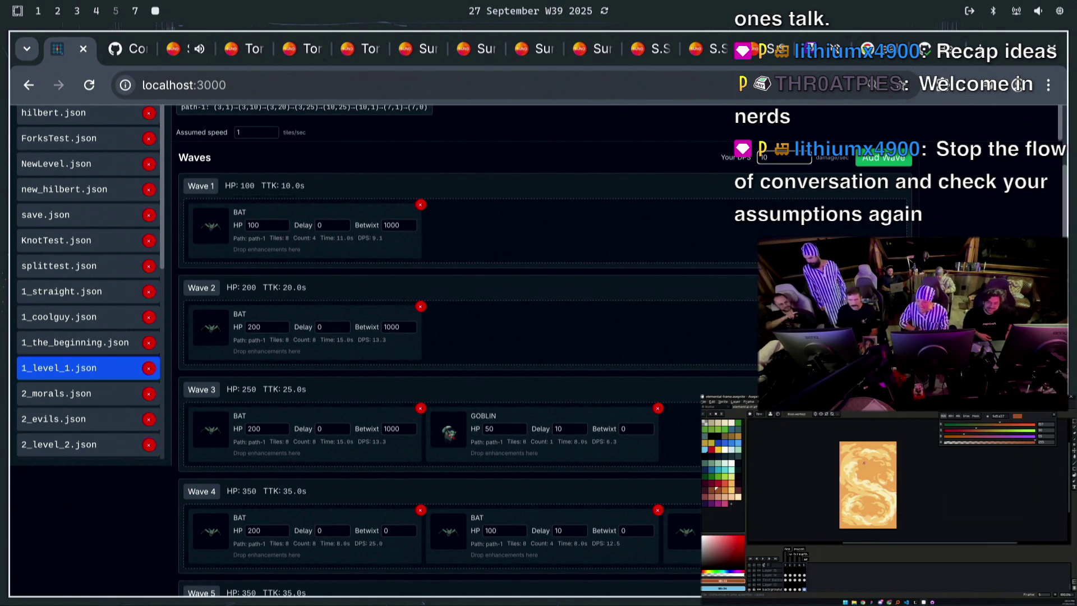
key("super+1")
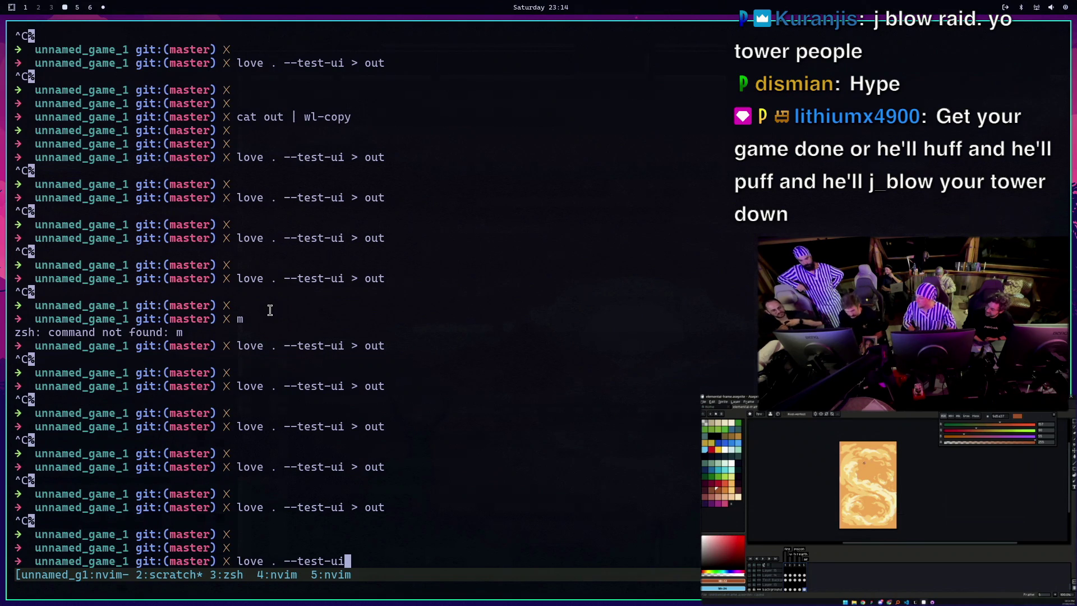
Change the recalled command to 'love . --test-game' and run it
key("BackSpace")
key("BackSpace")
type("game")
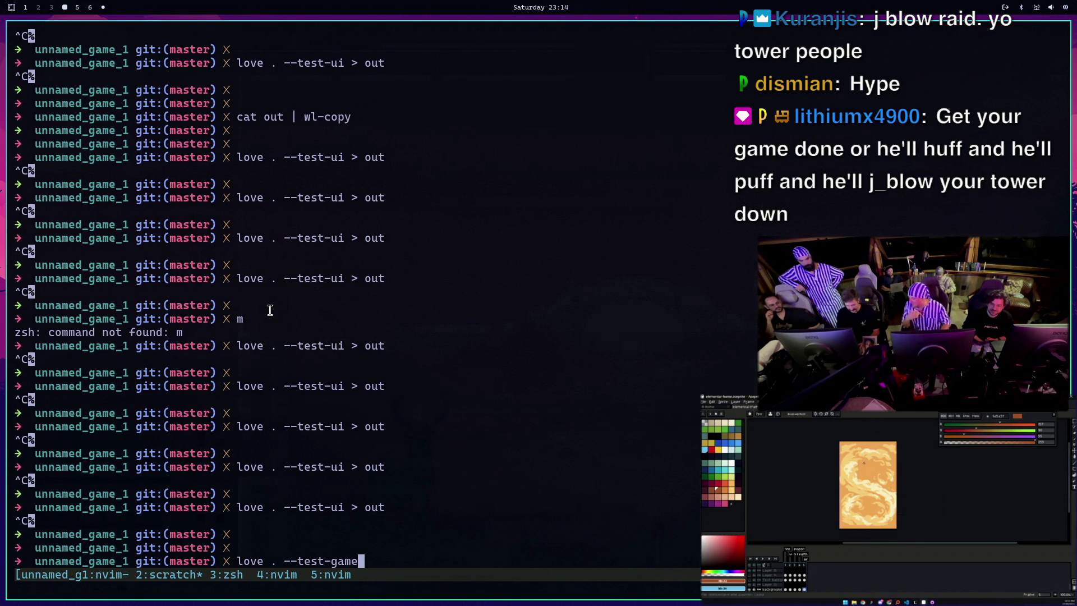
key("Return")
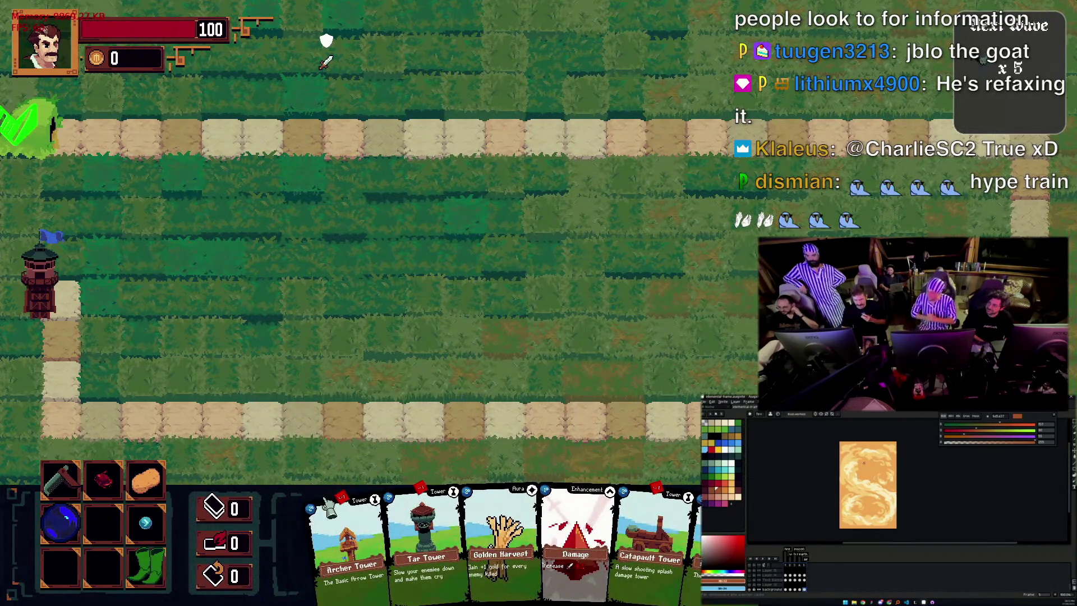
Place an Archer Tower by the upper path, evolve it into a Crossbow Tower, and skip the Heavy Boots reward
mouse_move(365, 525)
mouse_move(365, 524)
left_mouse_down()
mouse_move(356, 344)
mouse_move(318, 286)
mouse_move(288, 280)
mouse_move(231, 241)
left_mouse_up()
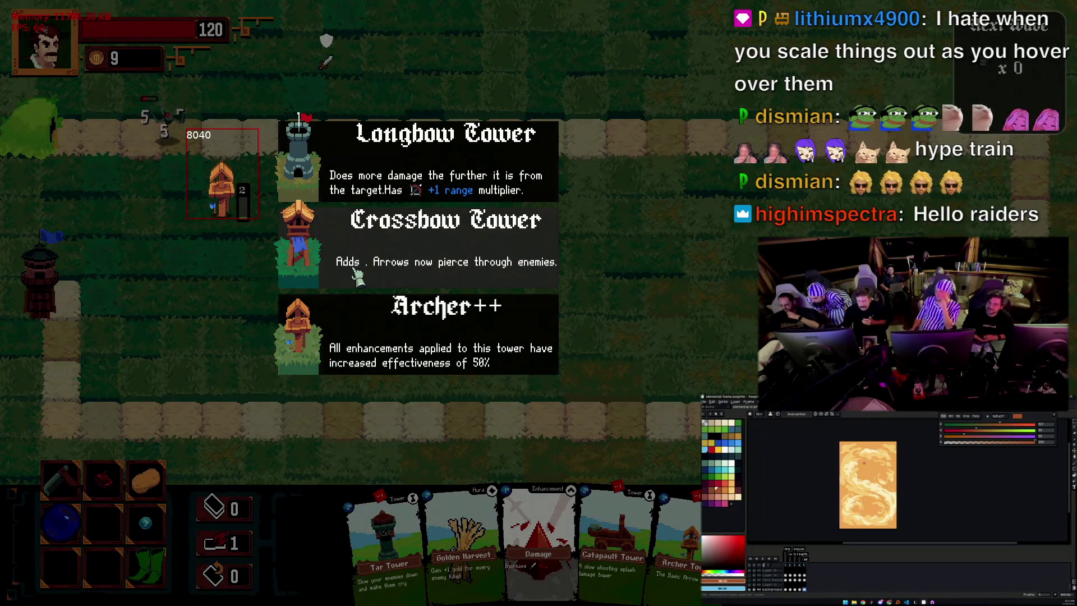
left_click(410, 256)
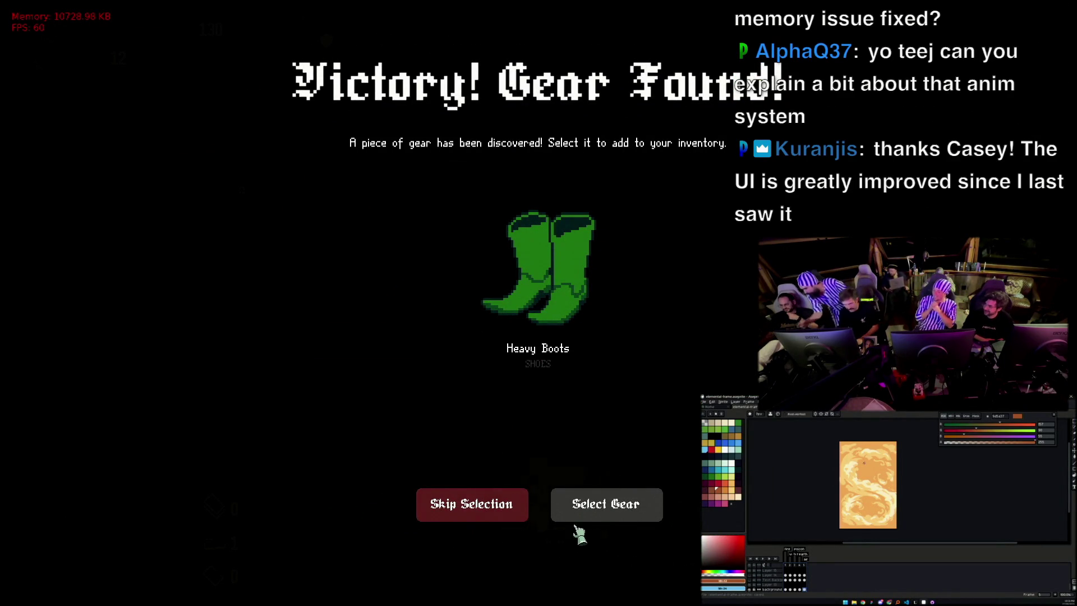
left_click(510, 522)
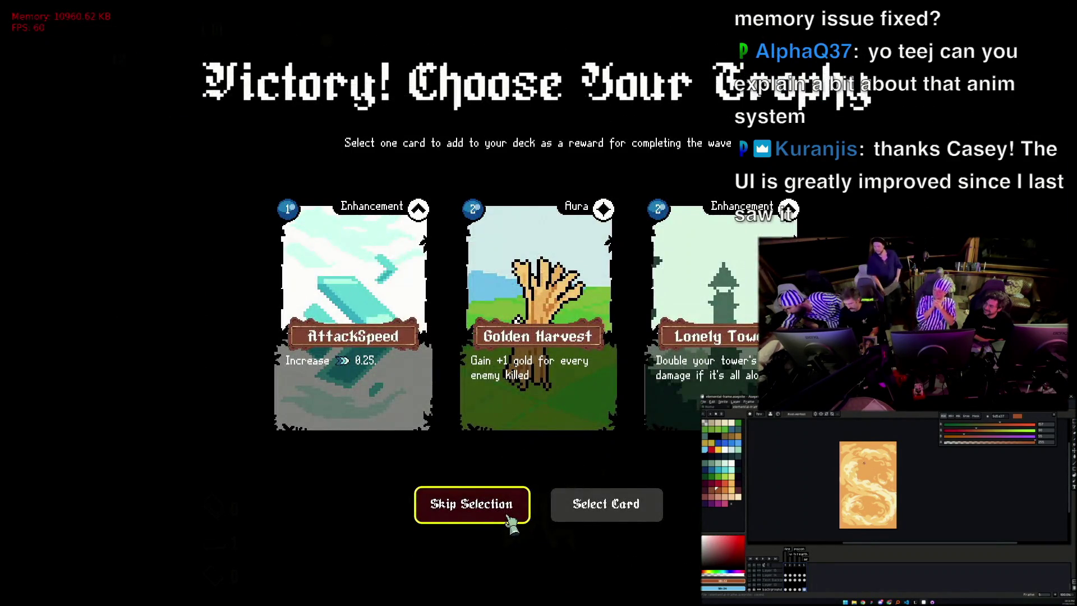
Stop the running game, recall the launch command with its mode option trimmed, and go to the code editor
key("ctrl+c")
key("Return")
key("Up")
key("BackSpace")
key("BackSpace")
key("BackSpace")
key("super+5")
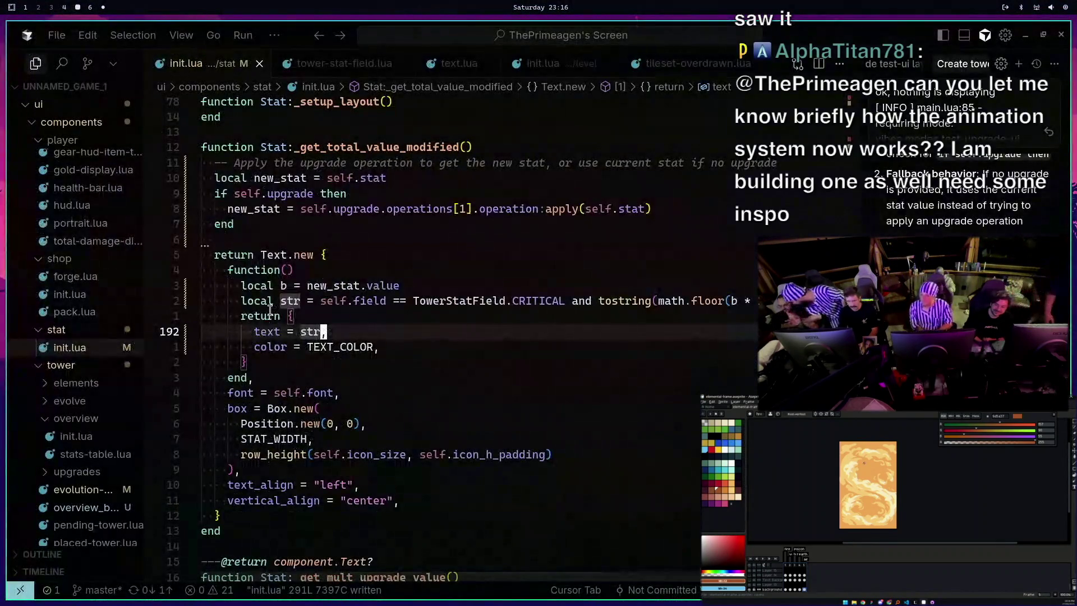
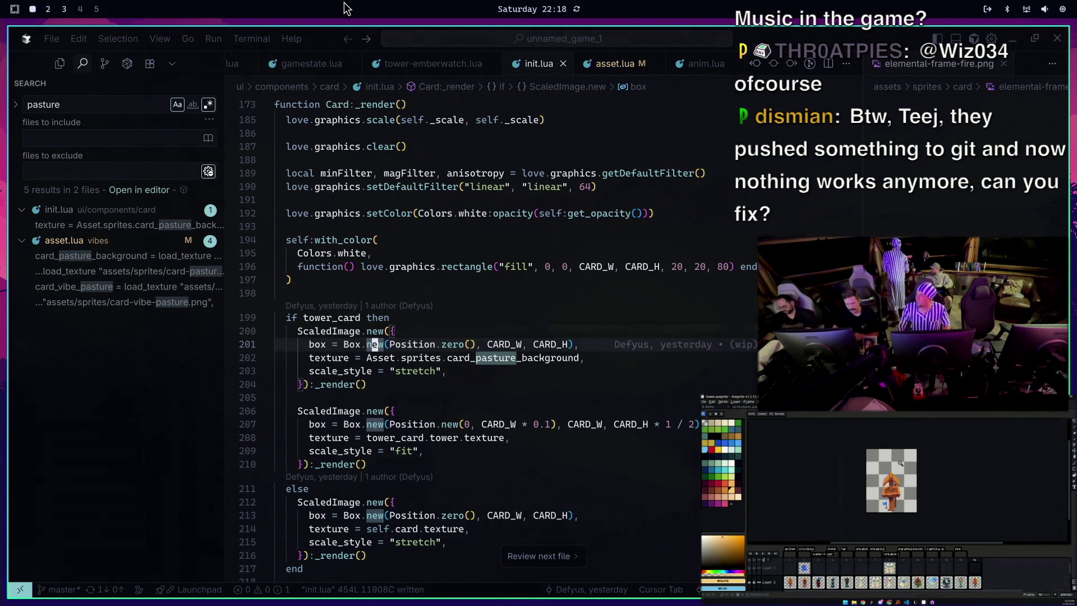
Open enhancement-card-spec.lua through quick open
left_click(377, 299)
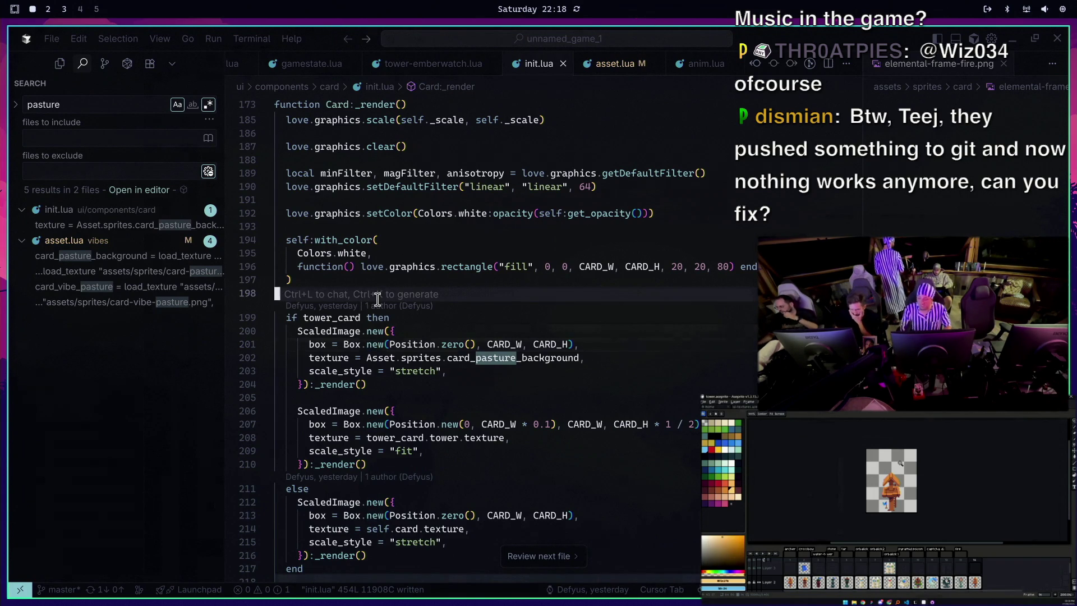
key("ctrl+p")
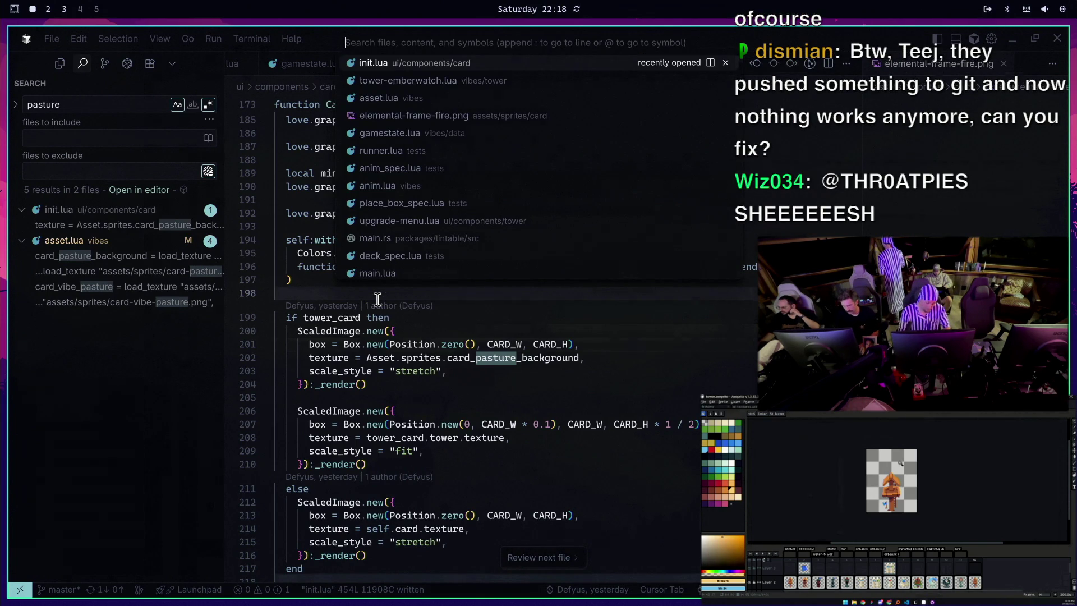
type("enhancement")
key("Return")
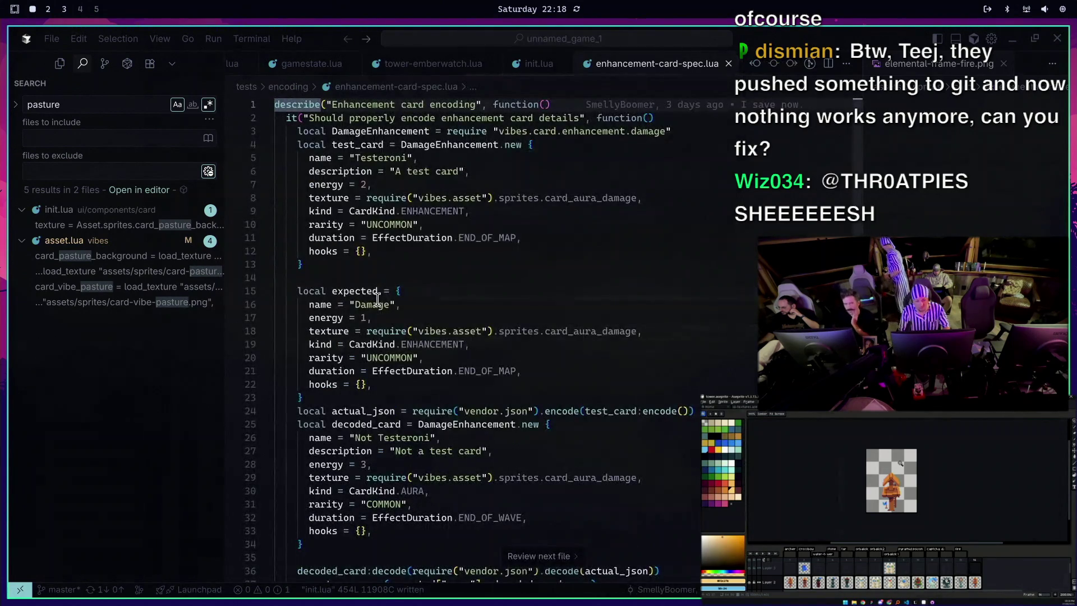
Open game-card.lua and jump to the GameCard:get_geo function with /get_geo
key("ctrl+p")
type("game")
key("Return")
type("/get_geo")
key("Return")
key("j")
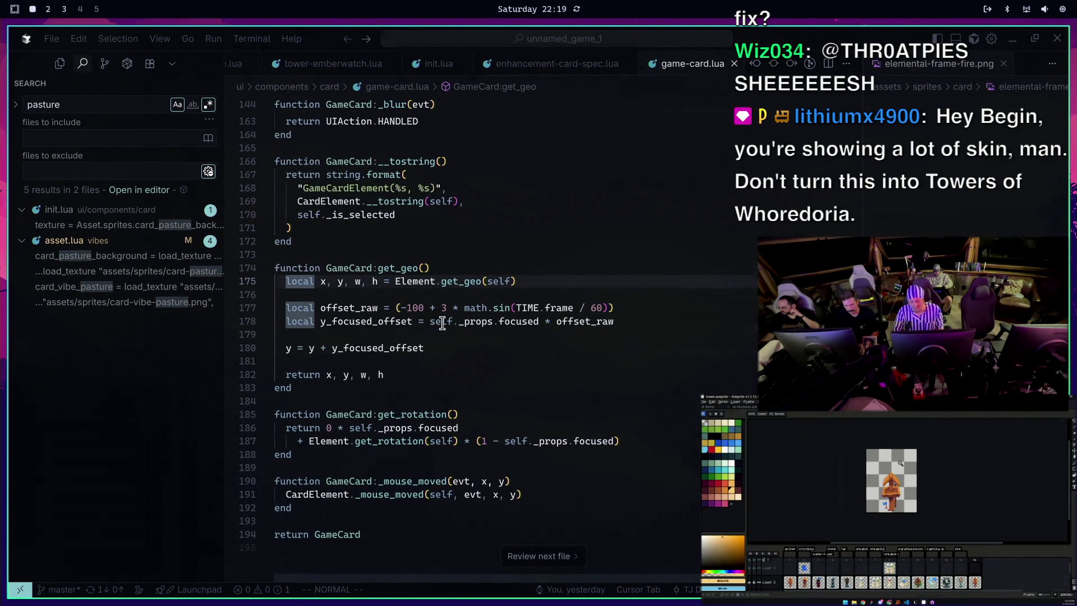
Above line 178's focused offset, add '-- NOT A ZERO OR ONE (BOOLEAN) ITS A SPECTRUM ... FROM 0 TO 1'
left_click_drag(430, 321, 544, 322)
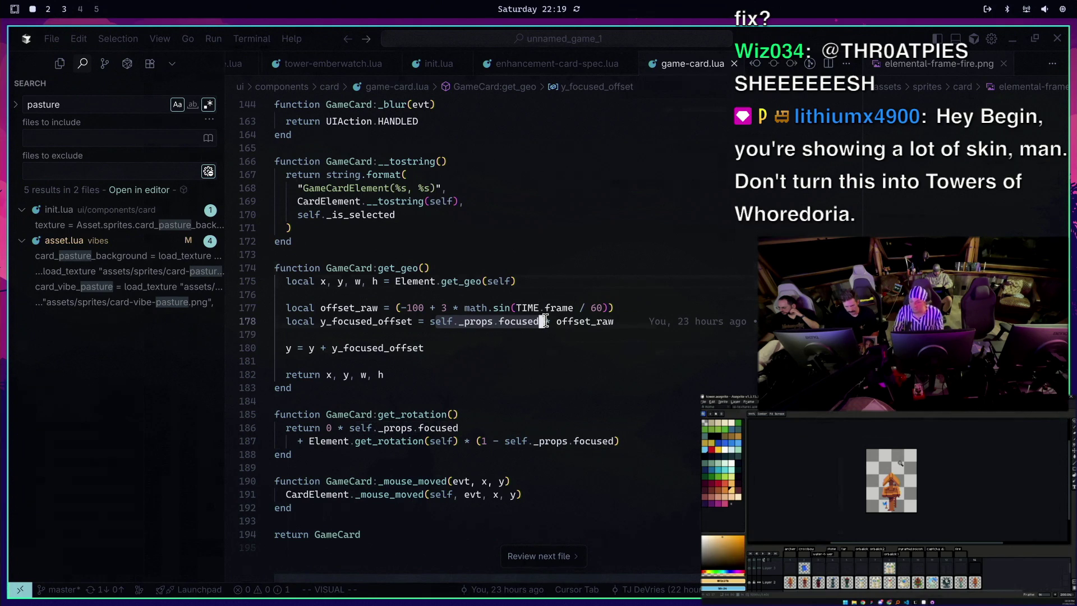
left_click(528, 321)
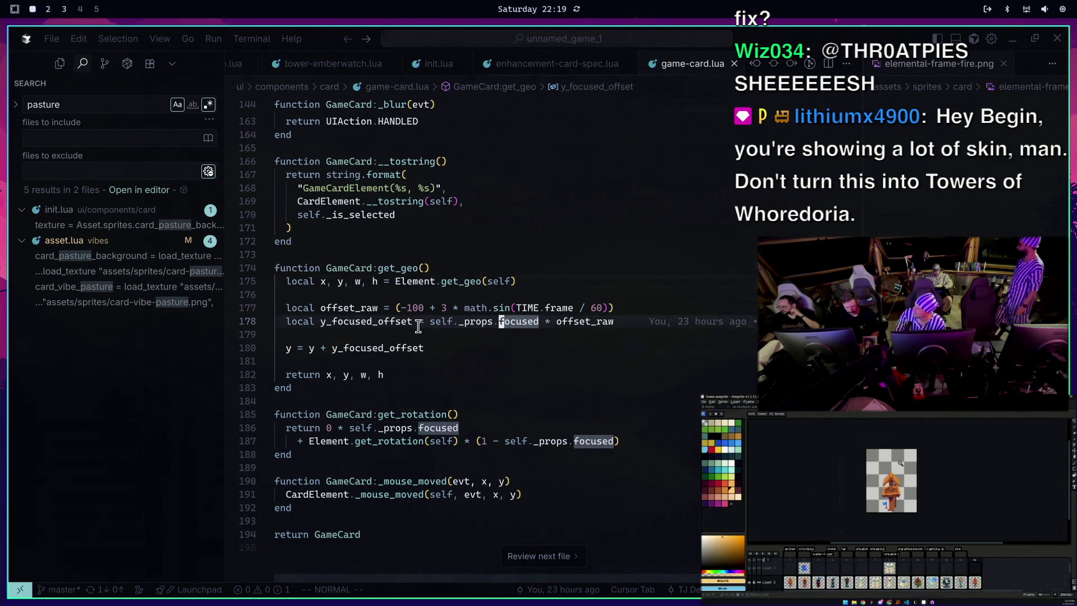
left_click_drag(472, 321, 493, 311)
left_click(539, 321)
type("O-- NOT A ZERO OR ONE (BOO")
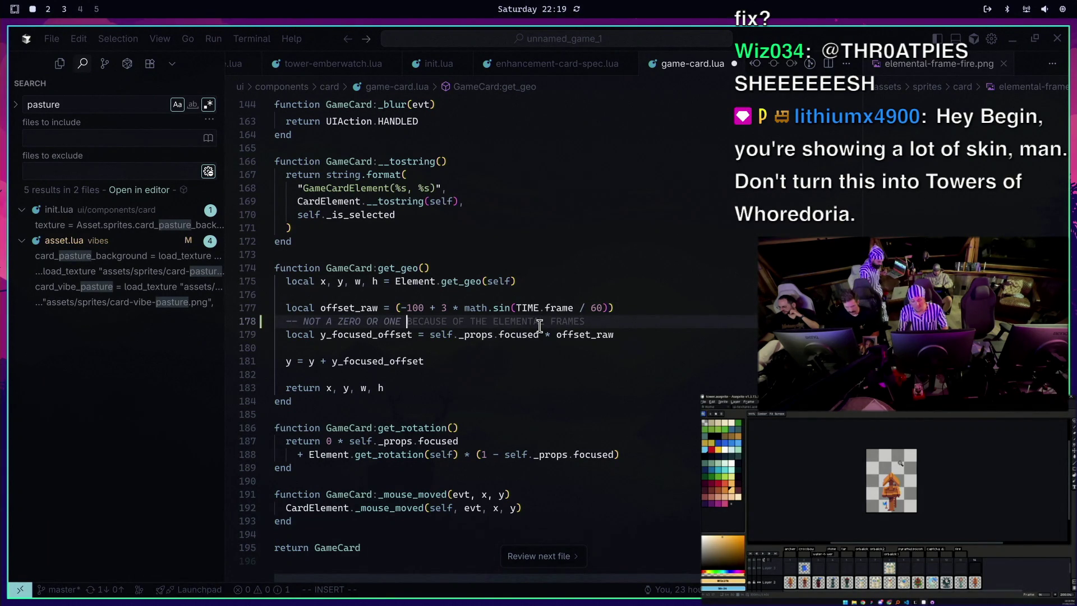
type("LEAN) ITS A")
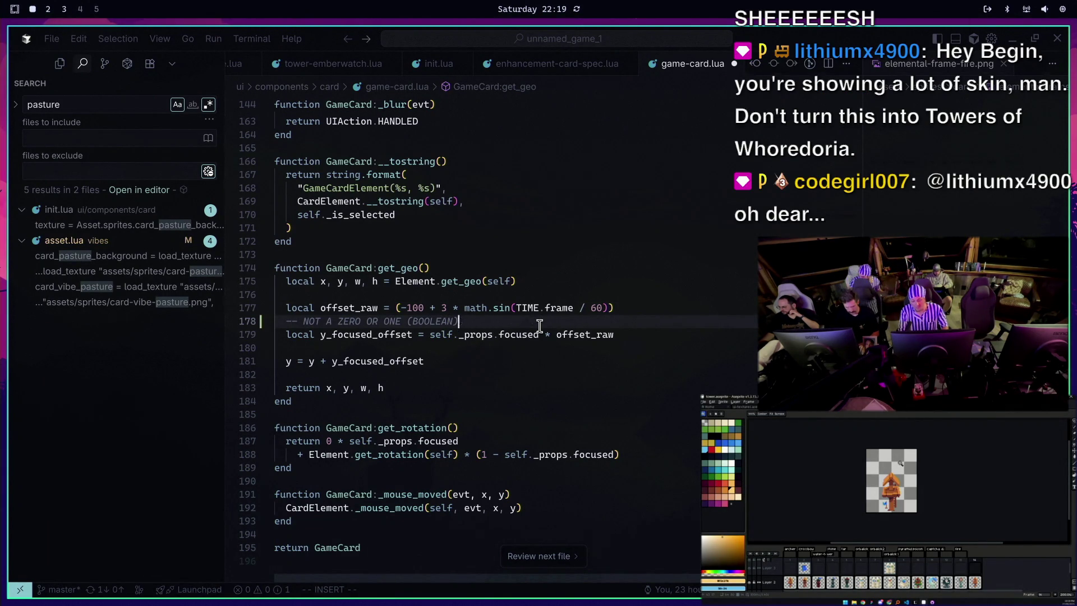
type(" SPECTRUM ")
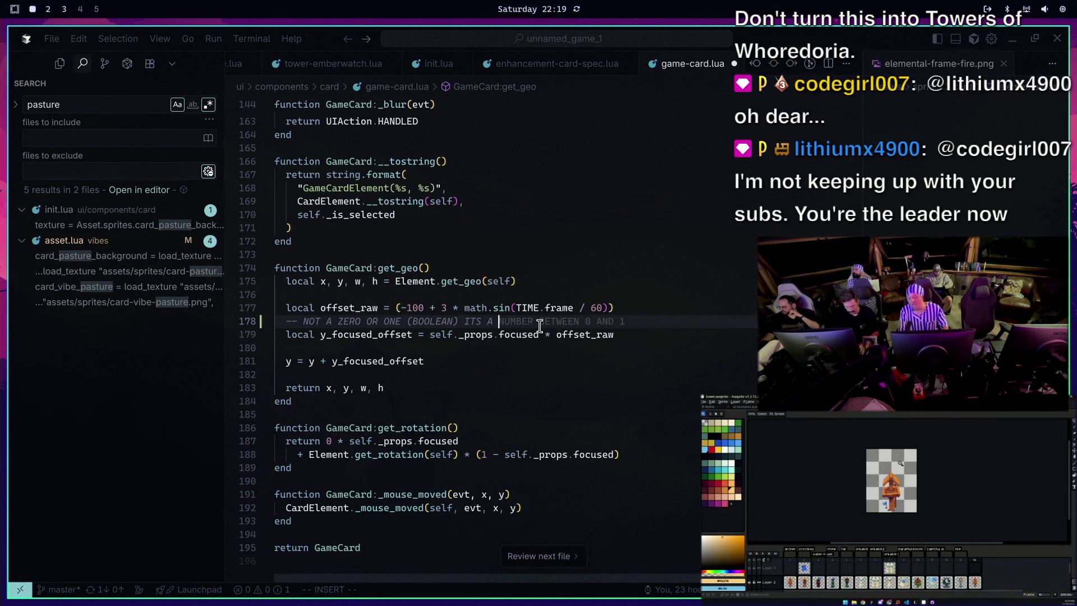
type("(")
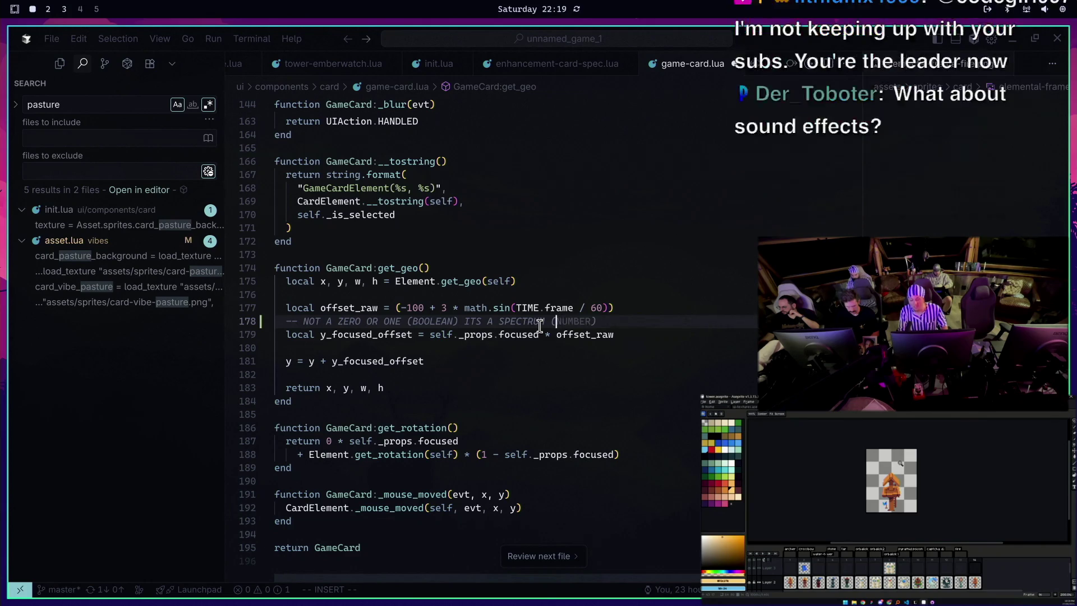
type("BEGINS FAVORITE WOR")
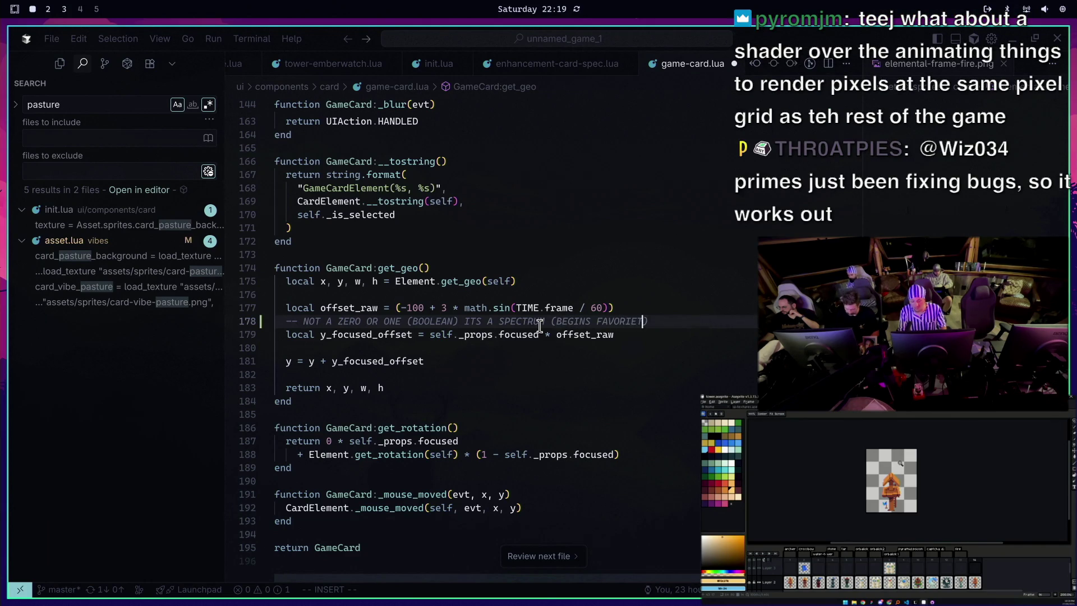
type("FROM ")
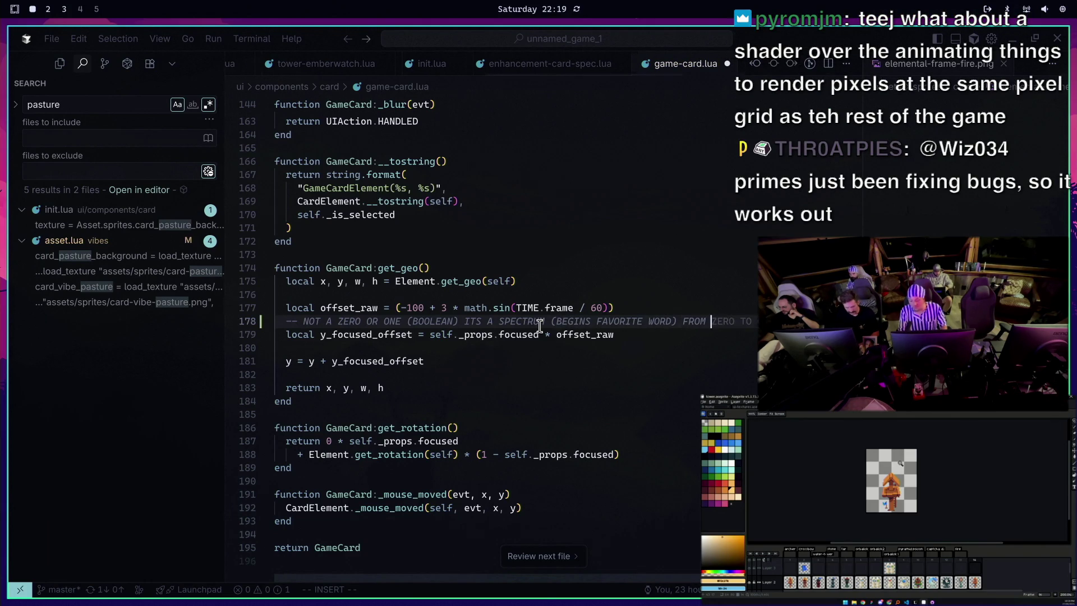
type("0 0TO 1")
key("Escape")
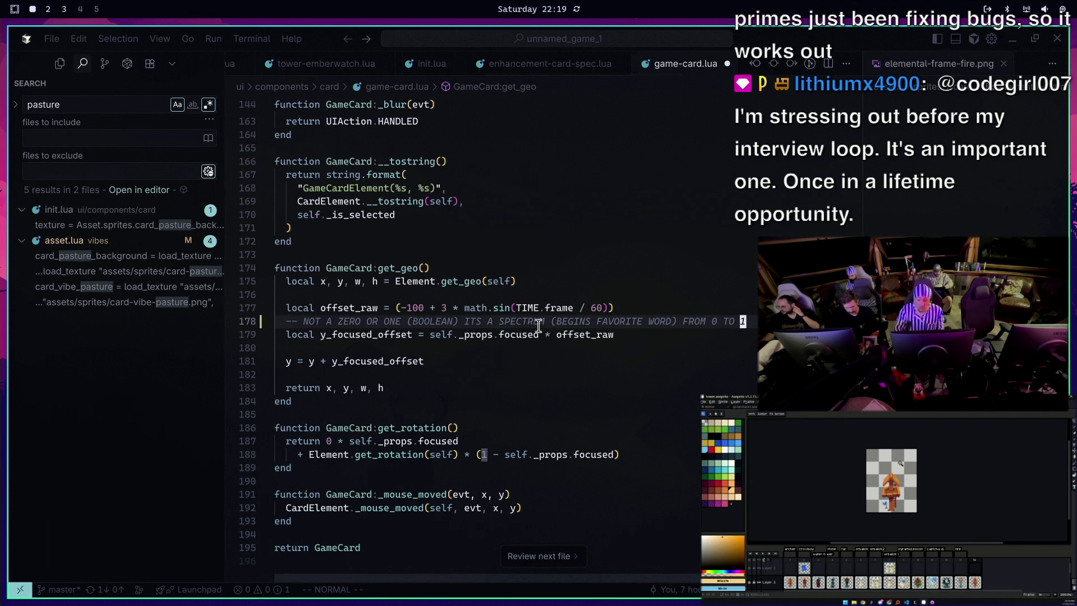
left_click(424, 335)
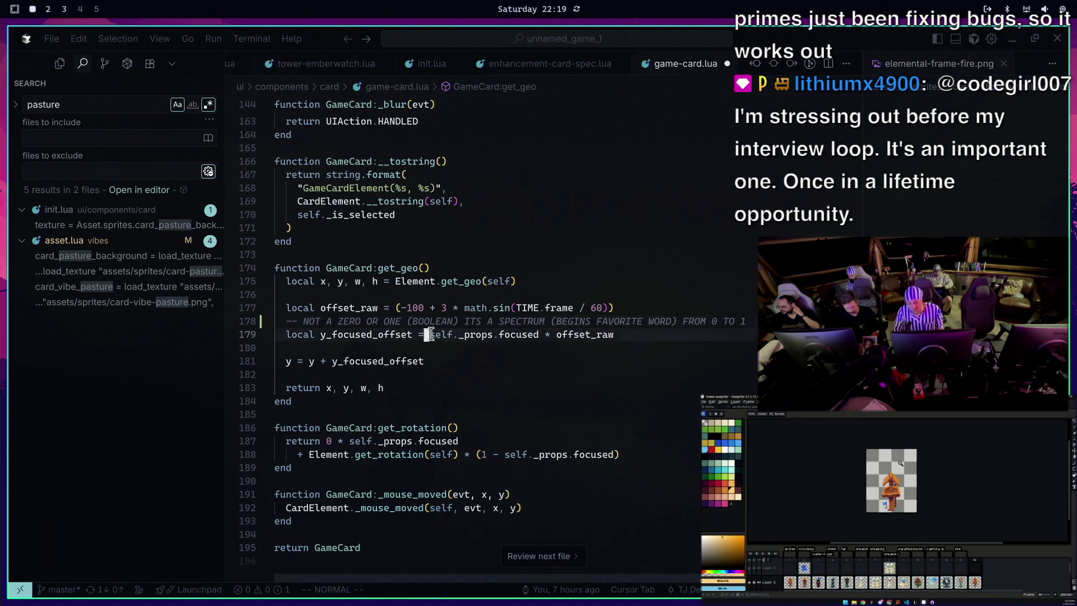
left_click_drag(557, 334, 631, 339)
key("Escape")
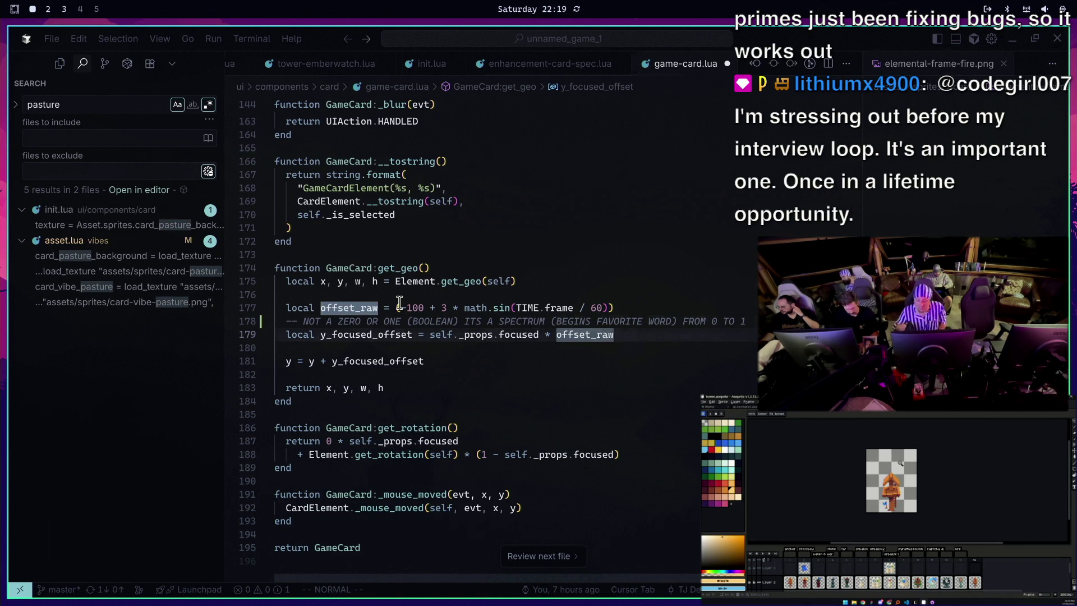
left_click(398, 303)
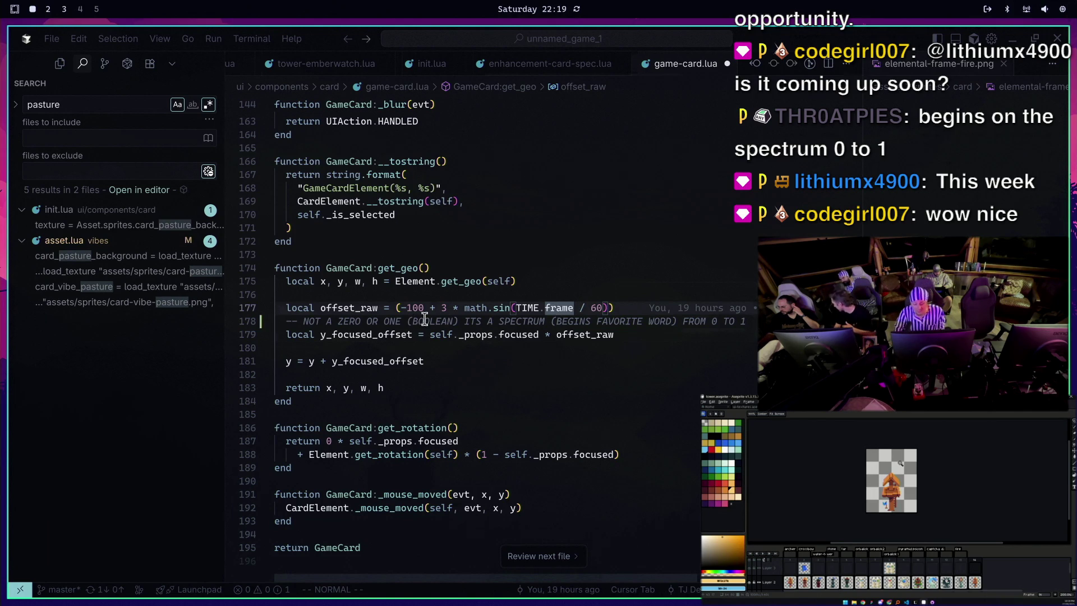
key("v")
key("a")
key("f")
left_click(281, 294)
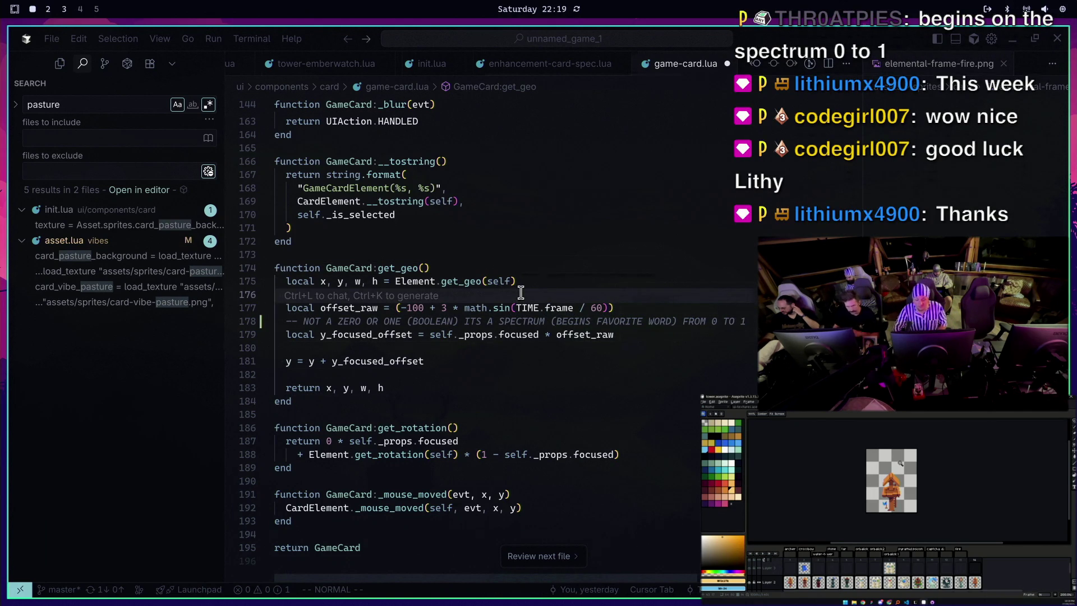
left_click(428, 335)
left_click(614, 334)
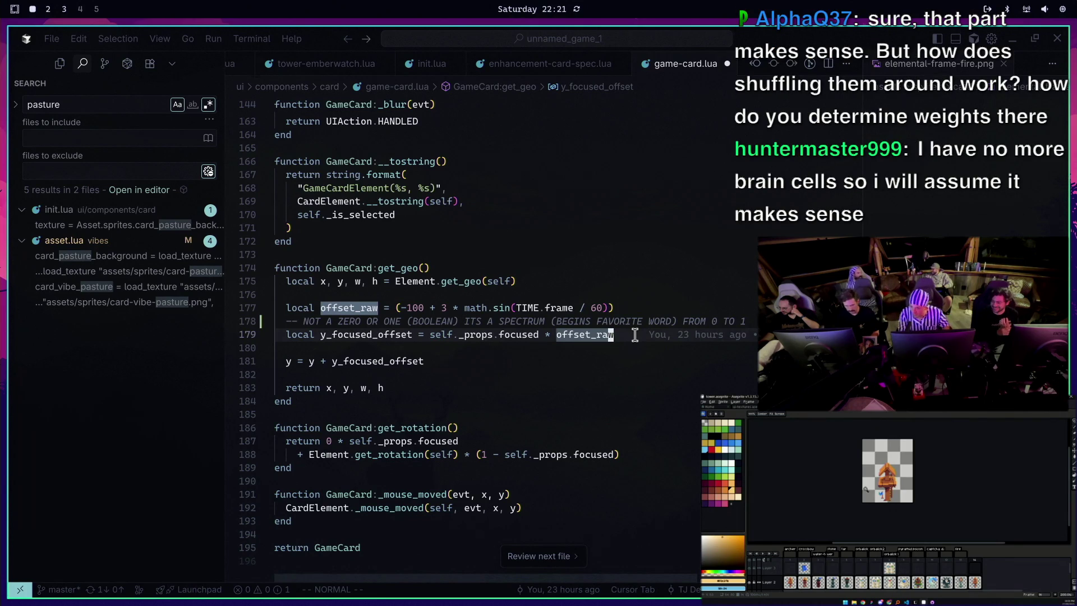
Insert a blank line above the spectrum comment and save game-card.lua with :w
key("ctrl+p")
key("Escape")
key("ctrl+p")
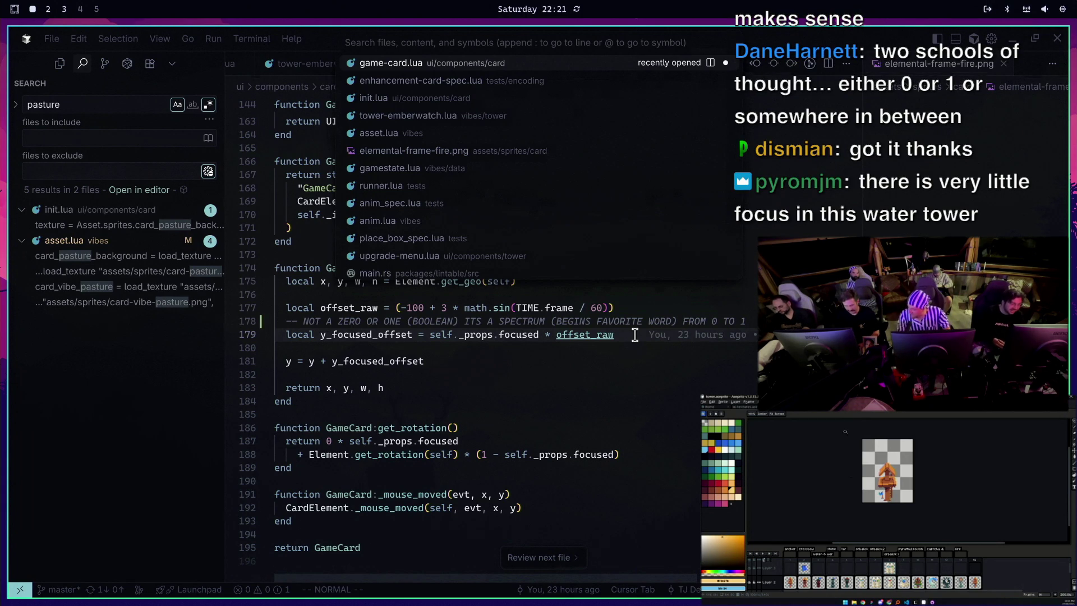
key("Escape")
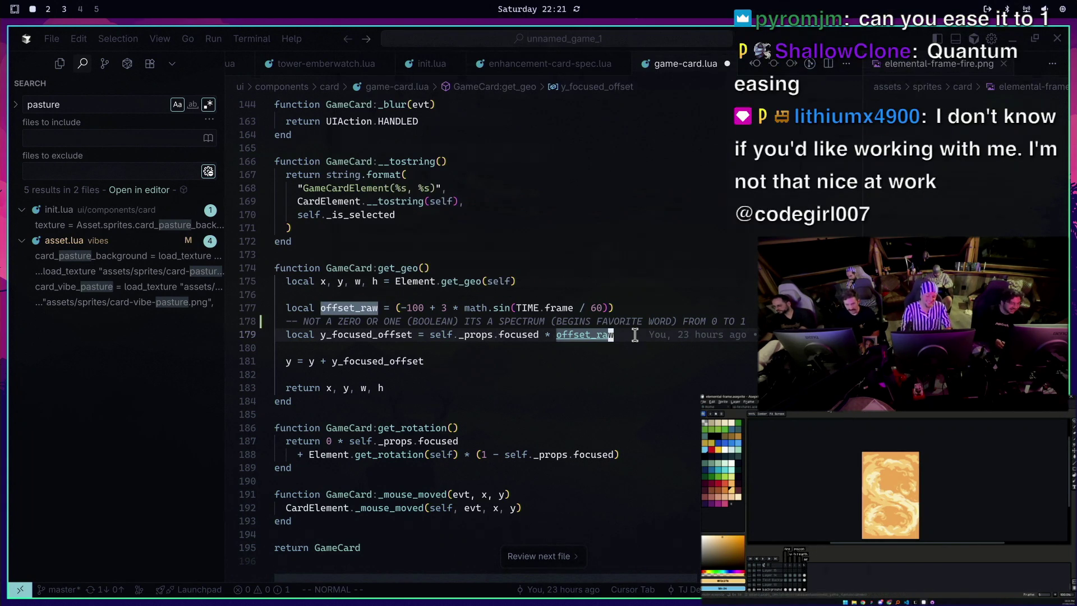
key("k")
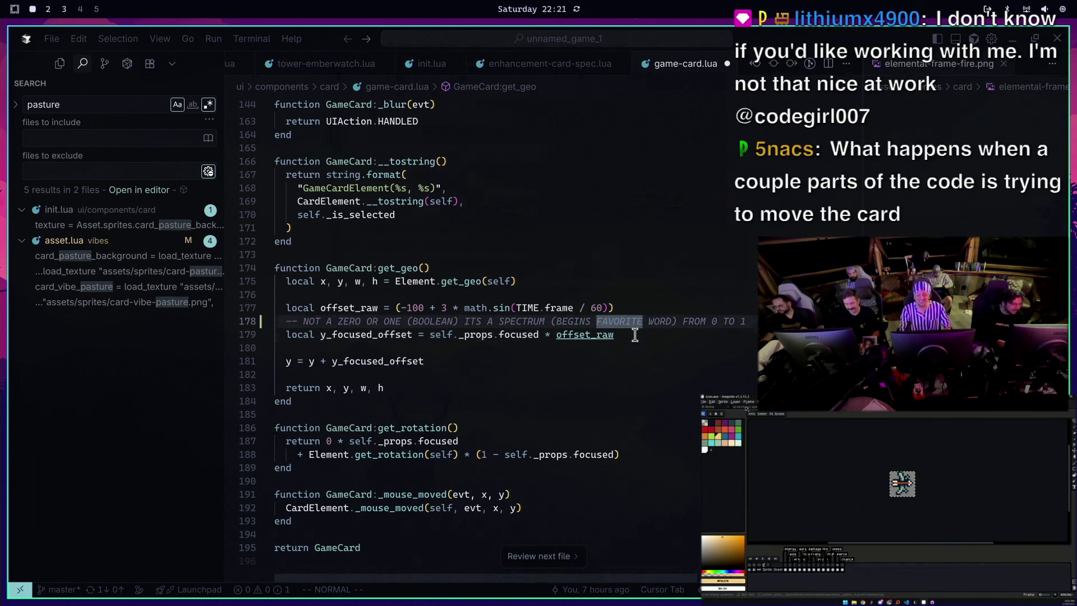
key("shift+o")
key("Escape")
type(":w")
key("Return")
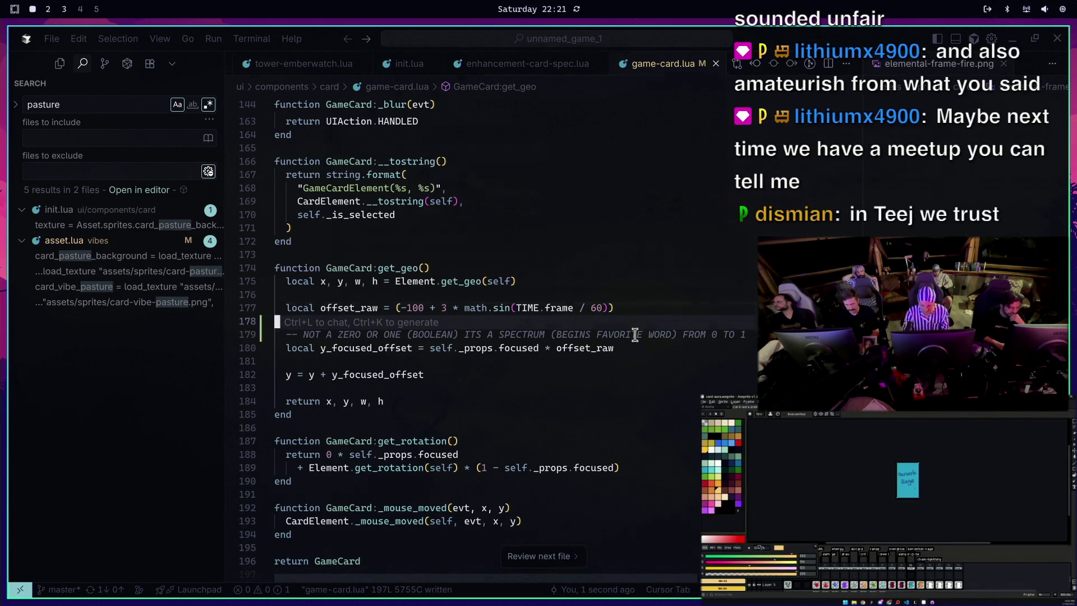
key("ctrl+p")
Open the card component's init.lua by searching 'card/init' in quick open
type("base")
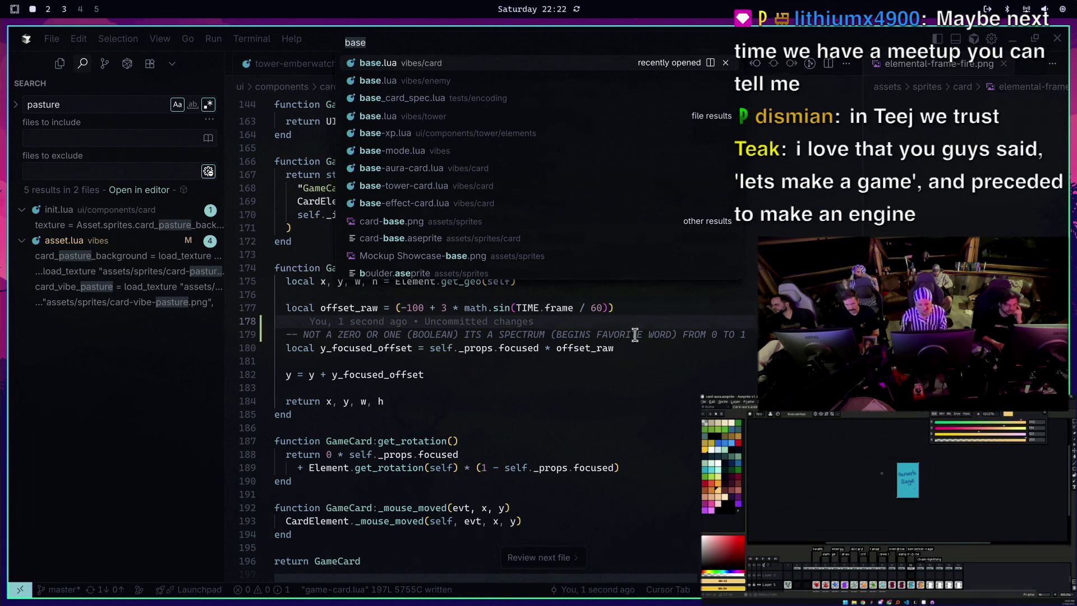
key("ctrl+a")
type("game")
key("ctrl+a")
type("baseca")
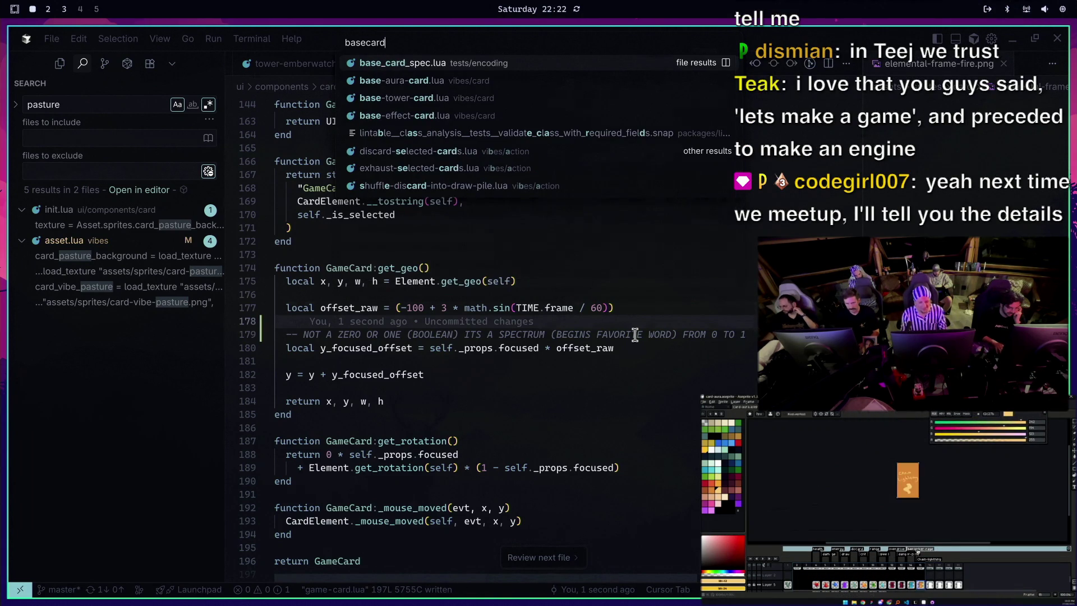
key("BackSpace")
key("BackSpace")
key("BackSpace")
type("card")
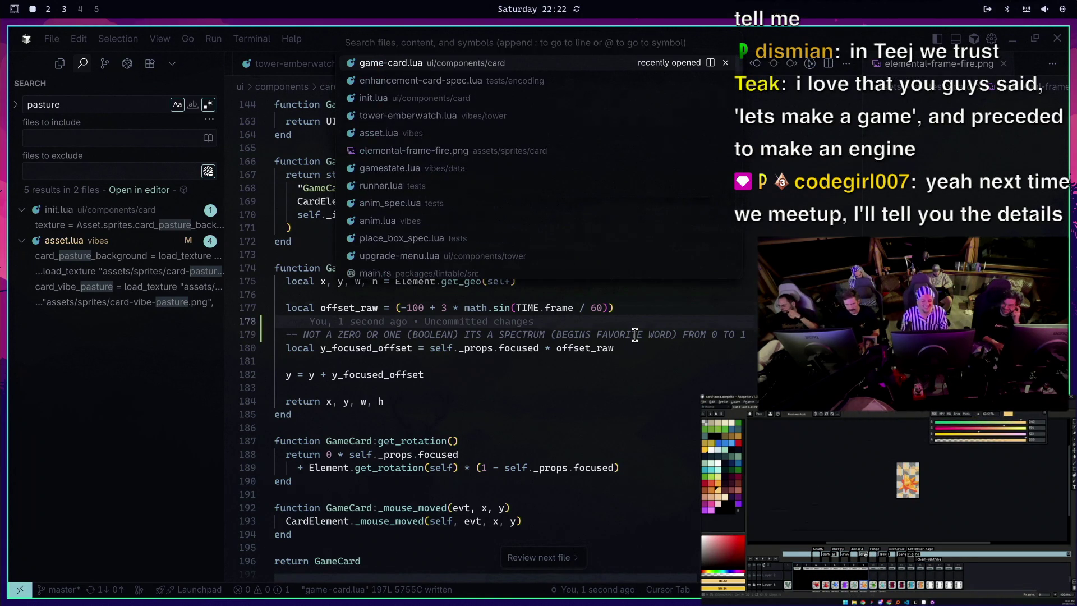
type("/init")
key("Return")
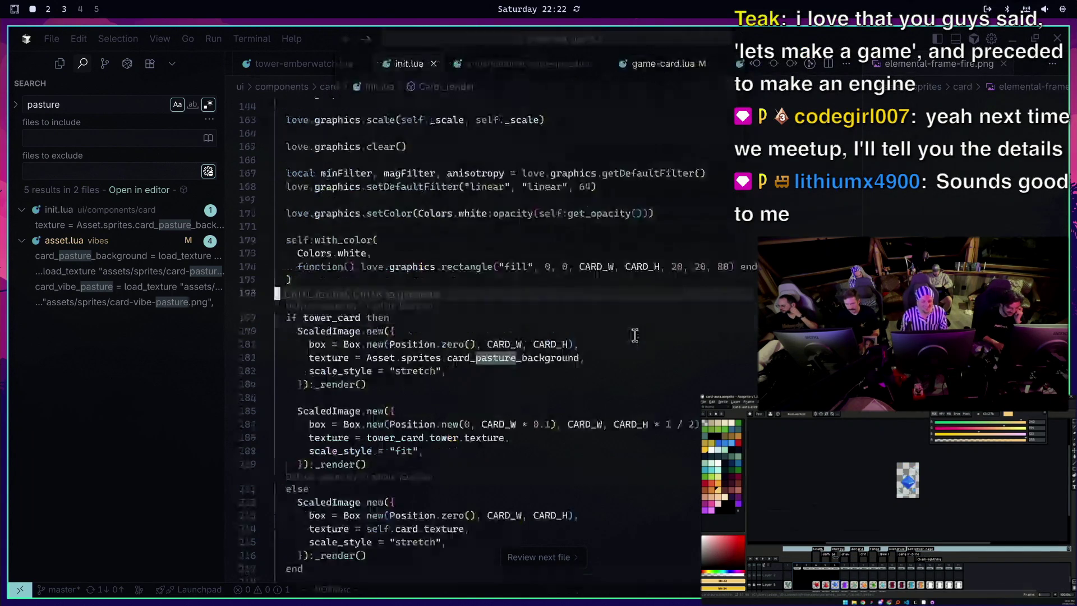
Search /drag and /get_geo in init.lua, peeking get_geo's definitions from Card:_create_canvas
type("/drag")
key("Return")
key("n")
key("n")
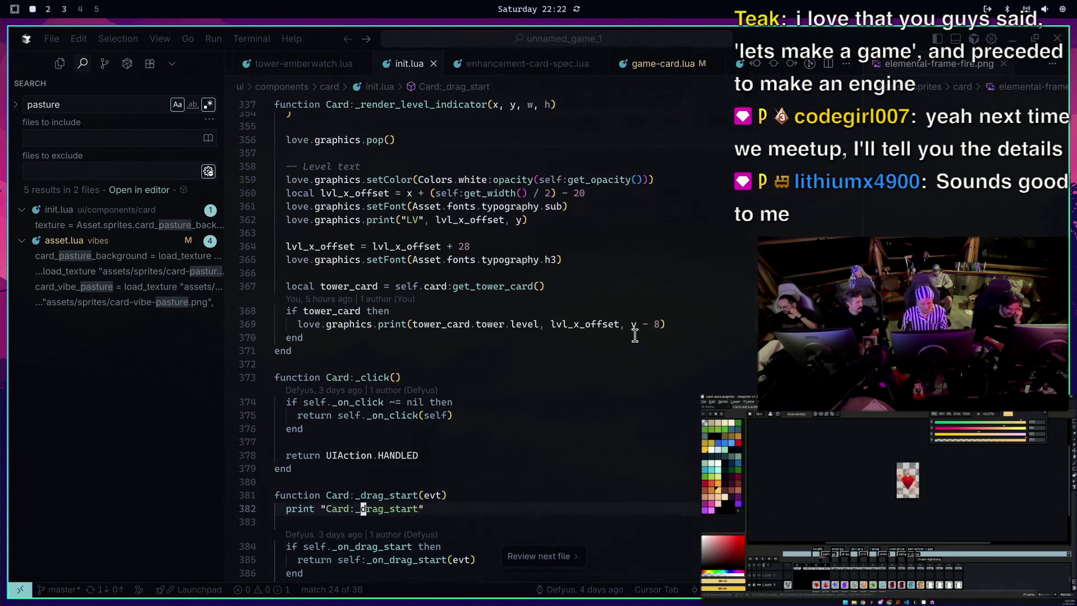
key("n")
key("n")
key("n")
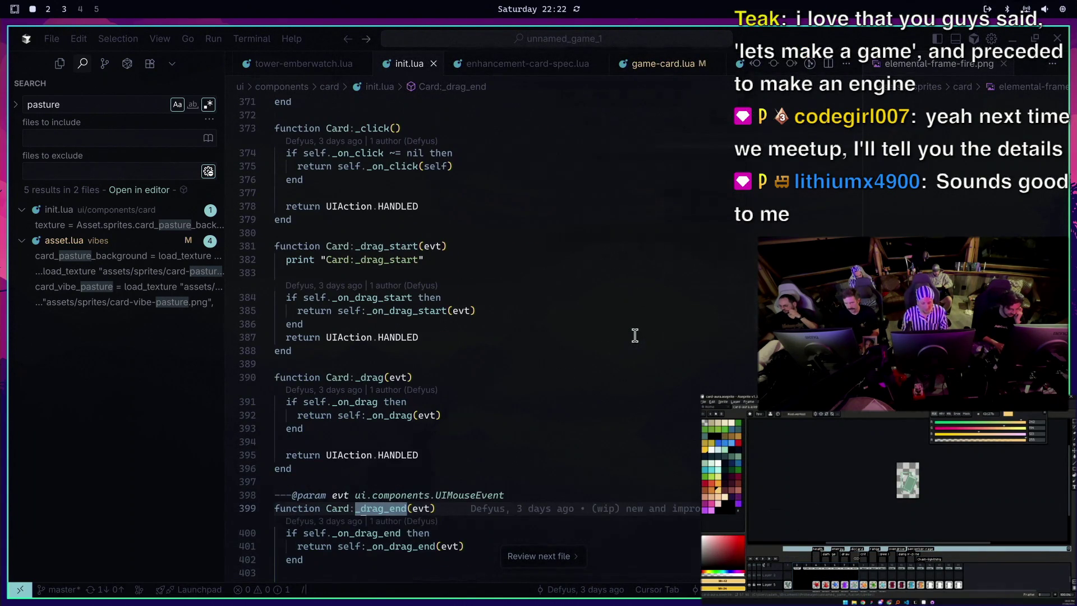
type("/get_geo")
key("Return")
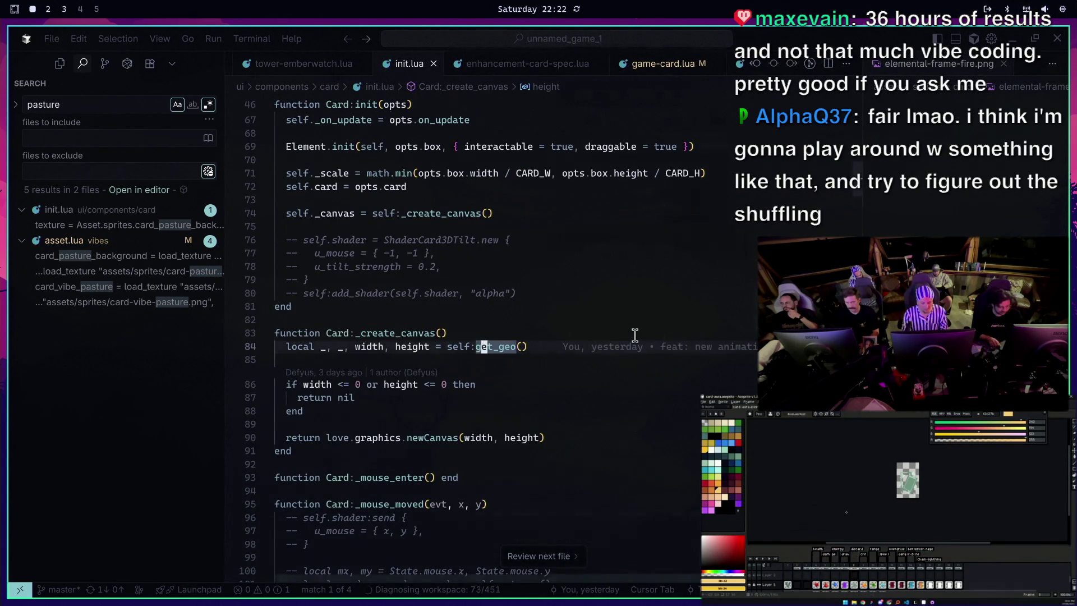
key("g")
key("d")
key("Escape")
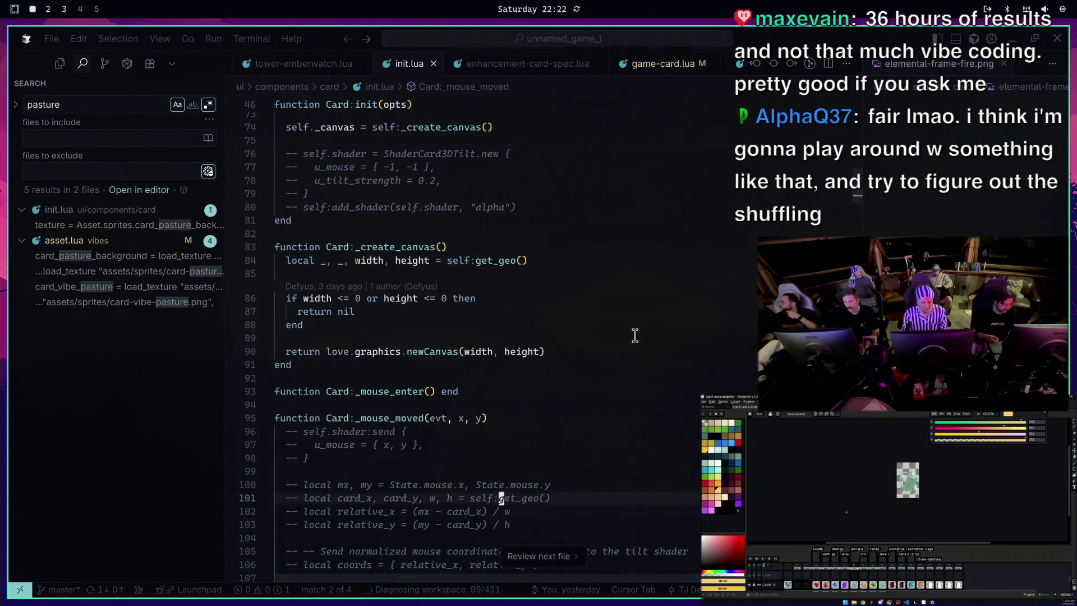
key("n")
key("N")
key("ctrl+p")
Open element.lua and reach Element:get_geo via the /drag_state search
type("element")
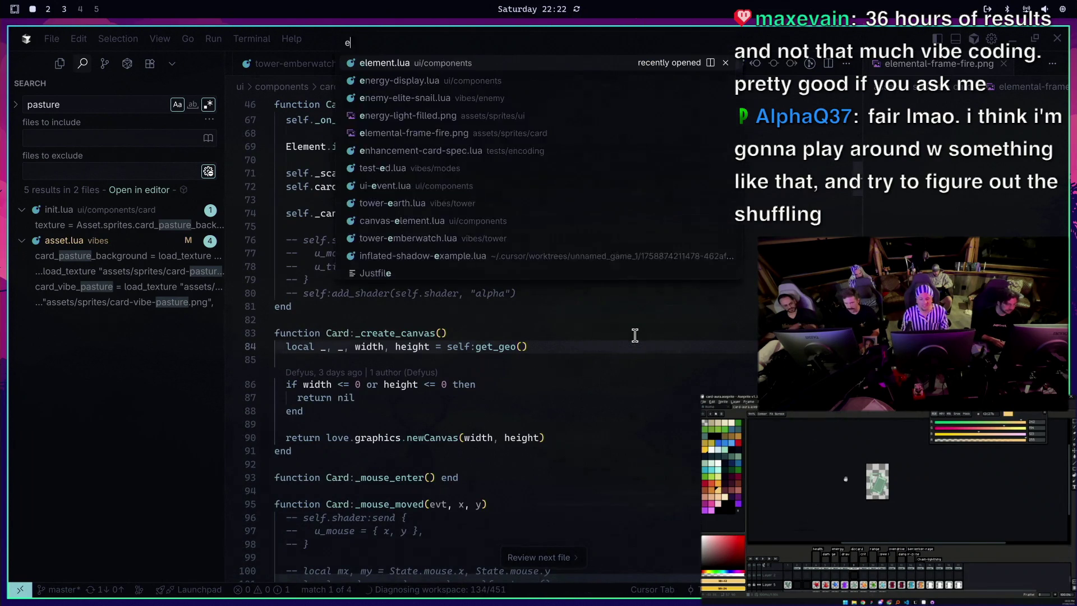
key("Return")
scroll(635, 335, "down", 2)
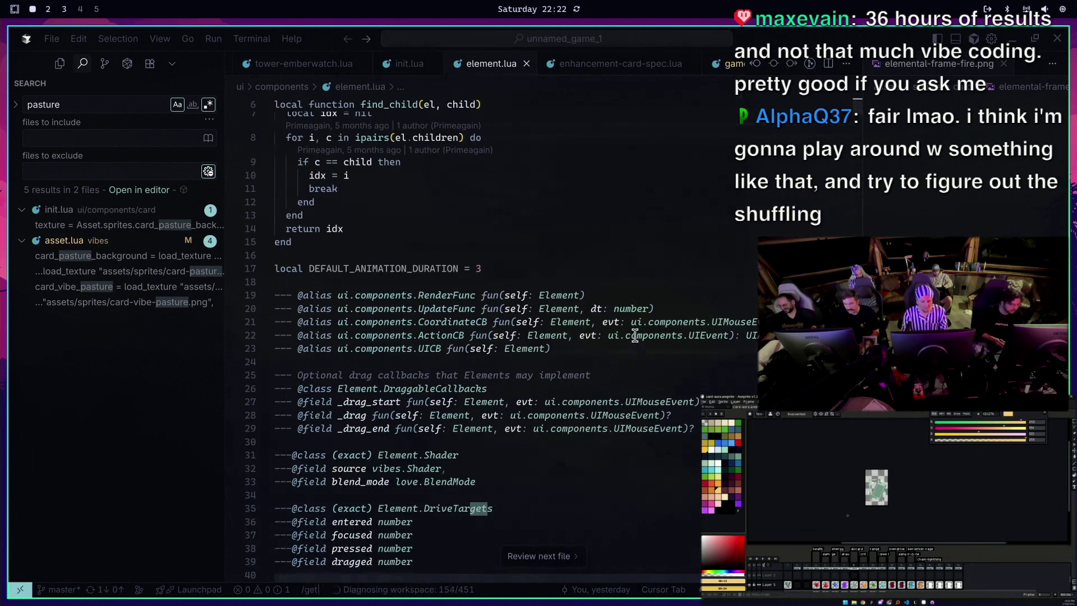
scroll(635, 336, "up", 2)
type("j/drag_state")
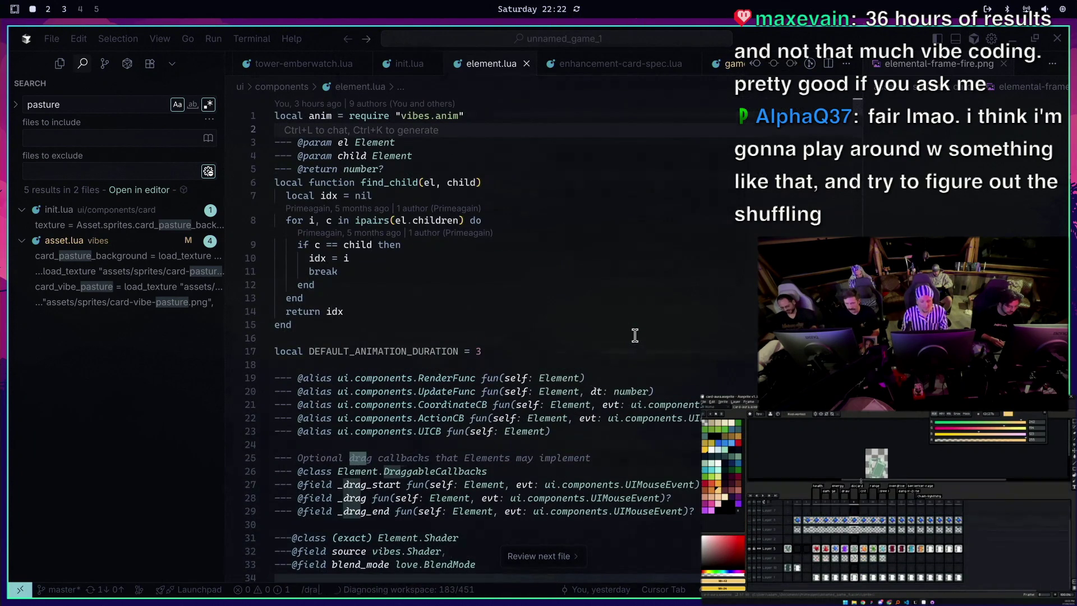
key("Return")
key("n")
key("n")
key("n")
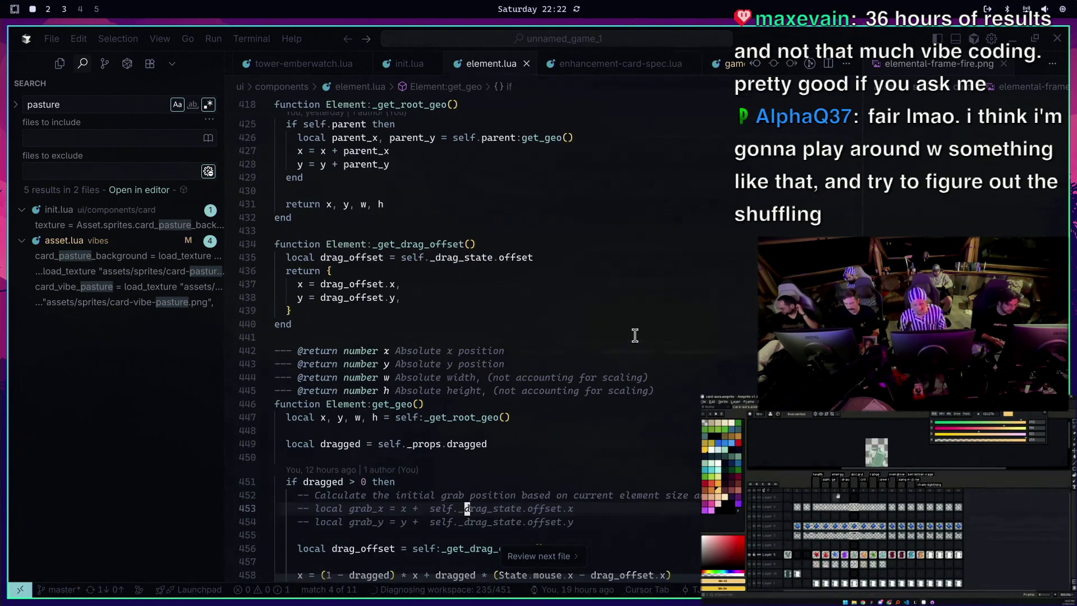
scroll(635, 335, "down", 9)
key("{")
left_click(650, 138)
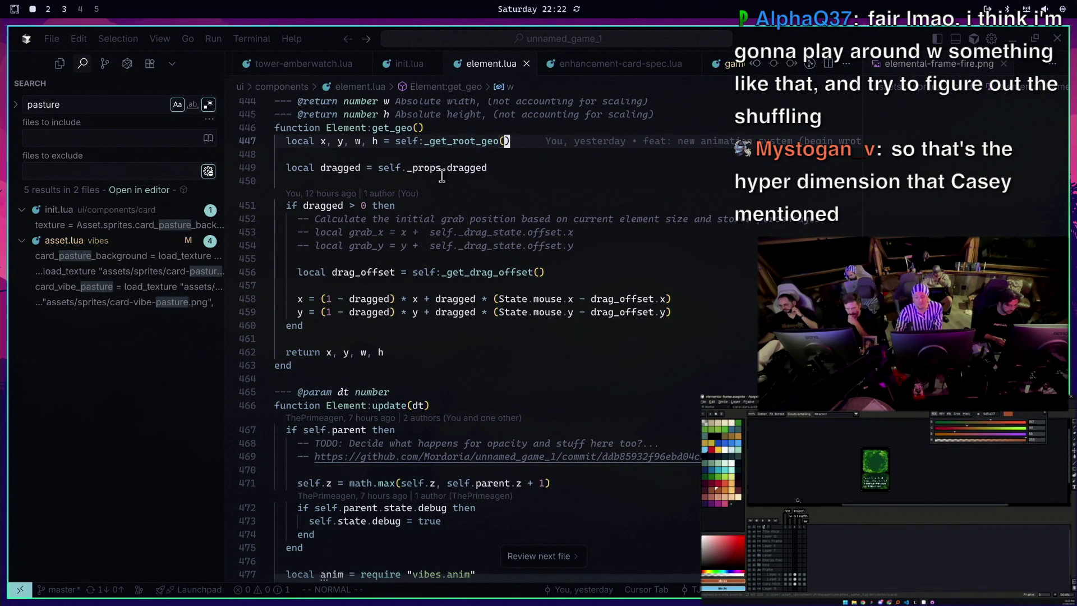
Add a comment above 'local dragged' calling it a 0-to-1 spectrum, not a boolean
left_click_drag(378, 168, 493, 168)
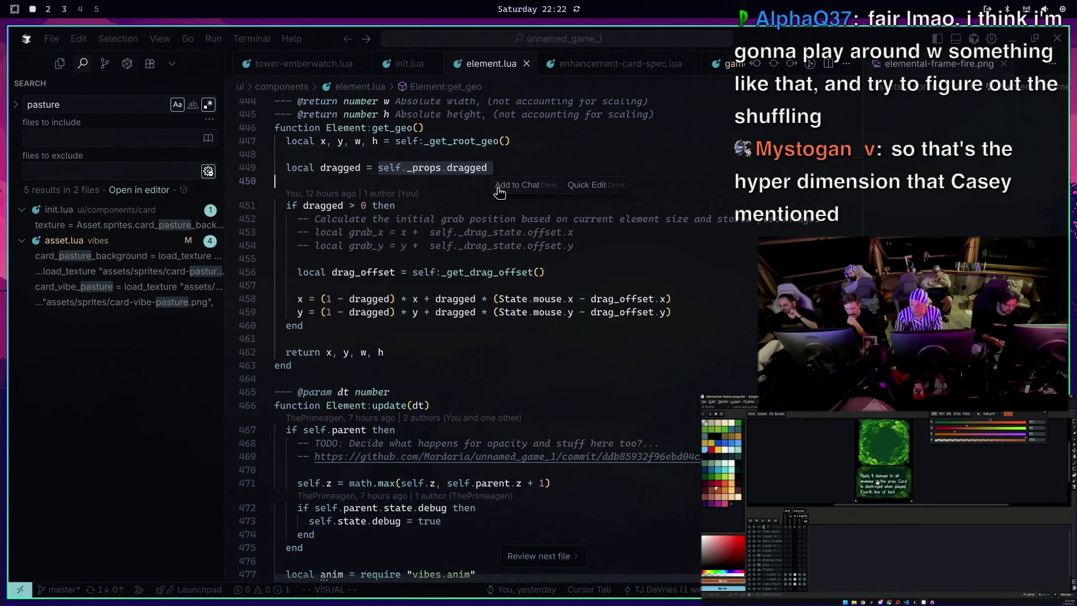
left_click(481, 166)
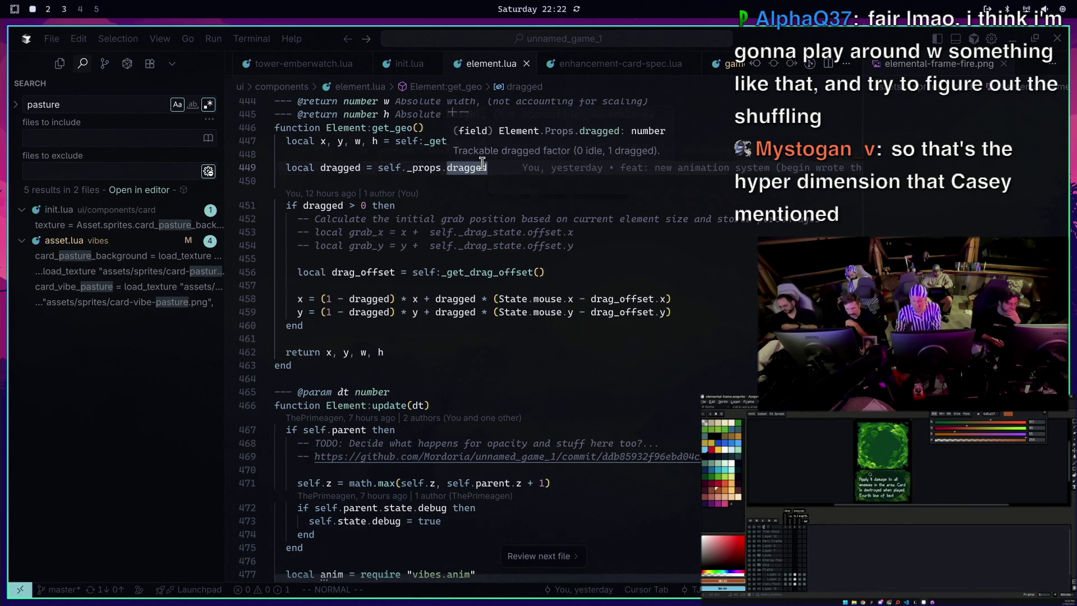
key("shift+o")
type("-- NOT A ZERO OR ONE (BOOLEAN) ITS A SPECTRUM (BEGINS FAVORITE WORD) FROM 0 TO 1")
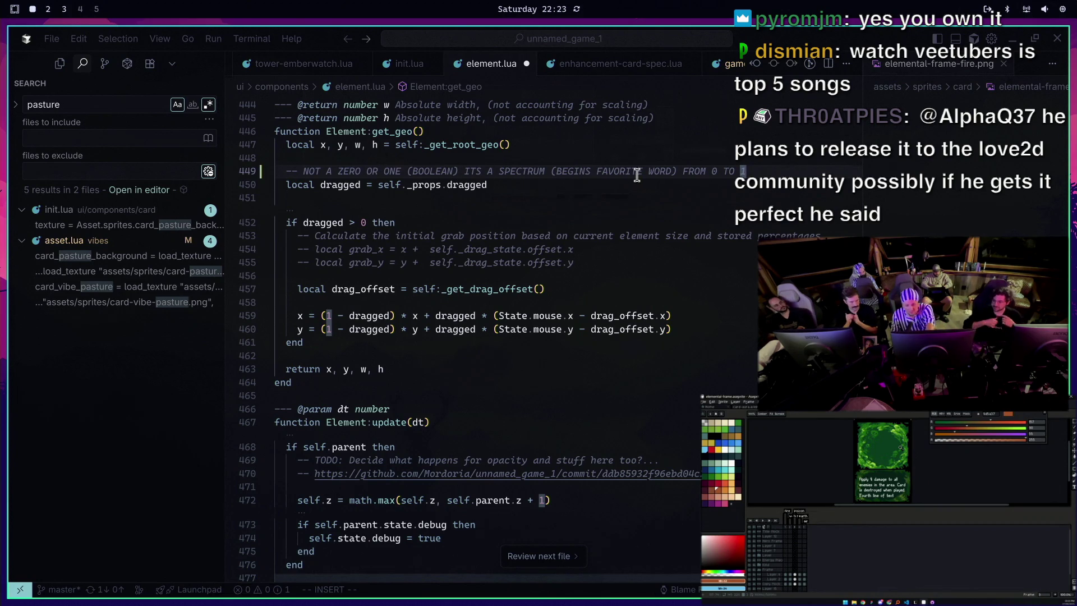
left_click(359, 185)
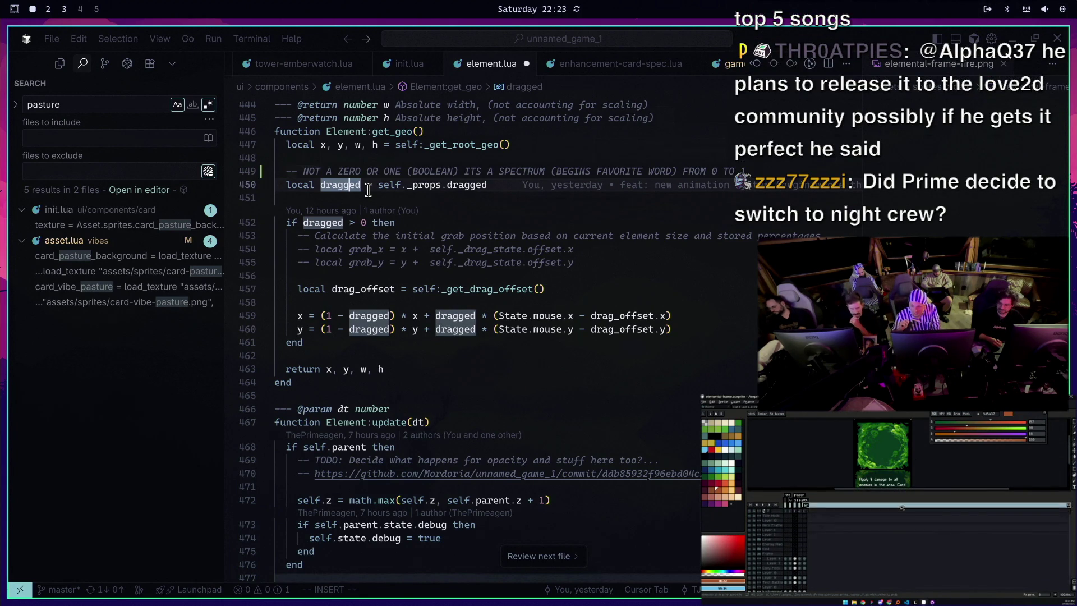
left_click(286, 224)
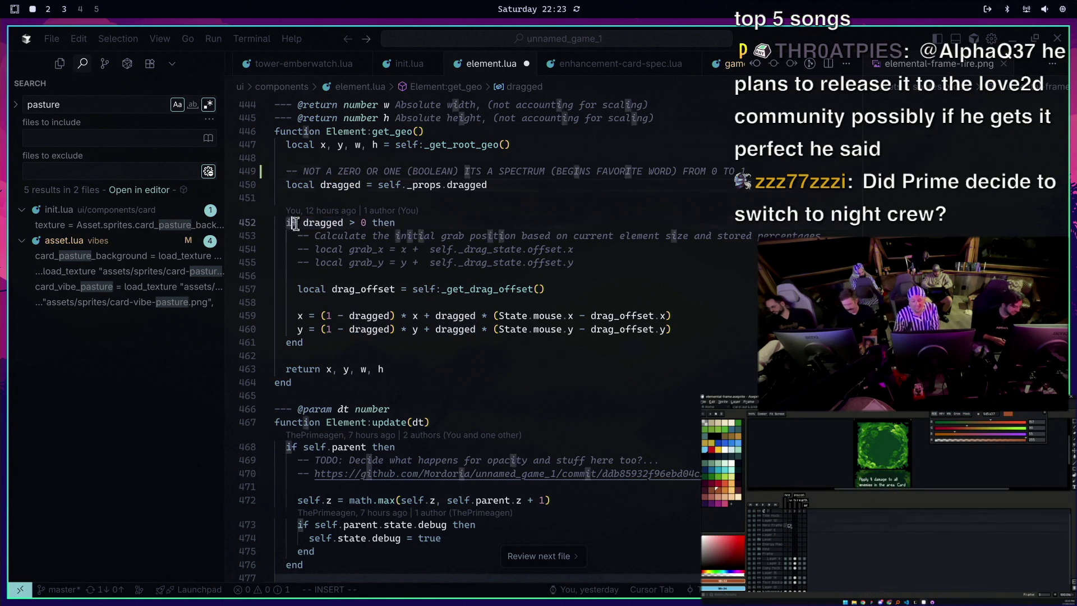
left_click_drag(286, 224, 395, 223)
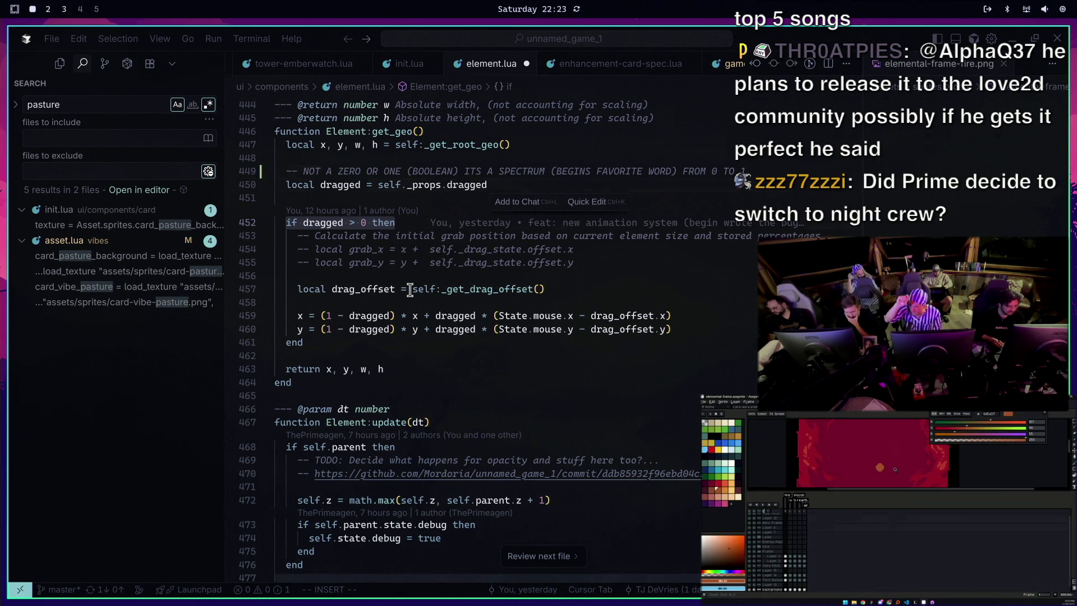
Examine the x and y interpolation expressions that blend by (1 - dragged)
mouse_move(304, 316)
left_mouse_down()
mouse_move(561, 331)
mouse_move(690, 321)
left_mouse_up()
left_click(689, 321)
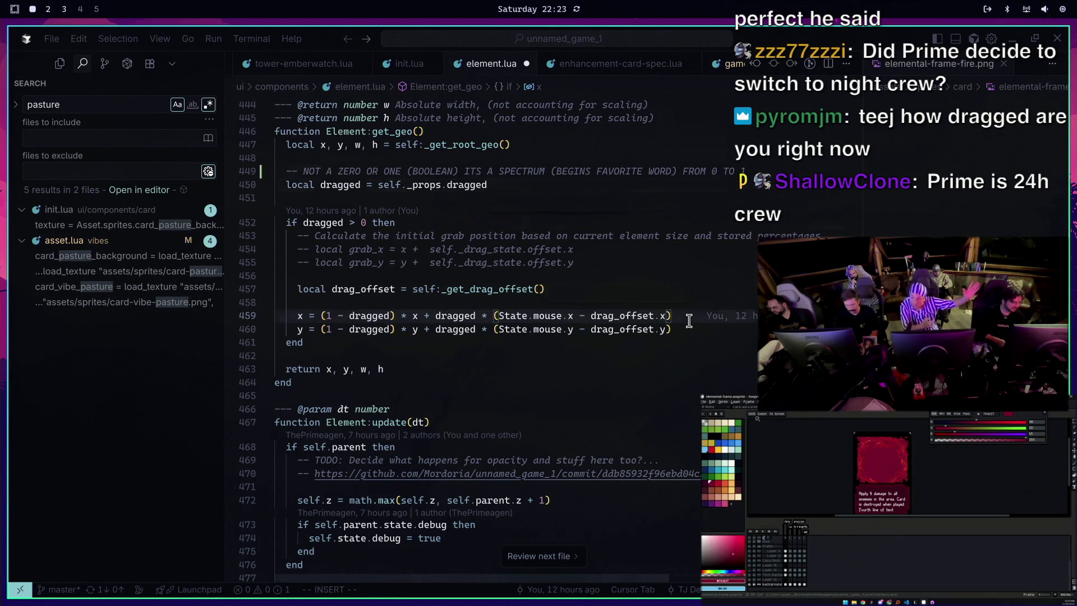
left_click_drag(317, 316, 423, 312)
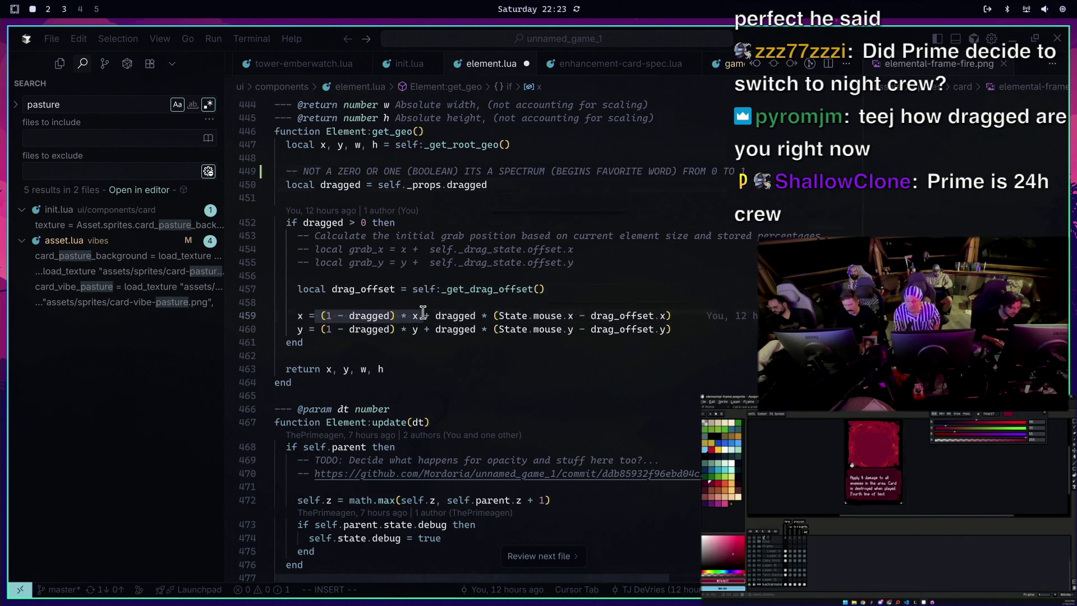
left_click(488, 315)
key("ctrl+shift+Right")
key("ctrl+shift+Right")
key("ctrl+shift+Right")
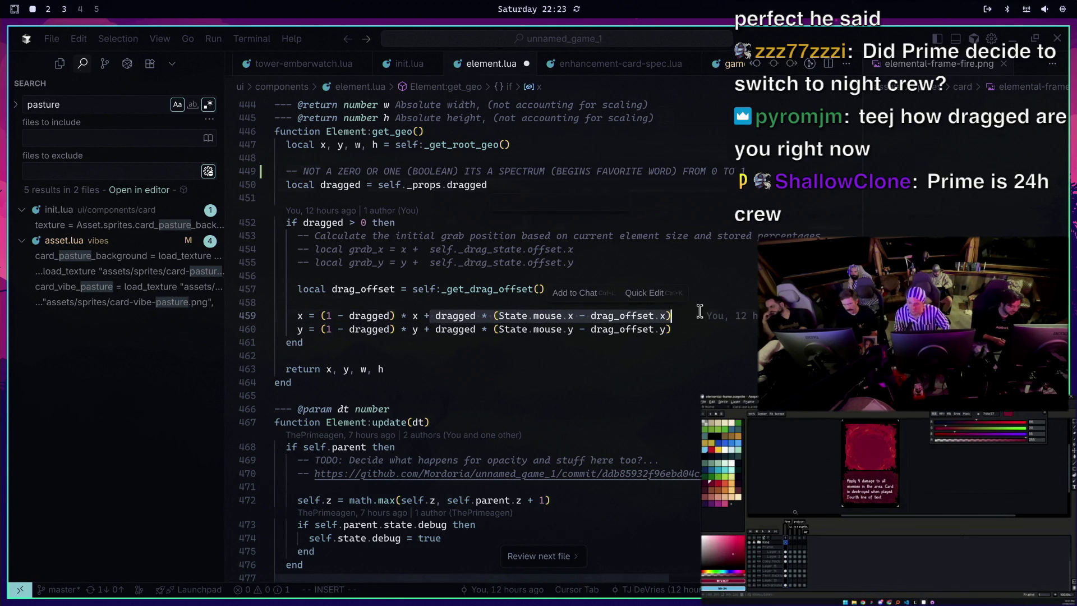
mouse_move(318, 330)
left_mouse_down()
mouse_move(482, 330)
mouse_move(442, 315)
mouse_move(710, 318)
left_mouse_up()
left_click(500, 345)
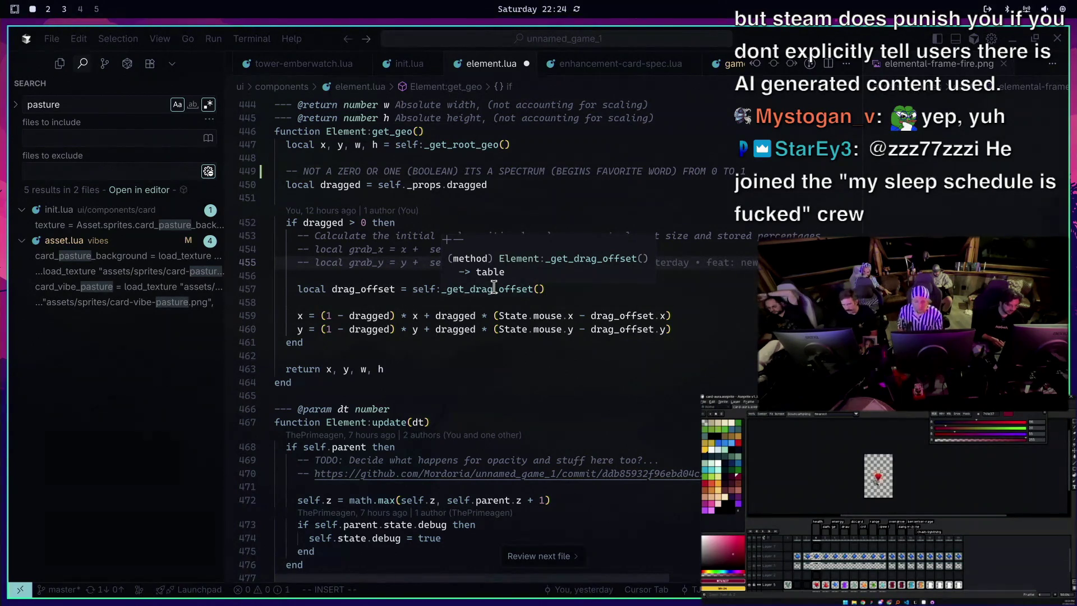
mouse_move(321, 315)
left_mouse_down()
mouse_move(398, 329)
mouse_move(681, 313)
left_mouse_up()
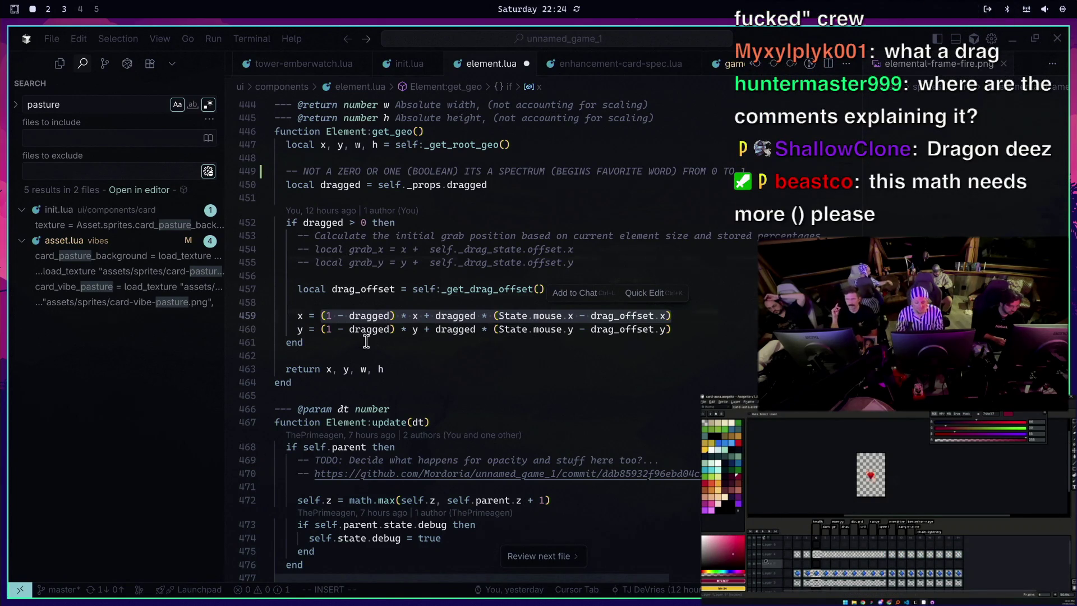
Insert '-- Comments explaining it' above the x = (1 - dragged) interpolation line
left_click(407, 311)
type("O-- Comments exp")
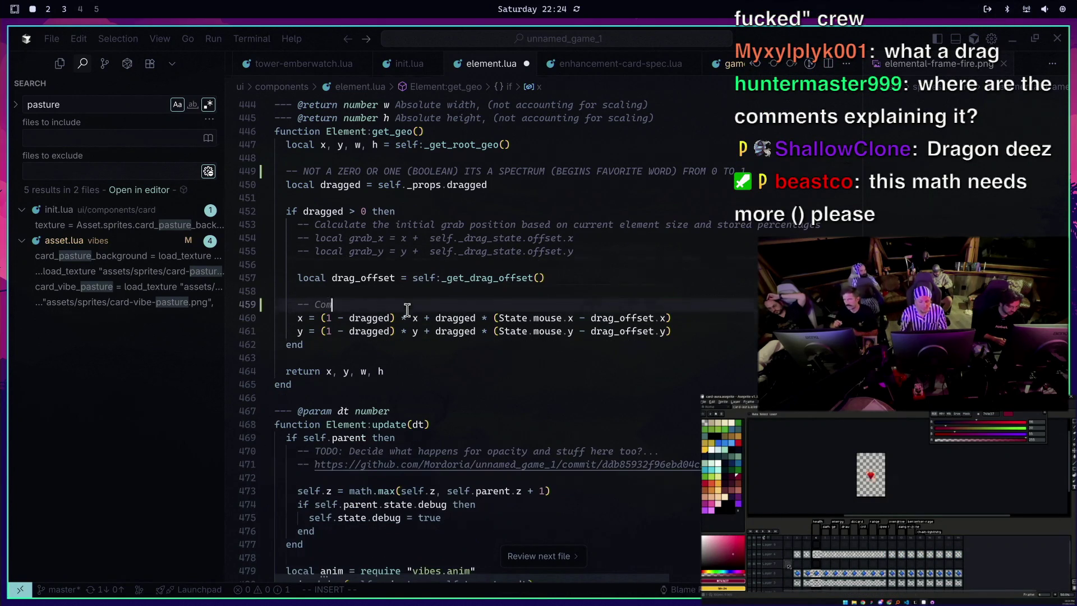
type("laining it")
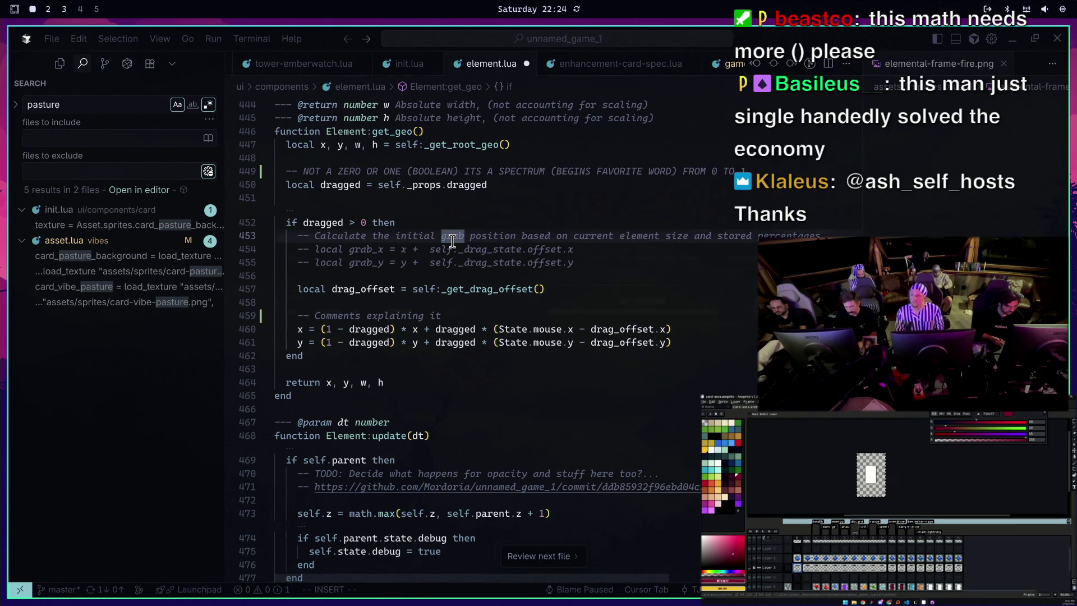
left_click(494, 288)
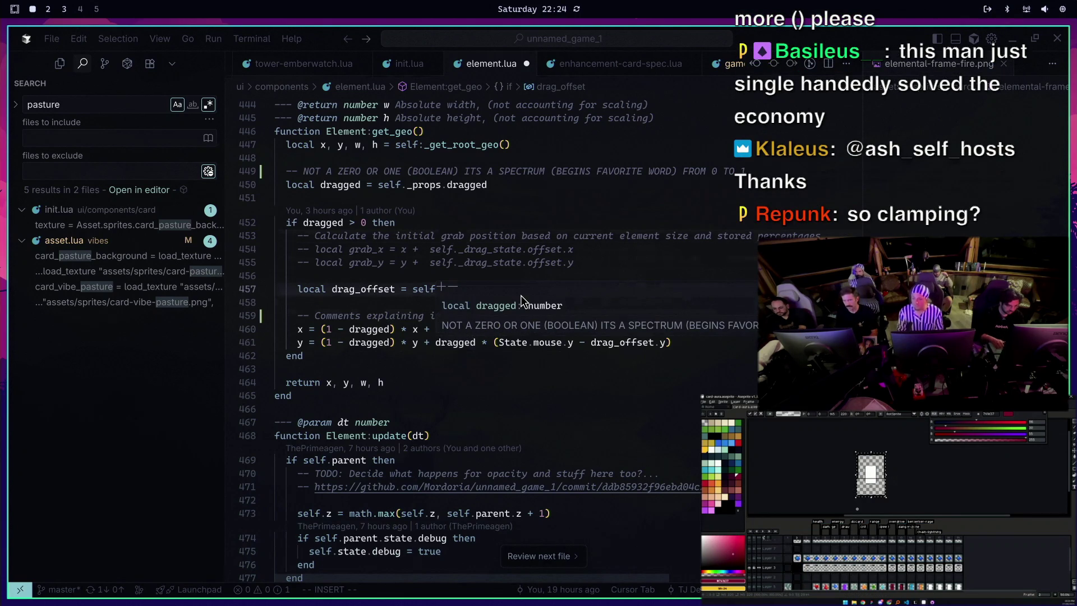
type(":_get_drag_offset()")
mouse_move(395, 328)
left_mouse_down()
mouse_move(326, 328)
mouse_move(687, 331)
left_mouse_up()
mouse_move(687, 331)
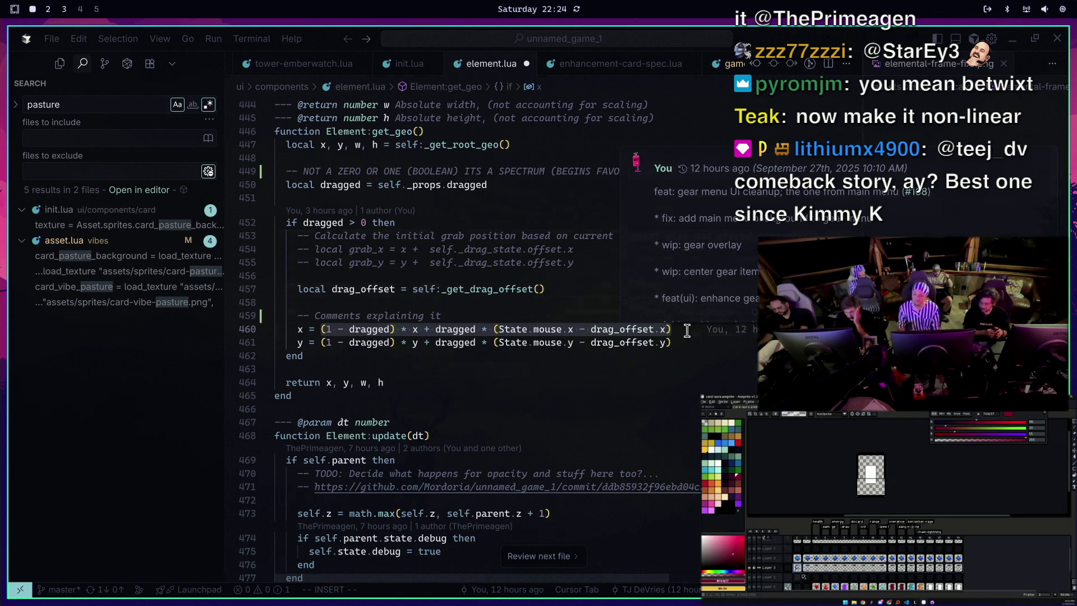
double_click(348, 315)
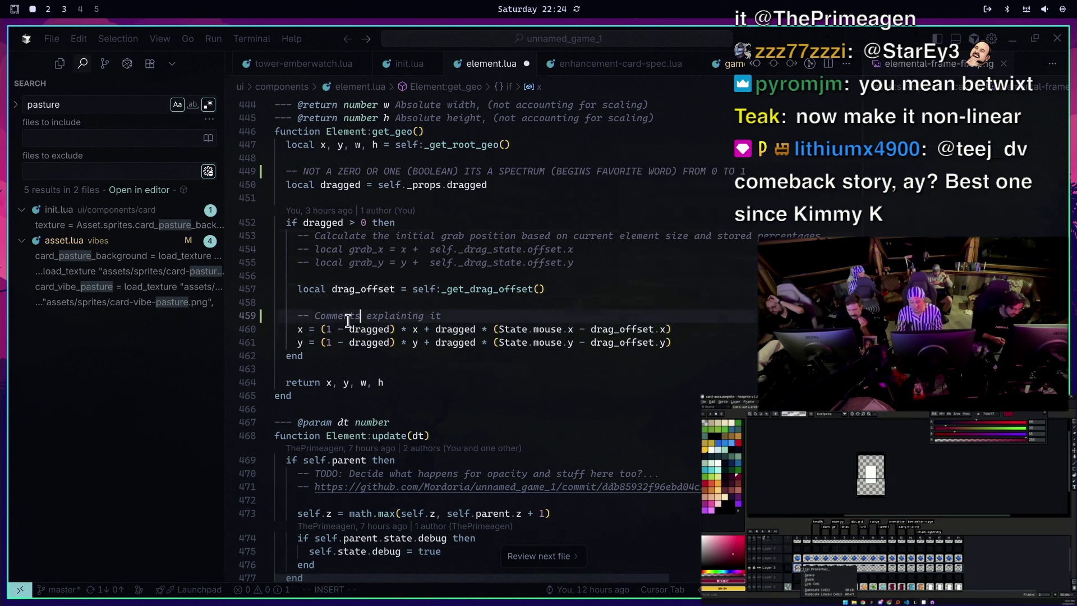
Delete the leftover comment lines above the x/y drag interpolation and save element.lua with :w
left_click_drag(320, 329, 704, 330)
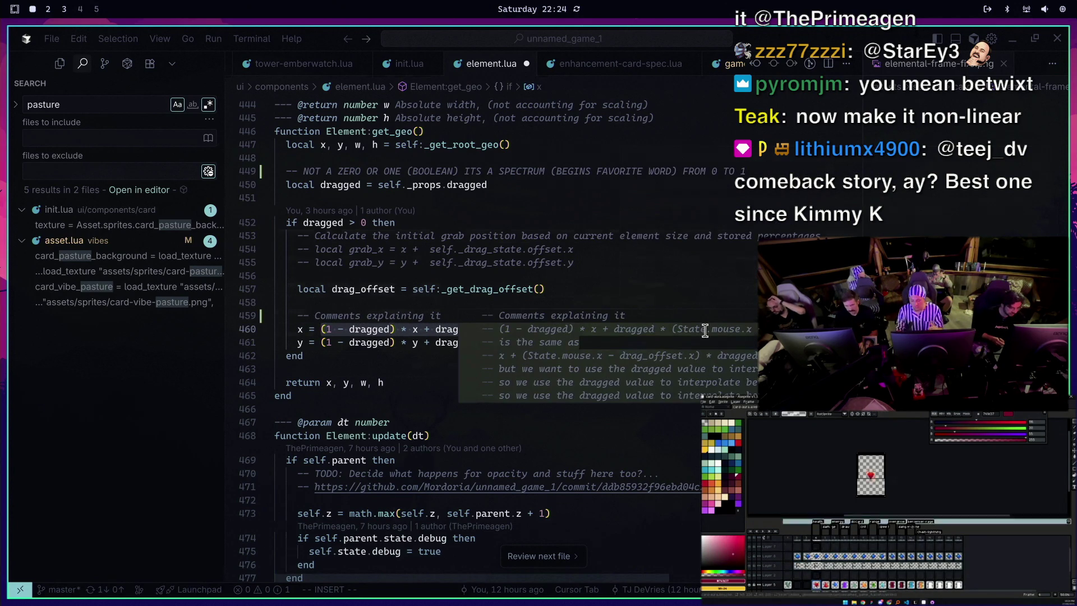
key("Tab")
left_click(535, 262)
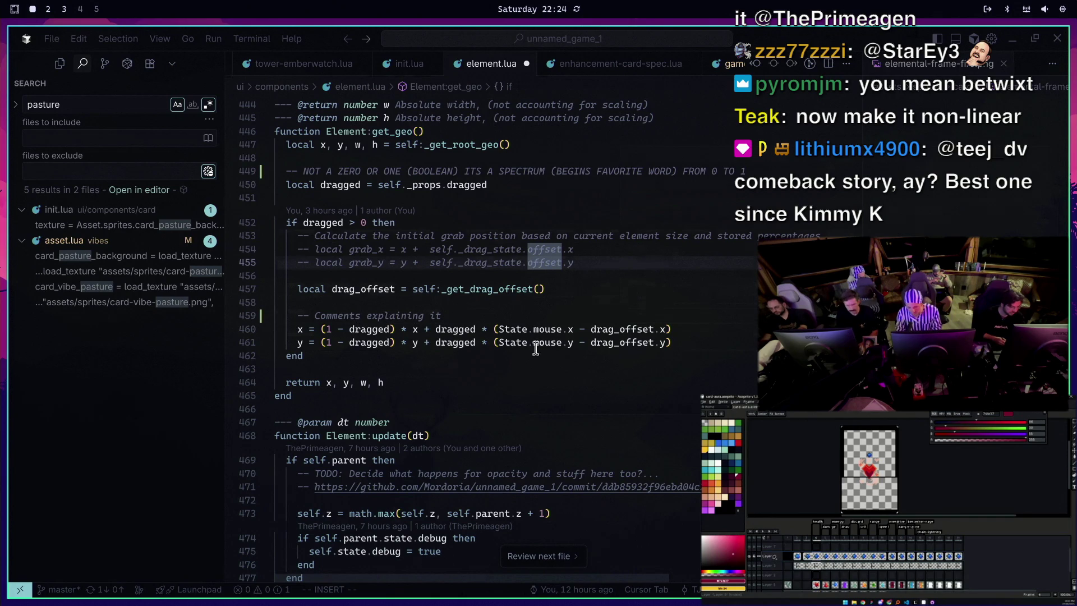
left_click(615, 291)
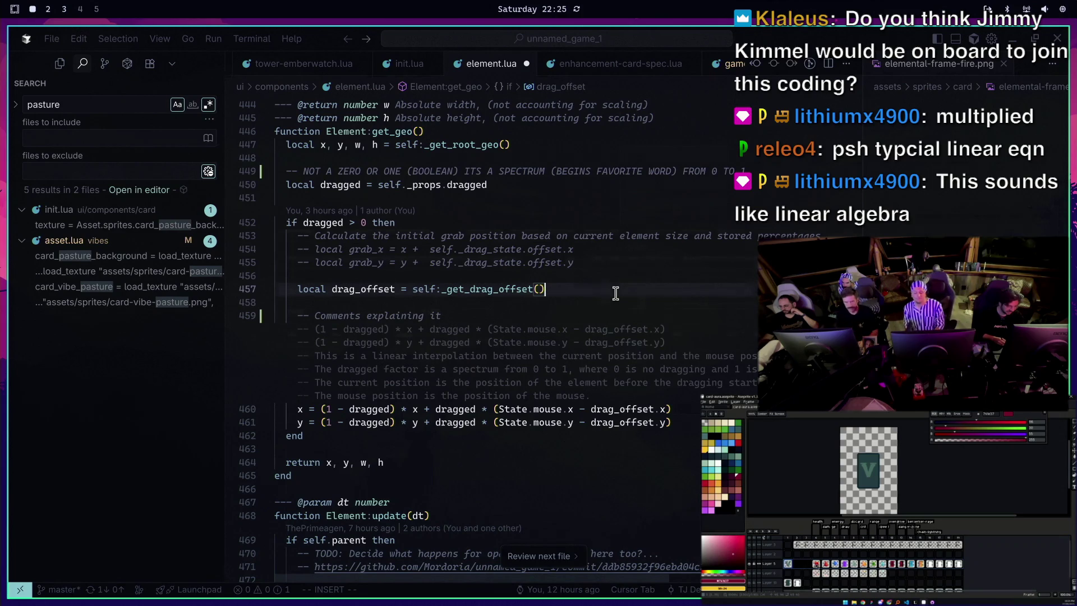
key("Escape")
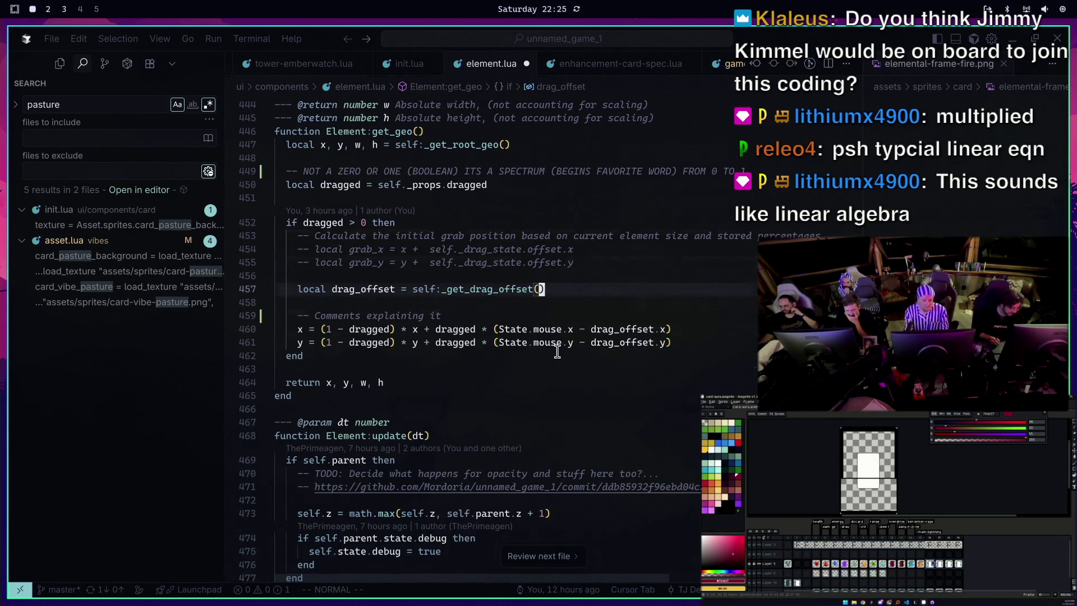
key("Escape")
key("k")
key("j")
key("j")
key("j")
key("d")
key("d")
type(":w")
key("Return")
key("k")
key("k")
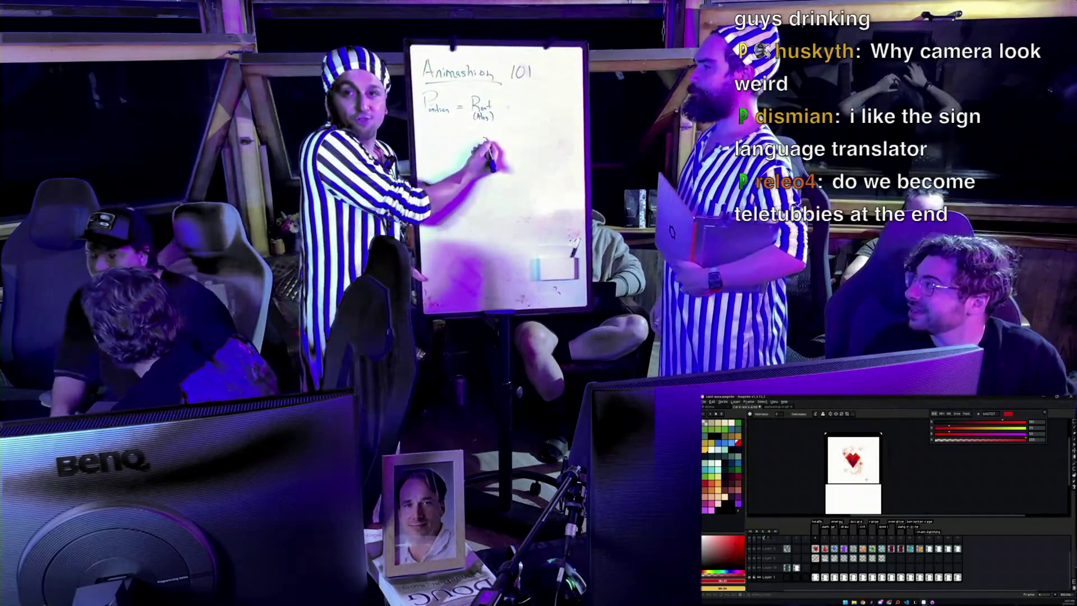
Try purple, dark grey and orange-red palette colours while switching between pencil, zoom, eraser and eyedropper
left_click_drag(853, 496, 871, 491)
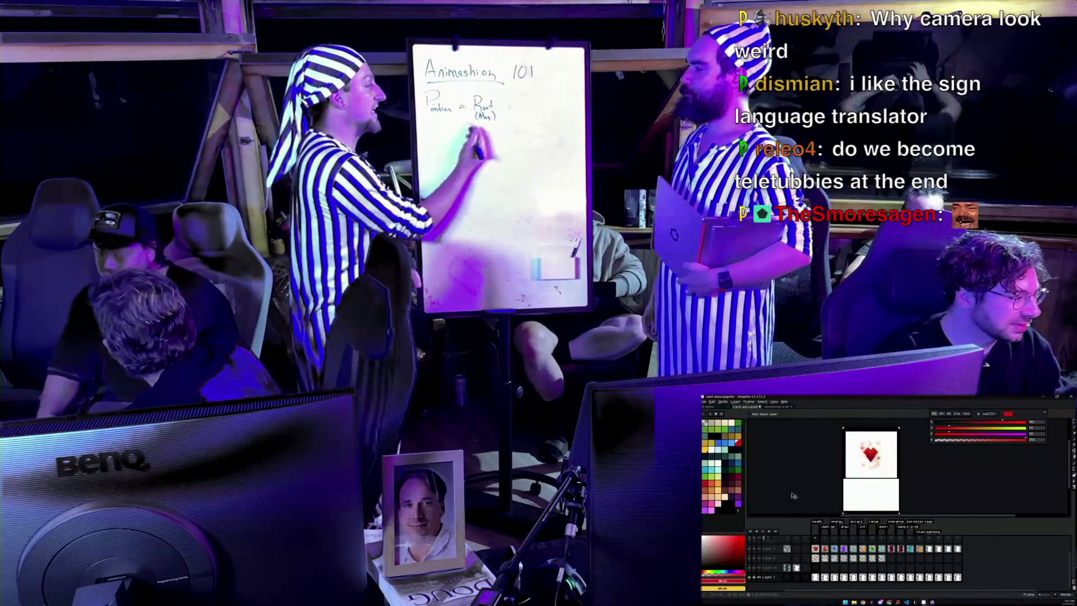
left_click(708, 507)
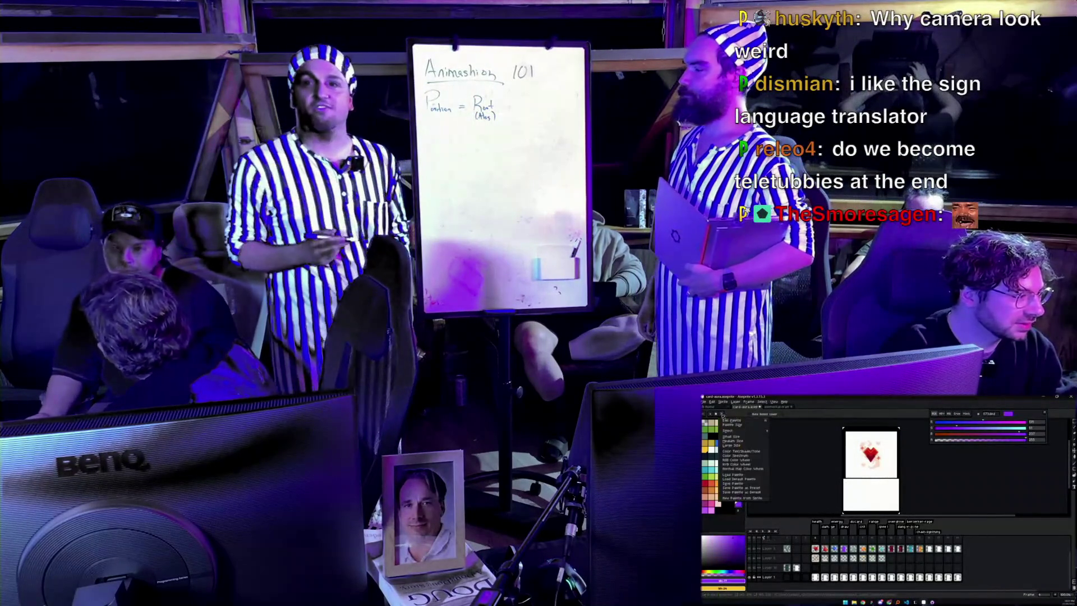
left_click(737, 476)
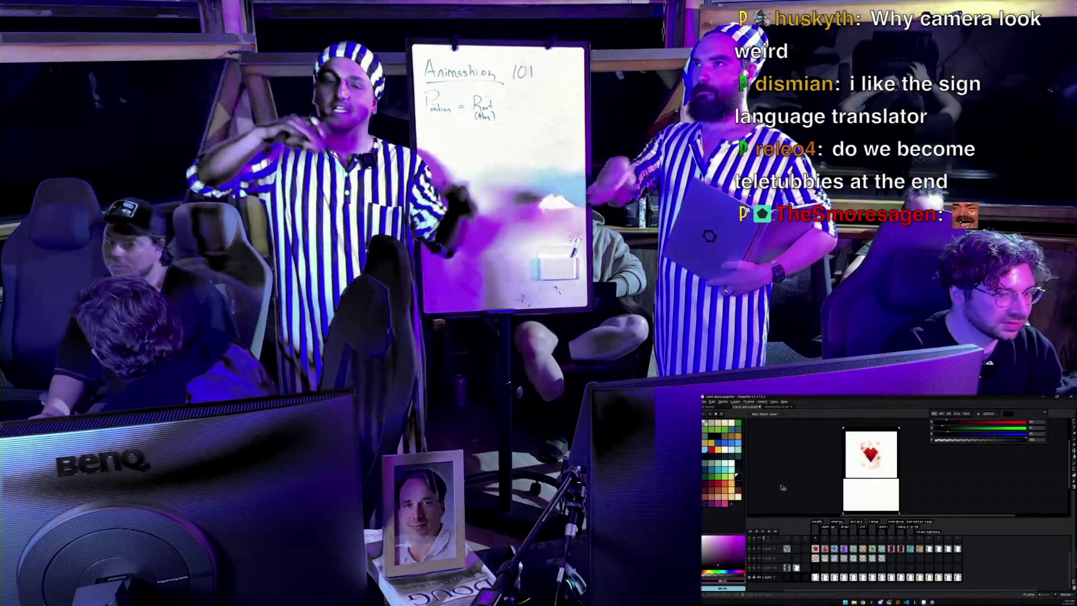
left_click(730, 486)
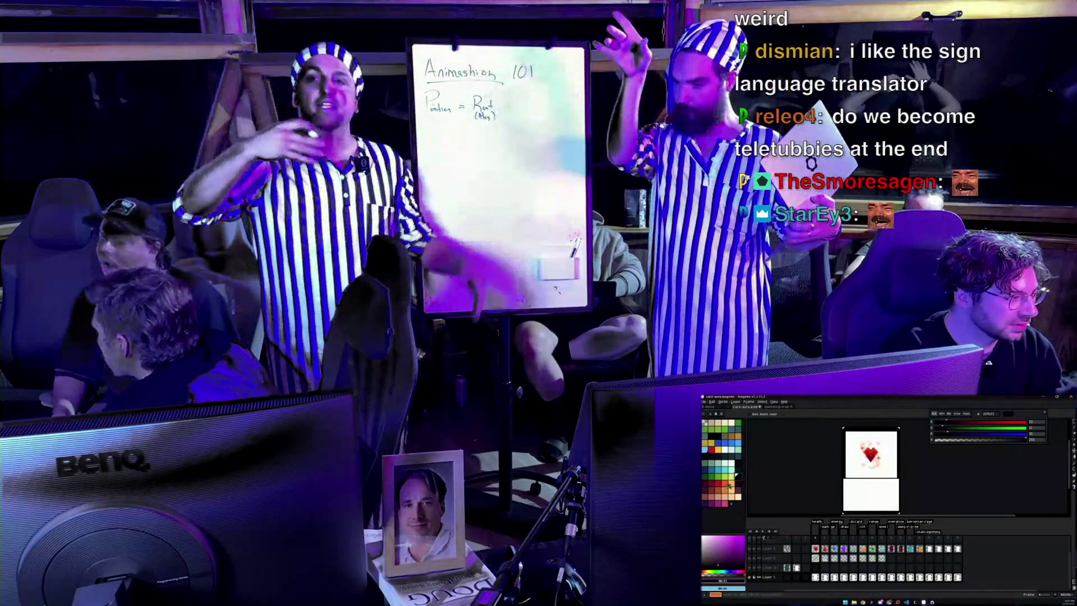
key("b")
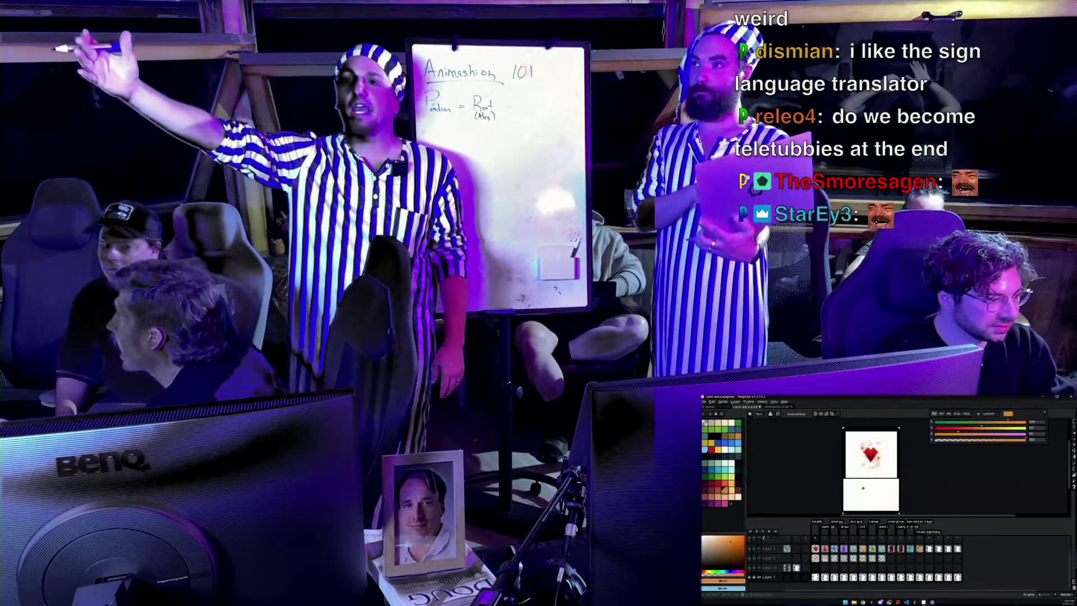
key("z")
scroll(864, 489, "down", 3)
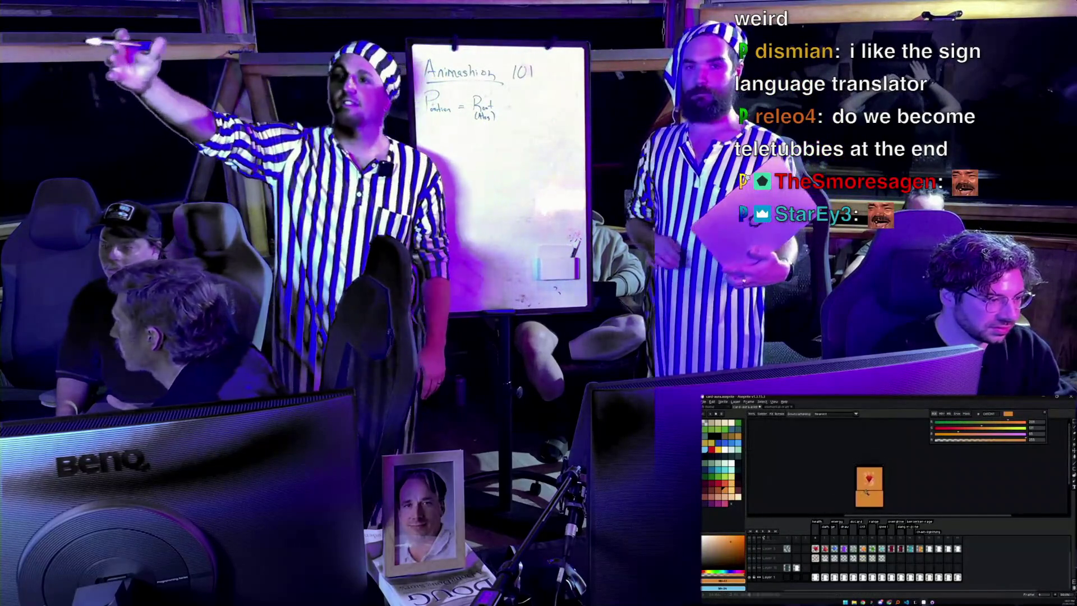
scroll(867, 491, "up", 3)
key("b")
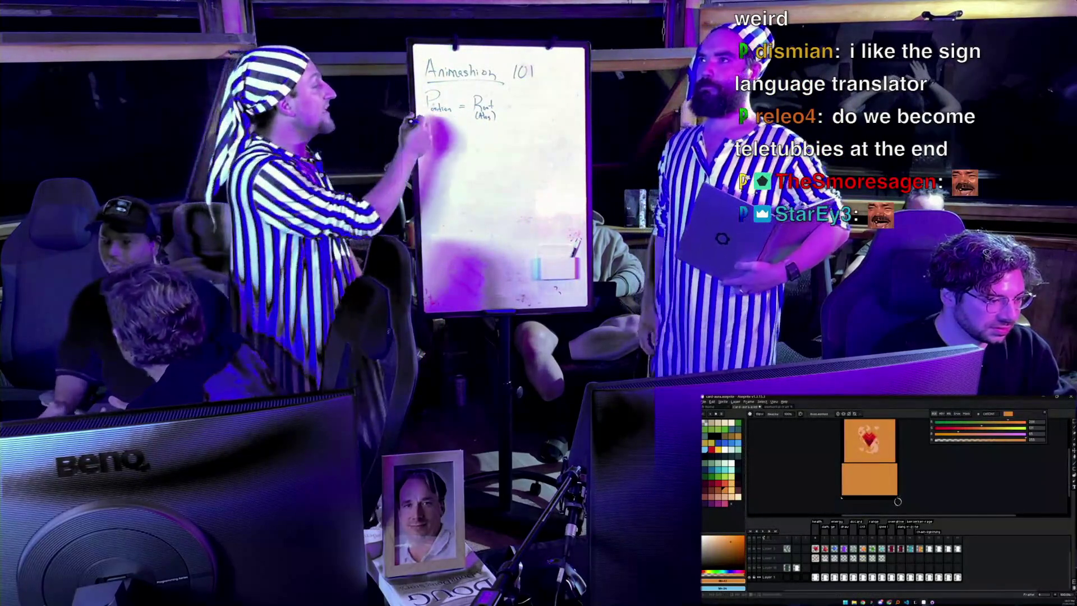
scroll(898, 501, "up", 2)
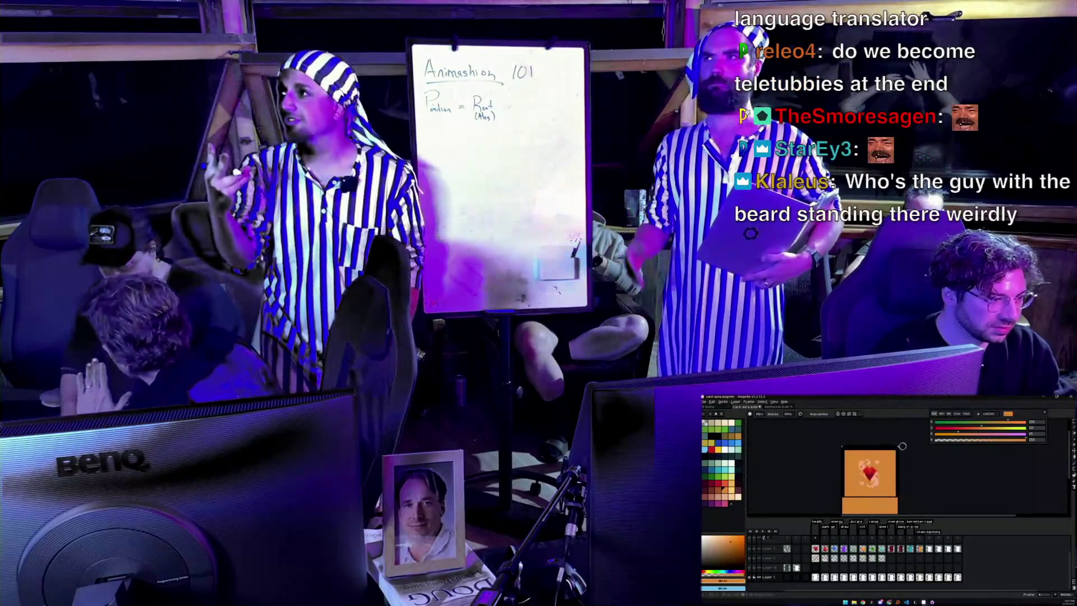
key("e")
scroll(866, 482, "down", 2)
key("i")
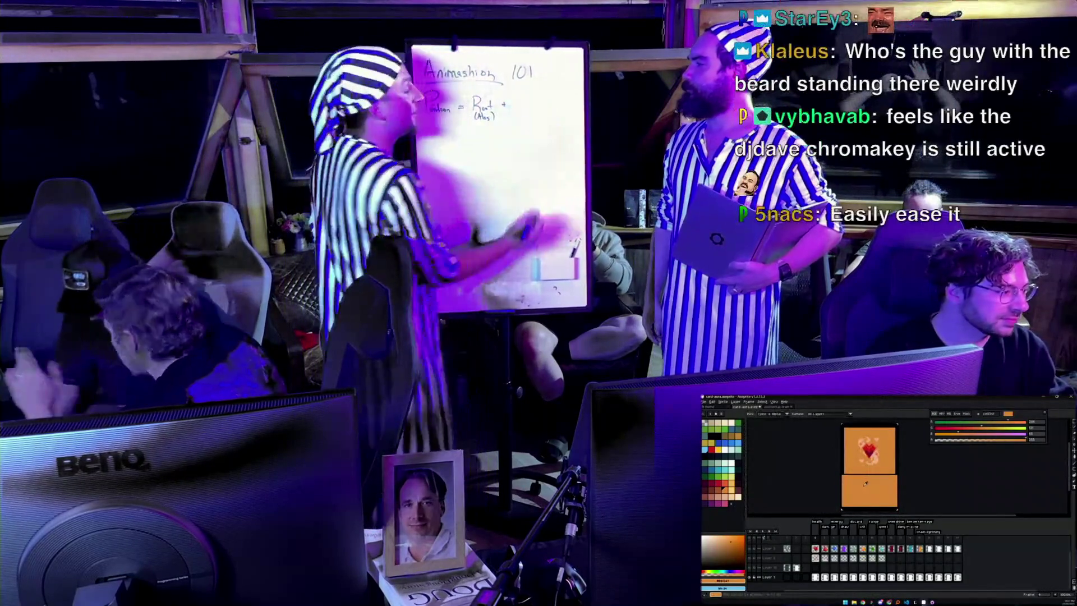
key("b")
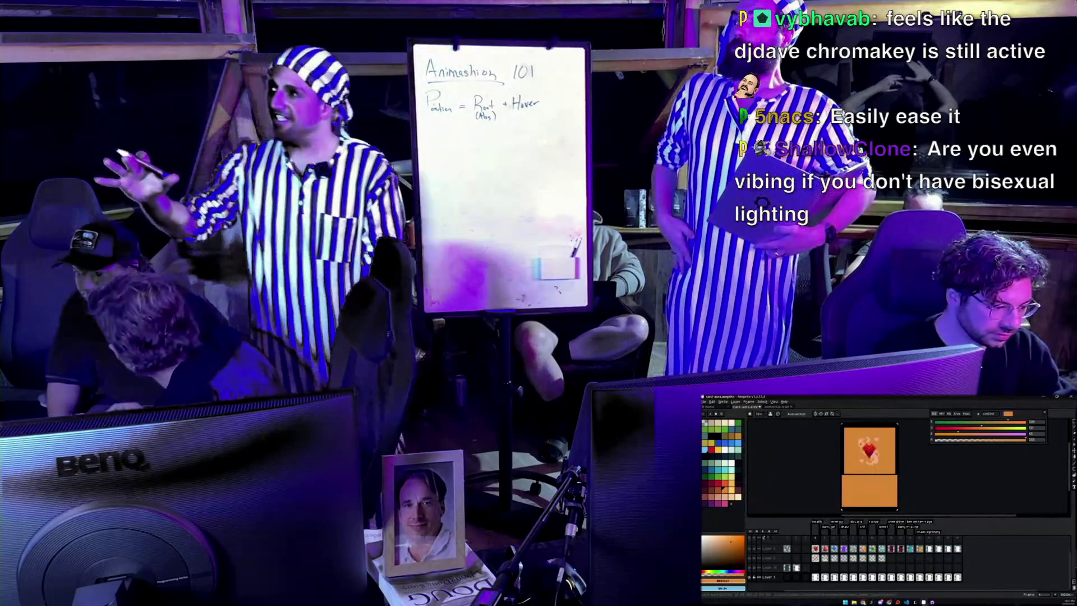
left_click_drag(858, 467, 855, 476)
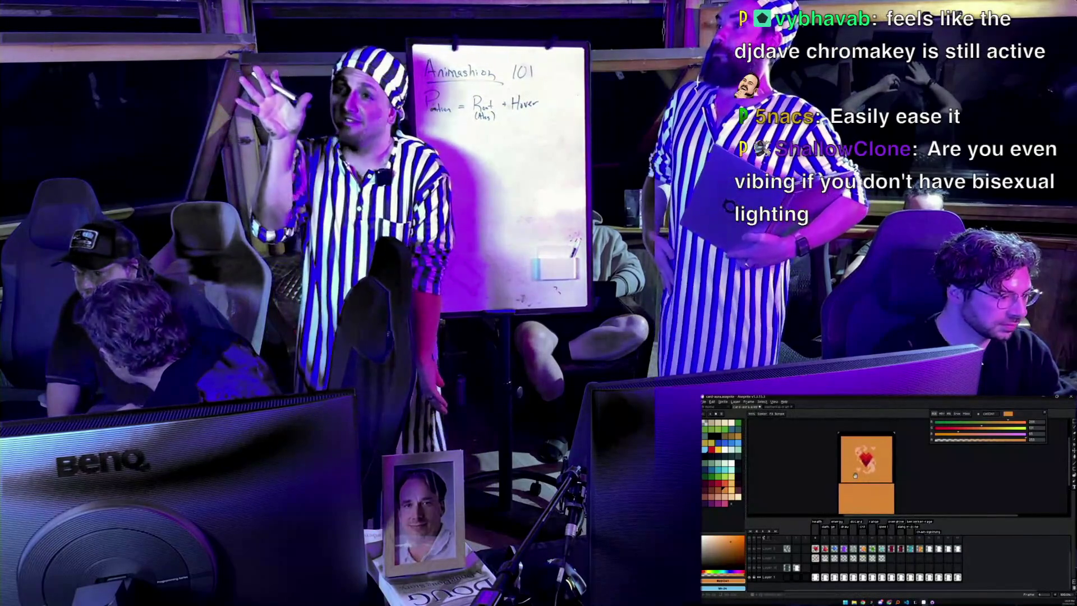
key("b")
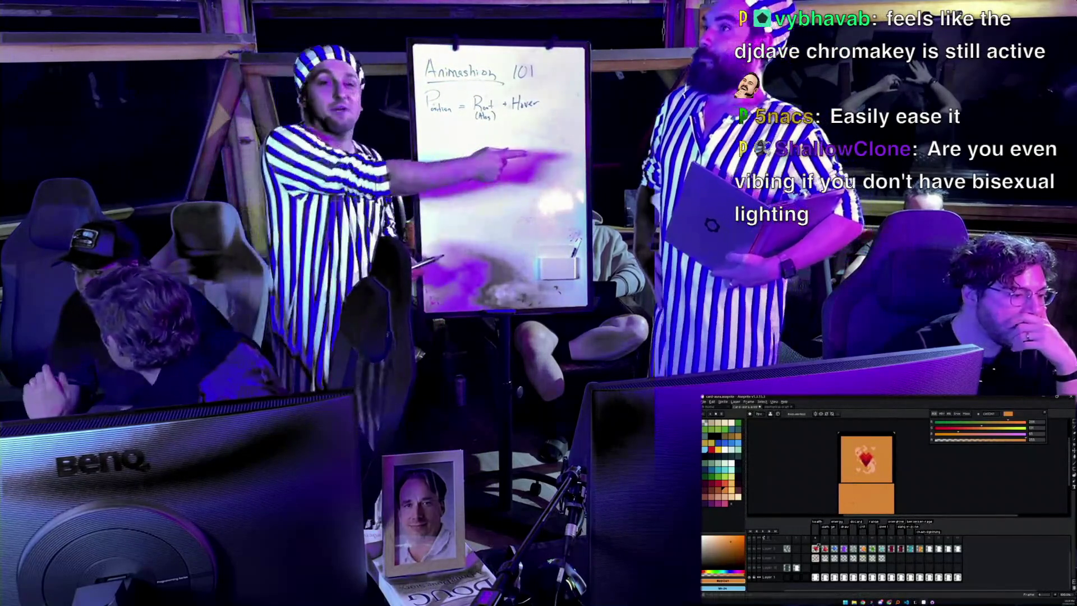
Step through the animation frames to the green card and back to the orange heart frame
mouse_move(820, 538)
left_mouse_down()
mouse_move(890, 538)
mouse_move(817, 539)
left_mouse_up()
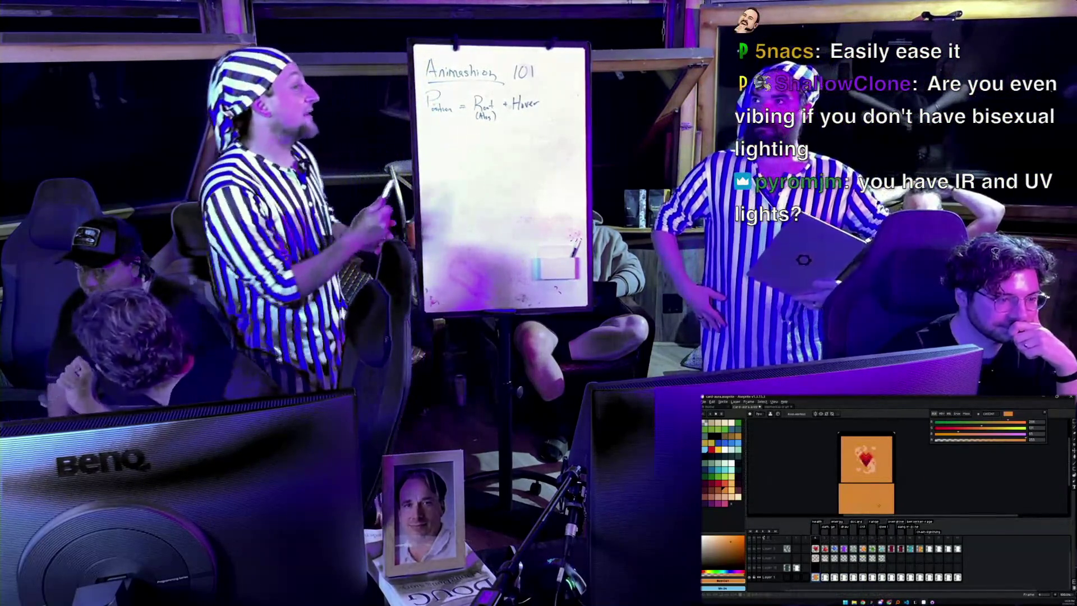
left_click(825, 539)
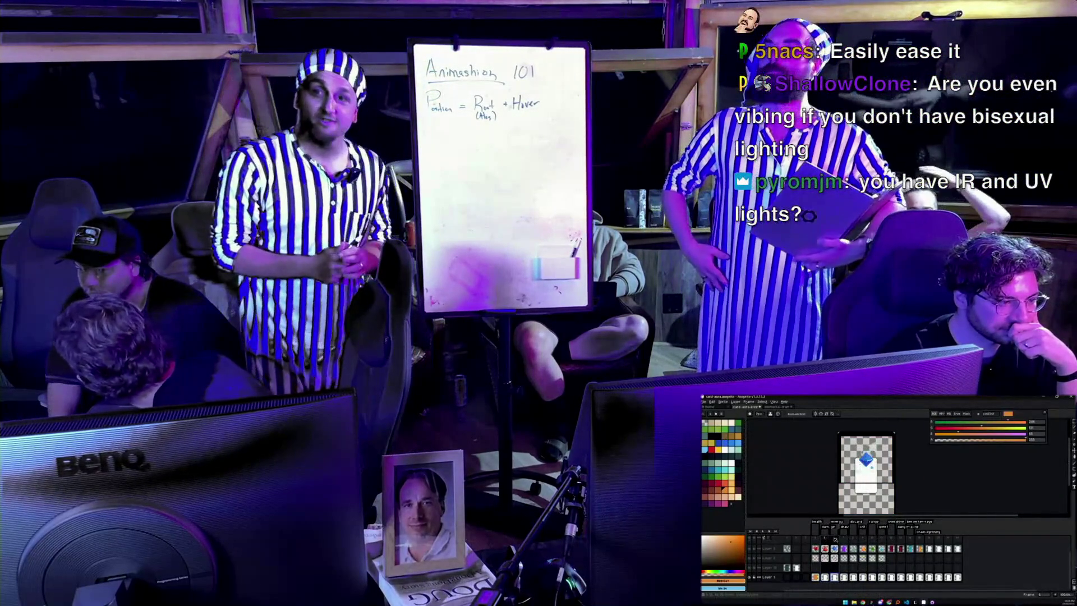
left_click(843, 539)
left_click(855, 539)
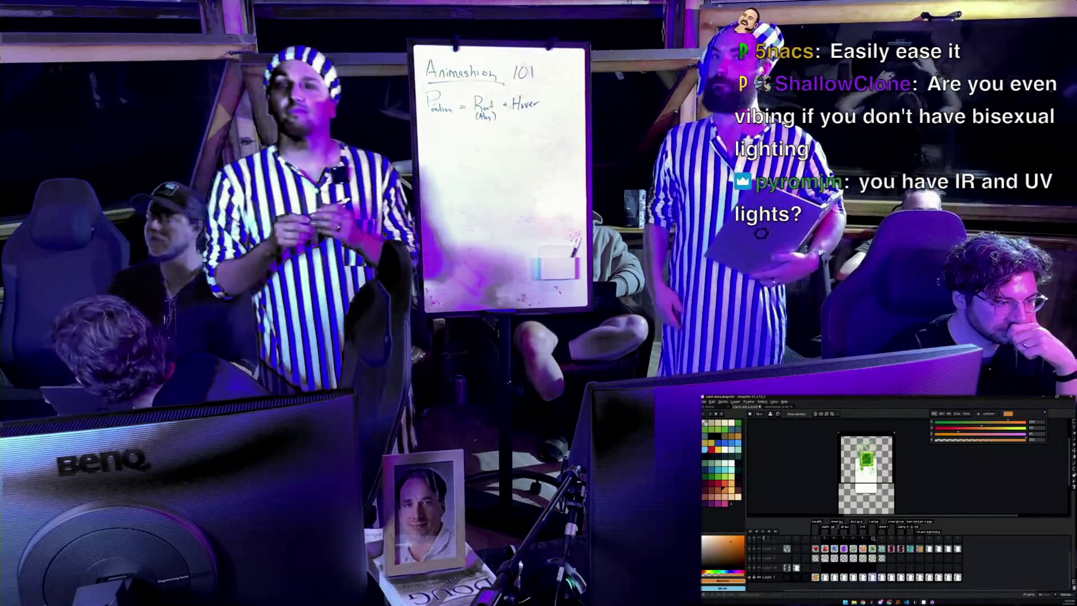
left_click(817, 540)
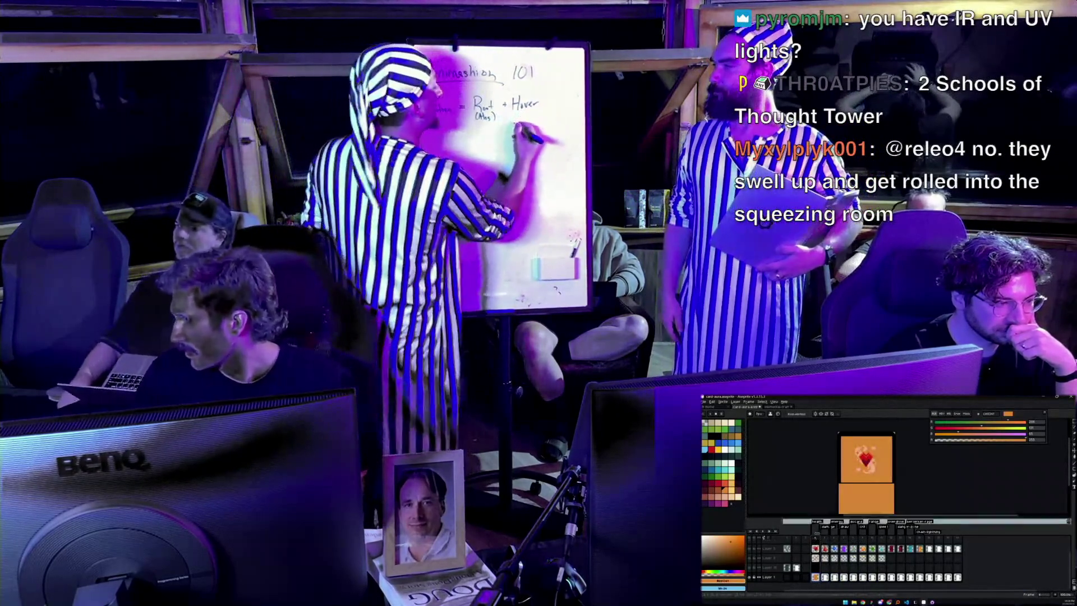
Fill the orange card background with dark teal using the paint bucket
left_click_drag(859, 489, 850, 482)
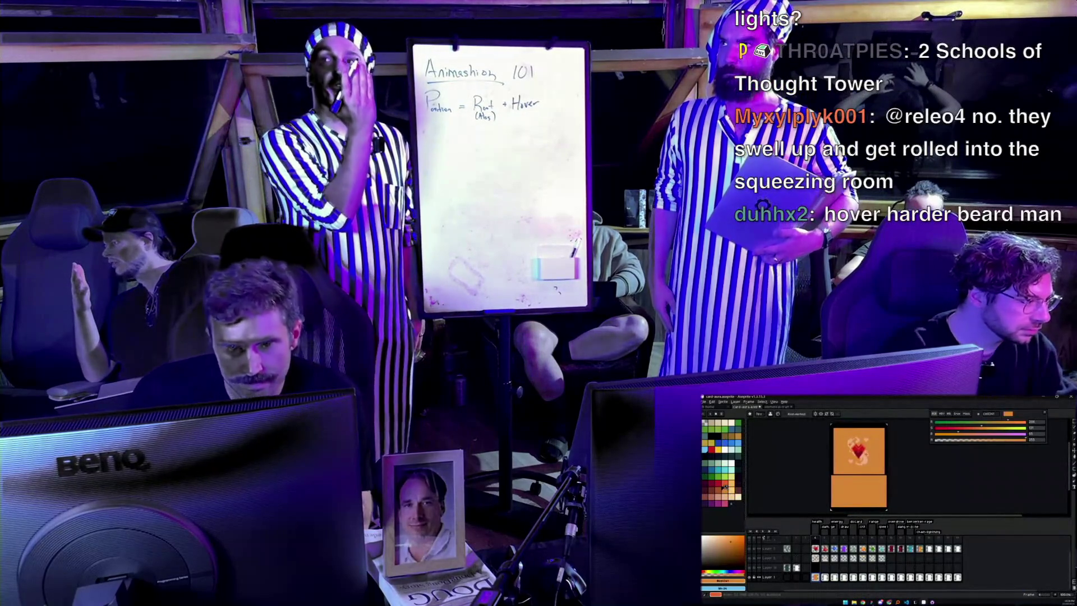
left_click(724, 487)
key("g")
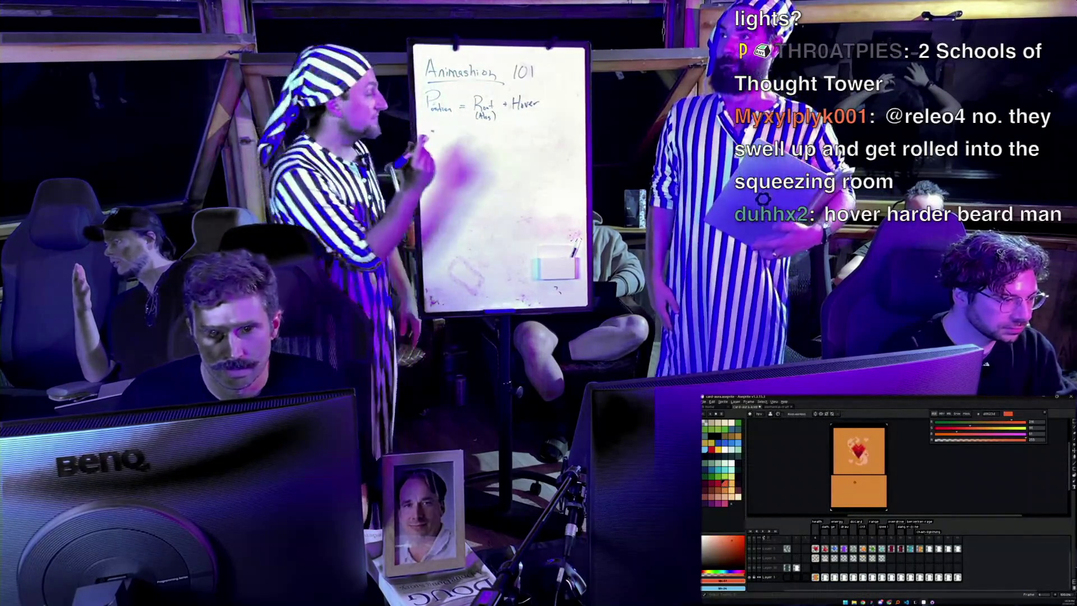
key("b")
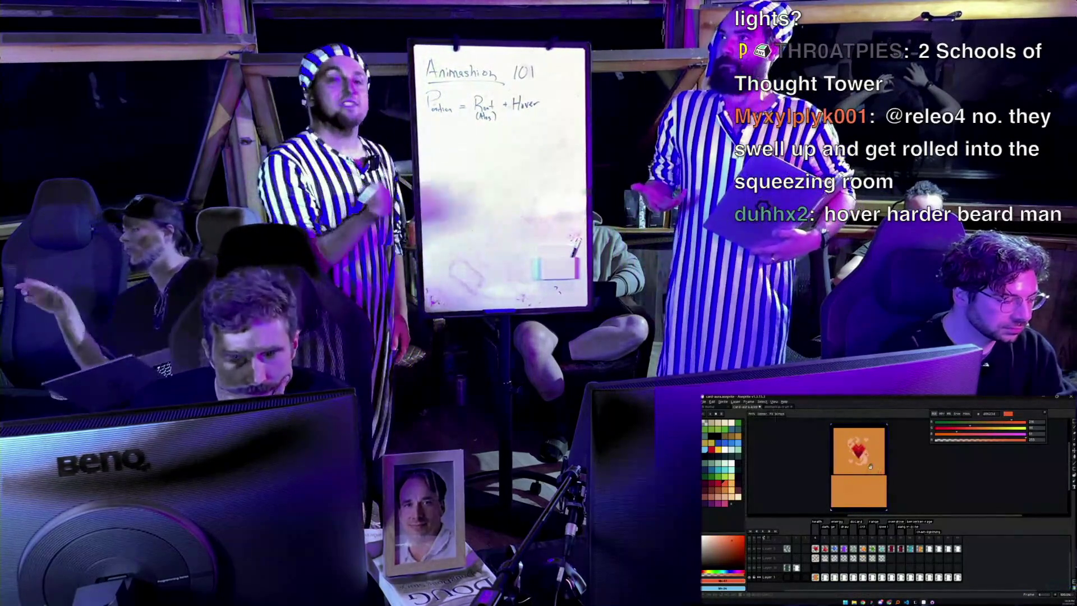
key("m")
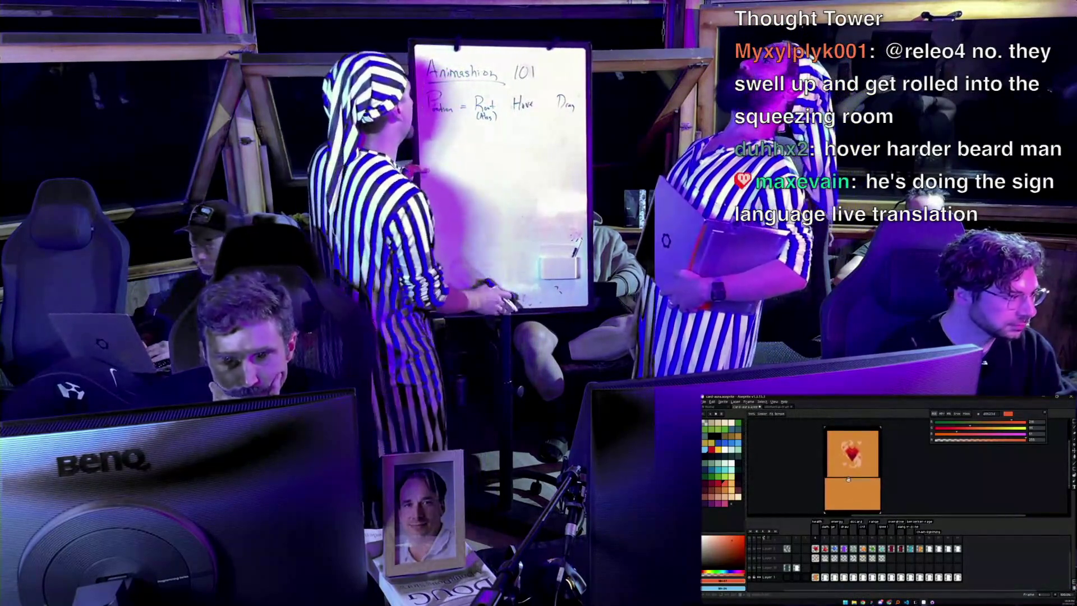
key("g")
left_click(845, 486)
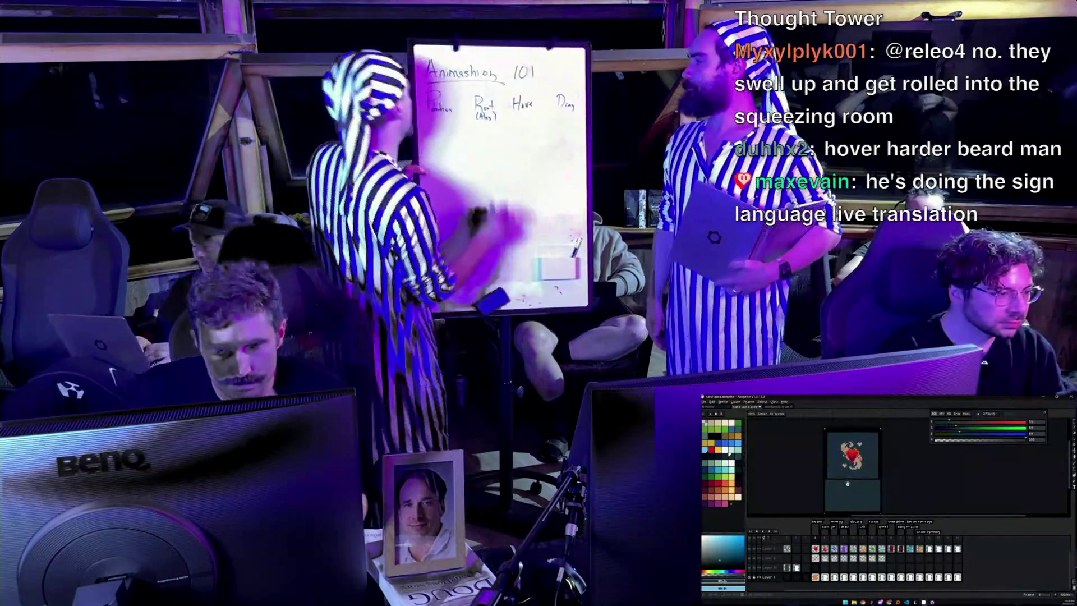
left_click_drag(847, 482, 848, 489)
scroll(857, 477, "down", 2)
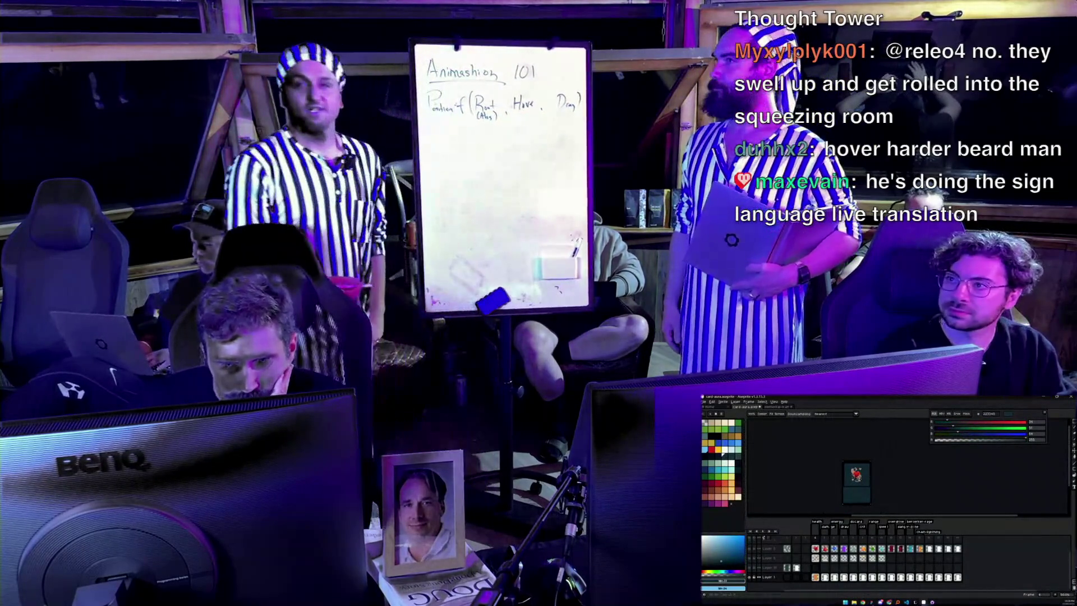
scroll(858, 474, "up", 2)
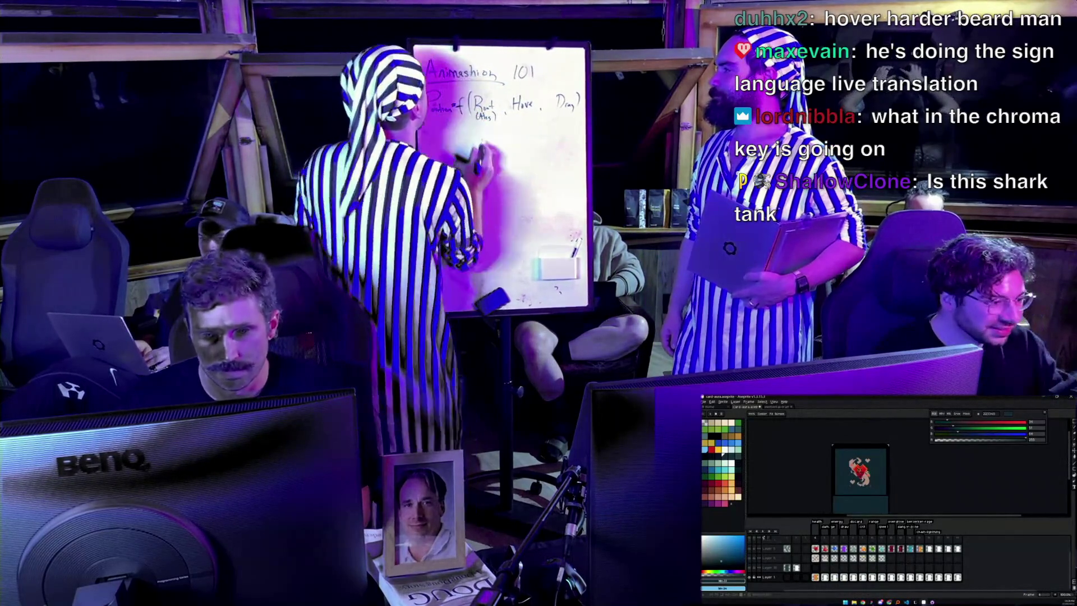
Close Layer 6's properties, then select all of Layer 1's frames in the timeline
key("v")
double_click(768, 558)
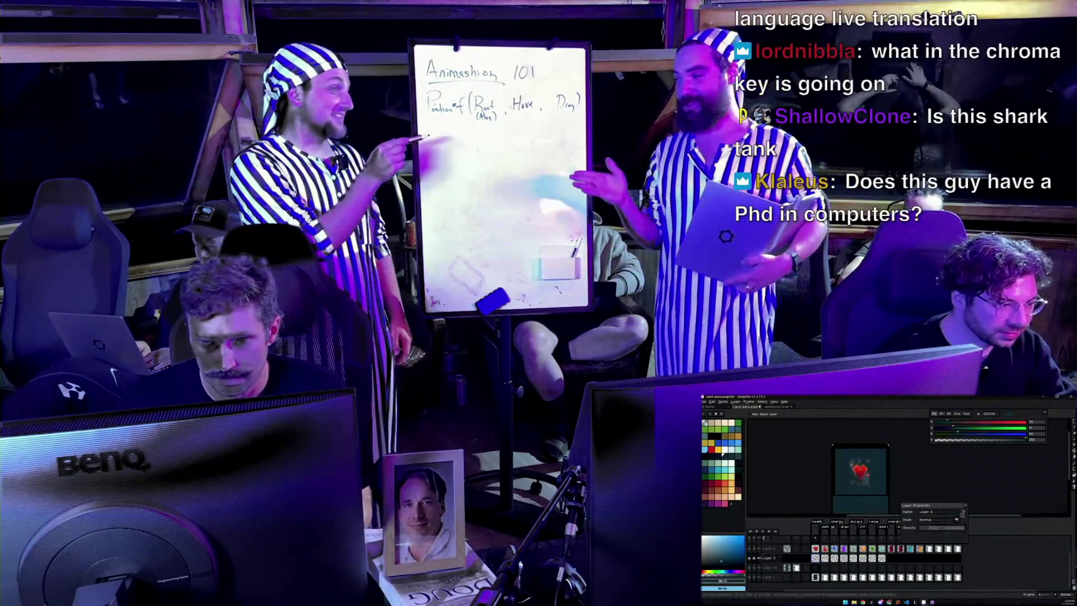
left_click(967, 507)
key("z")
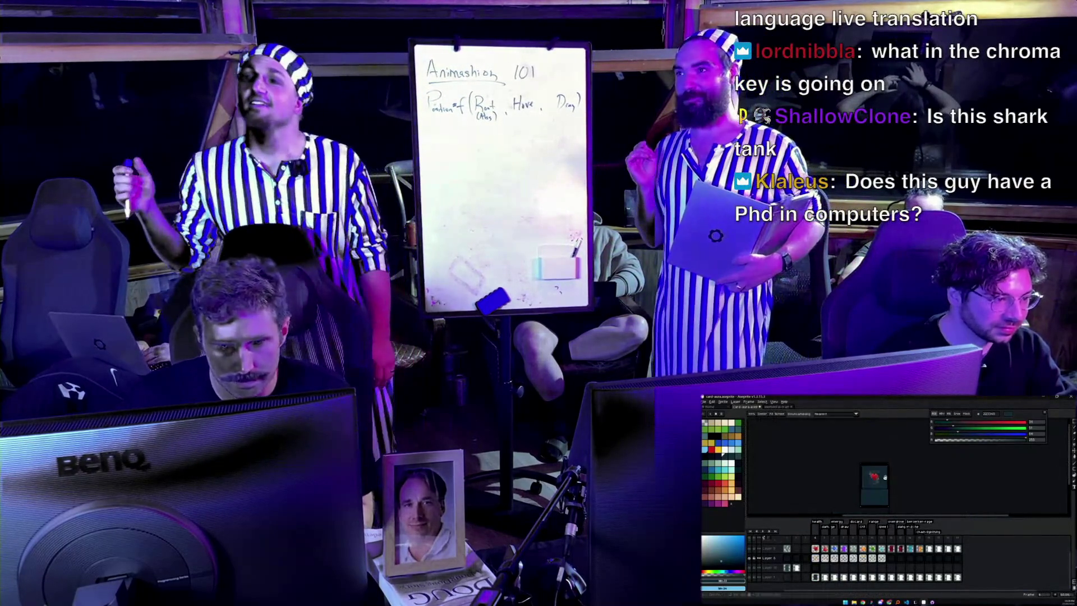
key("v")
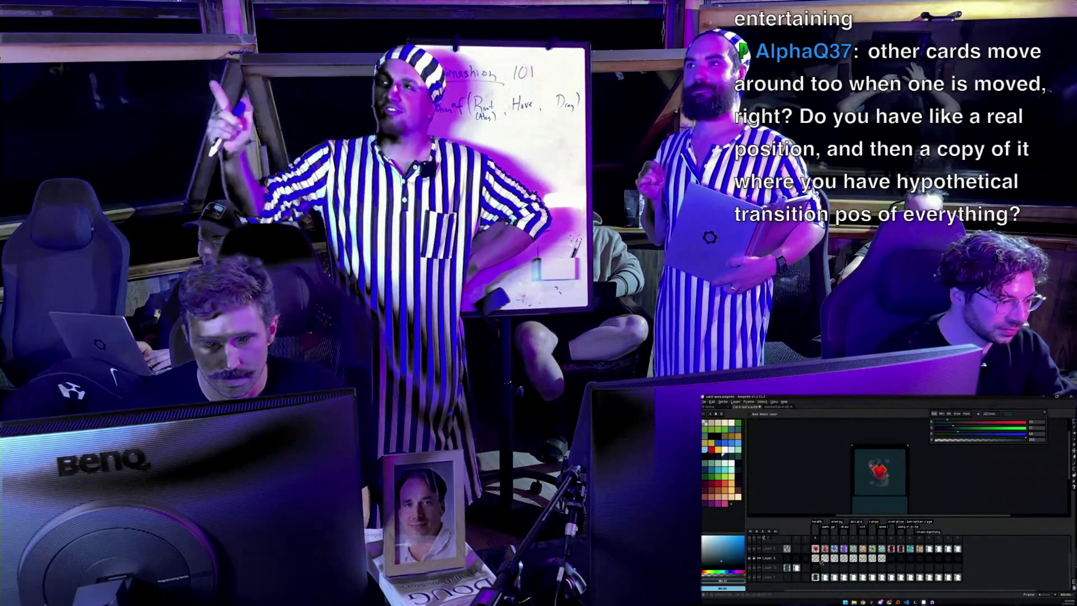
key("z")
scroll(911, 465, "up", 1)
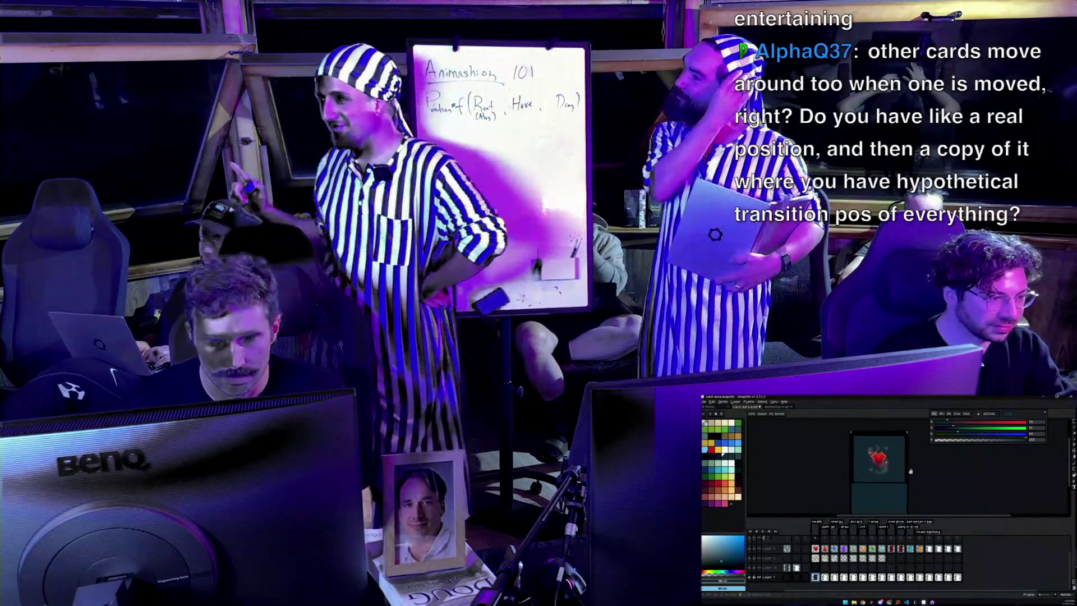
key("v")
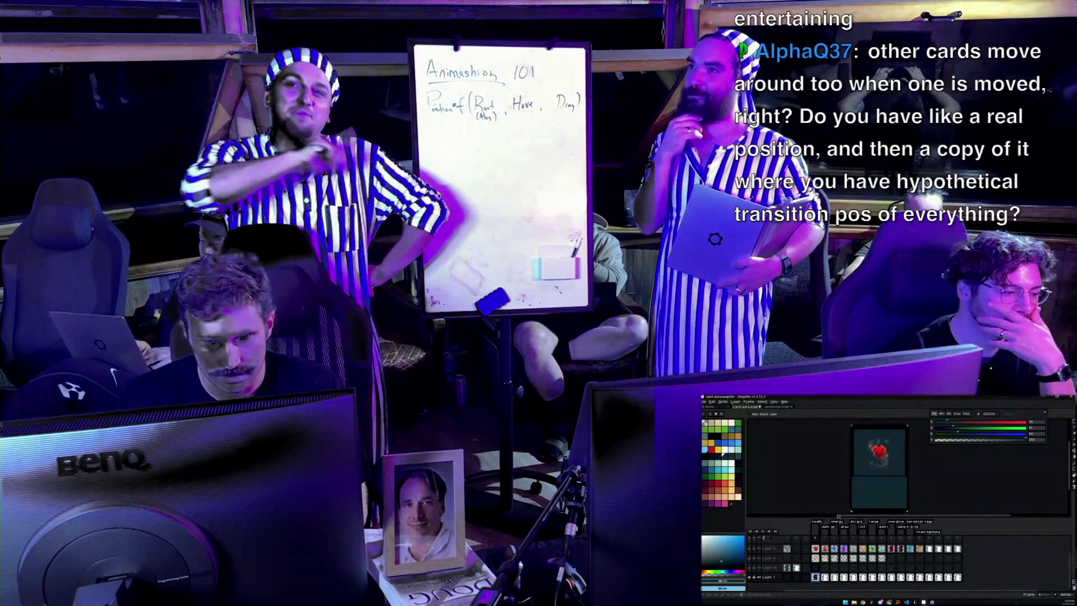
left_click(816, 577)
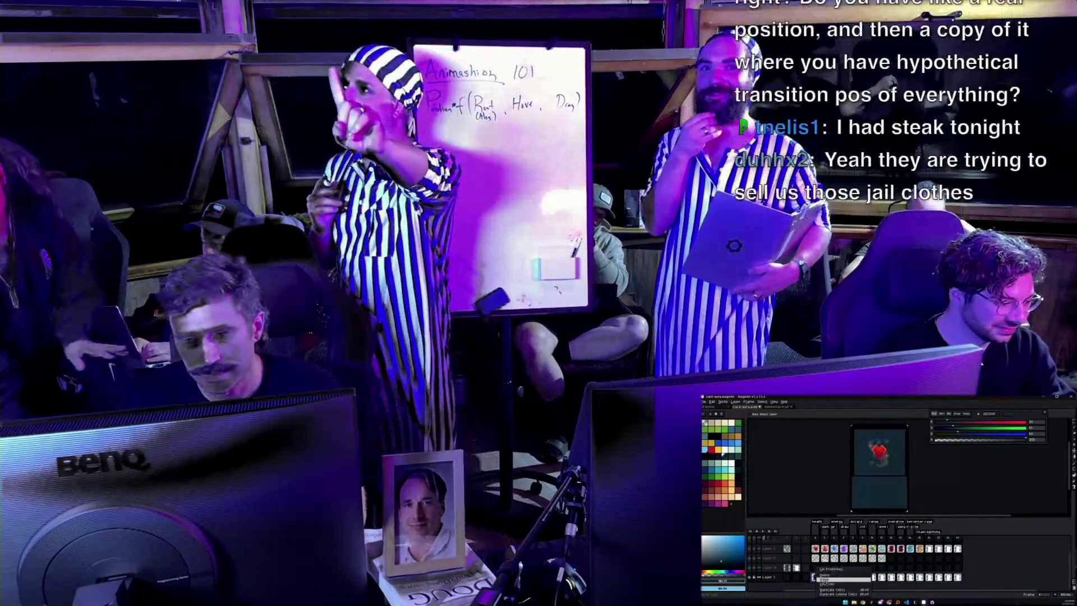
left_click(826, 580)
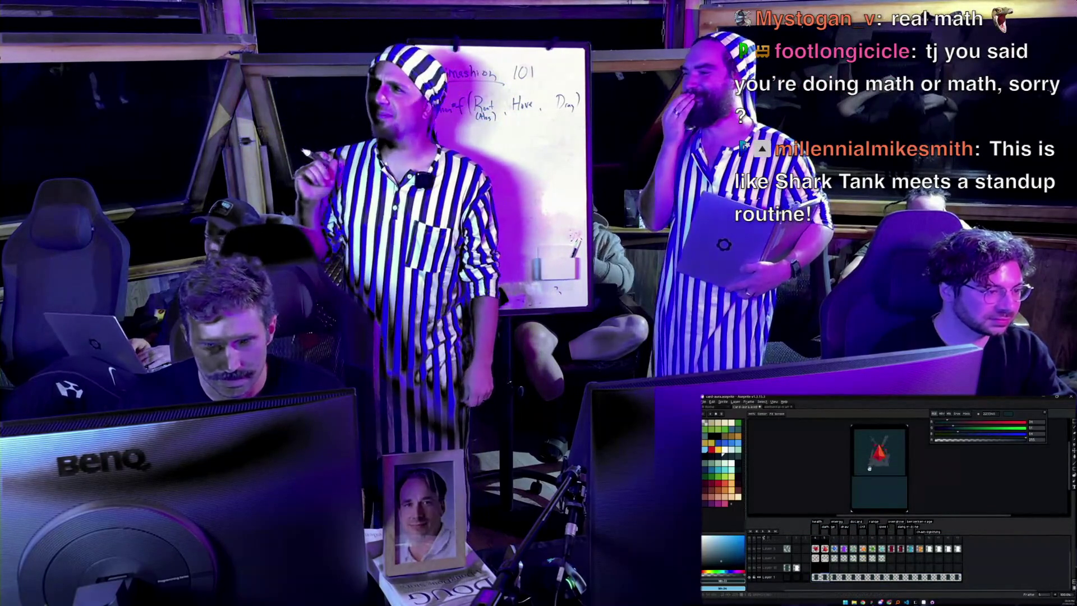
scroll(873, 486, "up", 1)
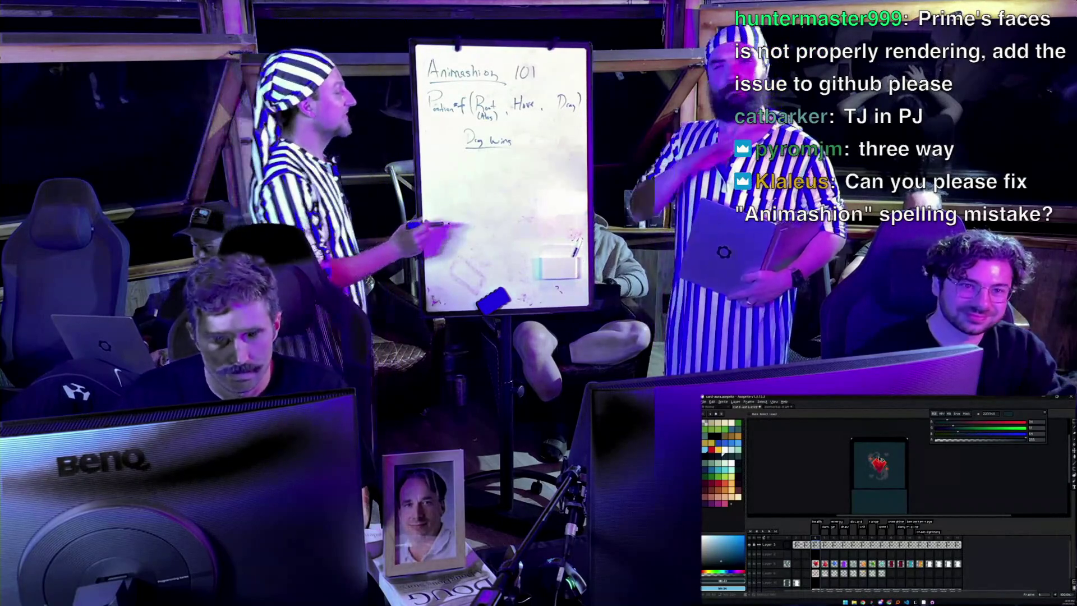
Zoom in on the heart card, select the pencil in red, and undo an accidental layer reorder
left_click_drag(897, 498, 878, 483)
scroll(875, 486, "up", 2)
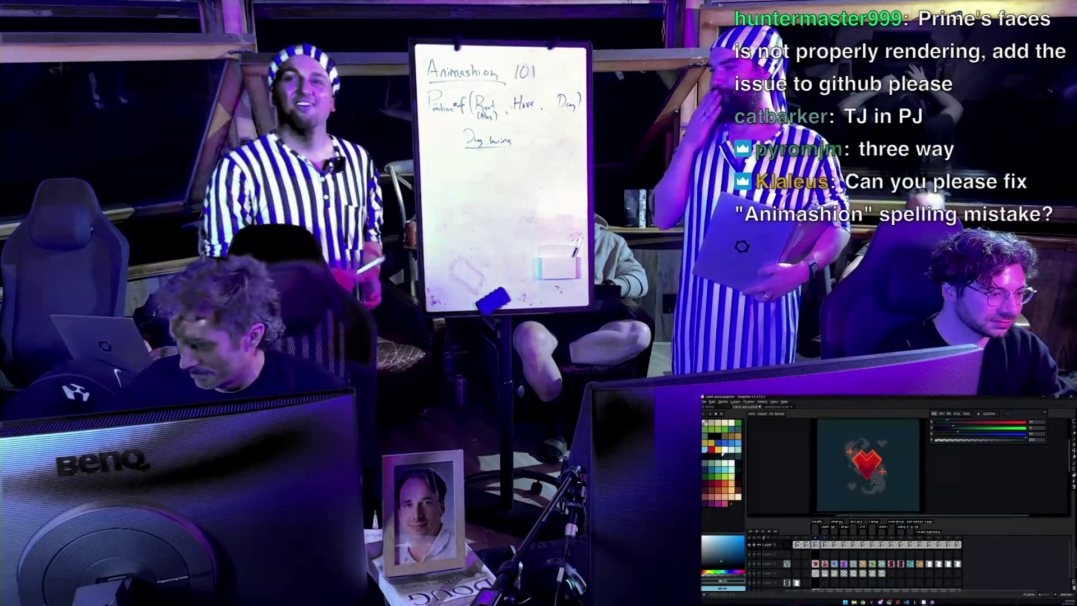
key("v")
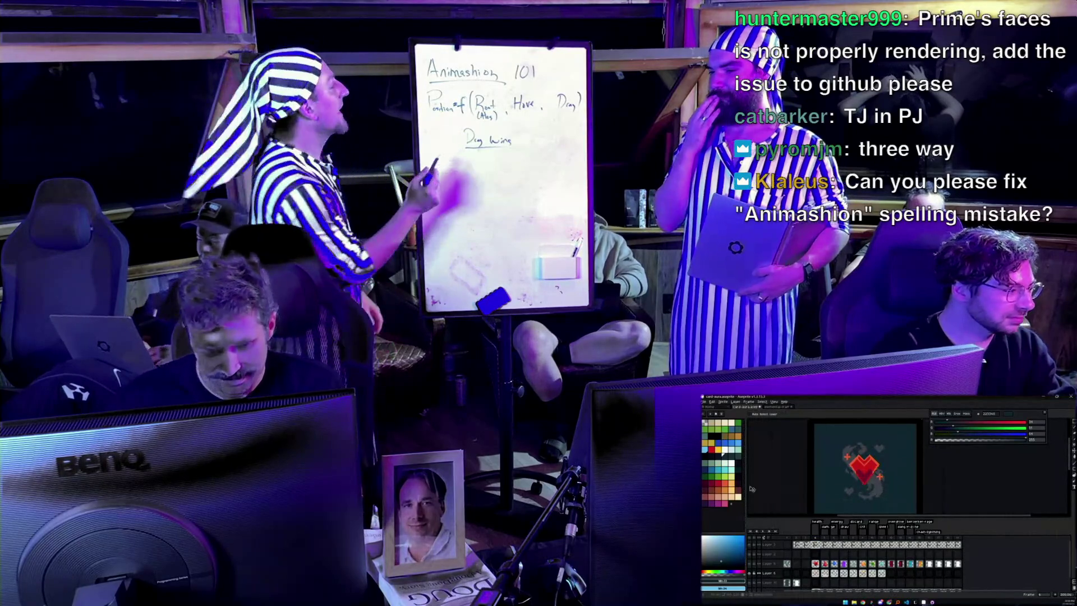
key("b")
left_click(717, 481)
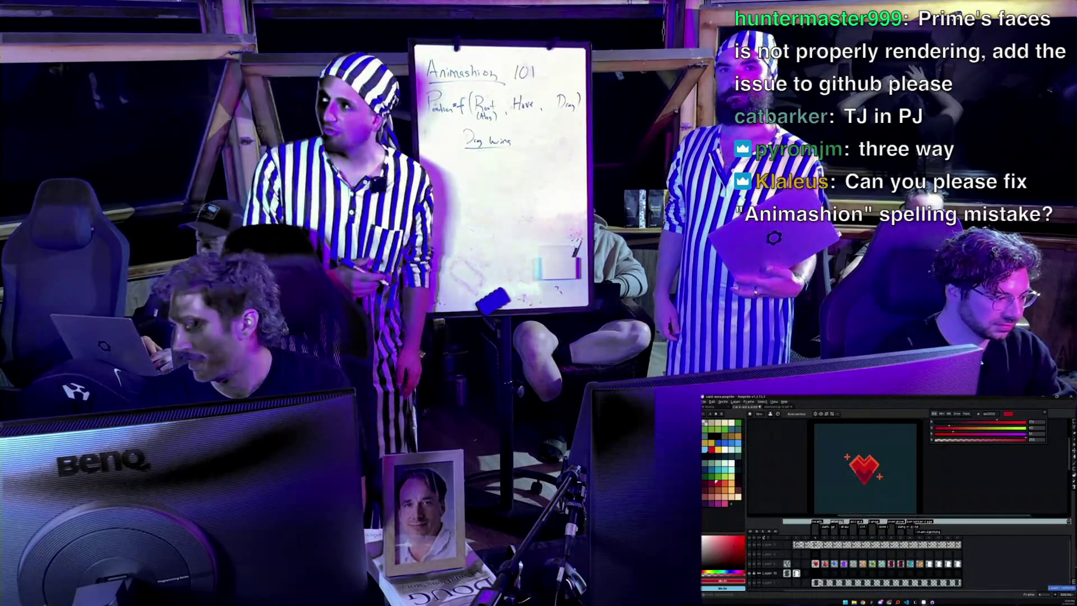
left_click_drag(814, 543, 815, 577)
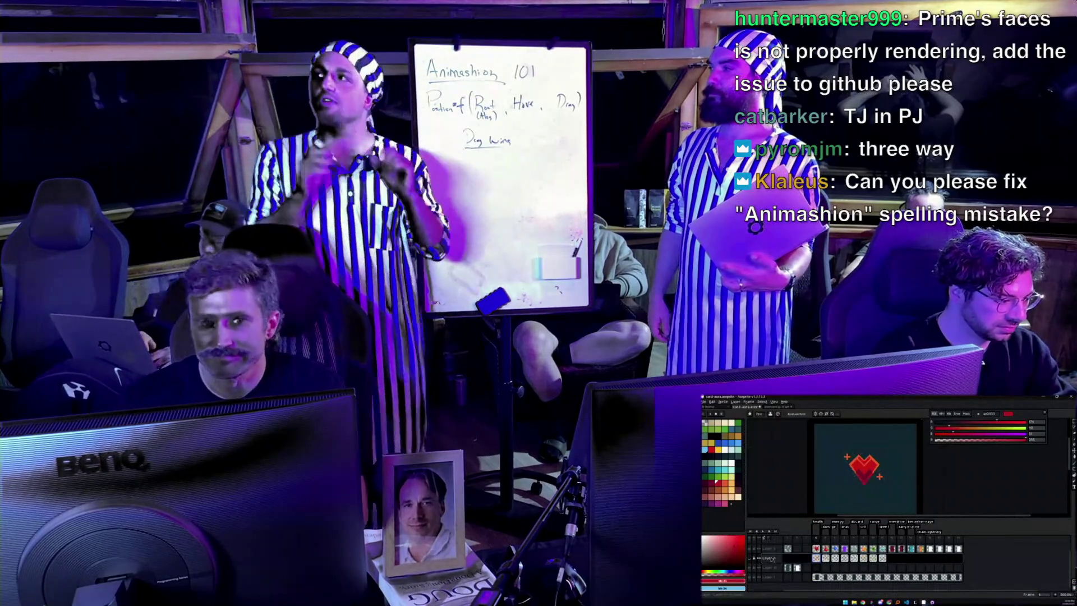
key("ctrl+z")
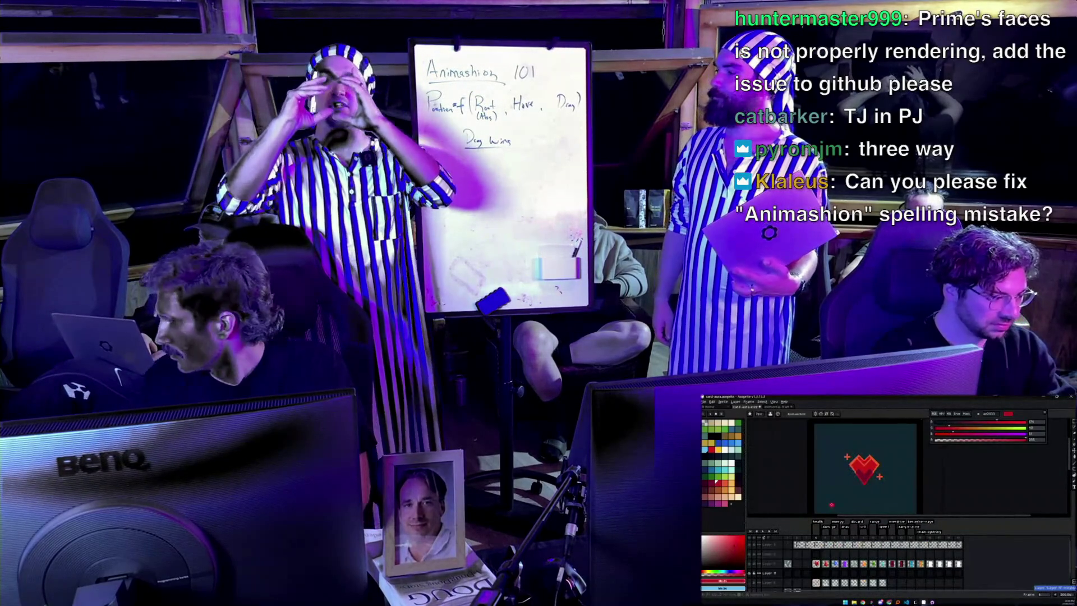
Sample a darker red from the heart and make it the pencil's drawing colour
left_click_drag(845, 484, 840, 474)
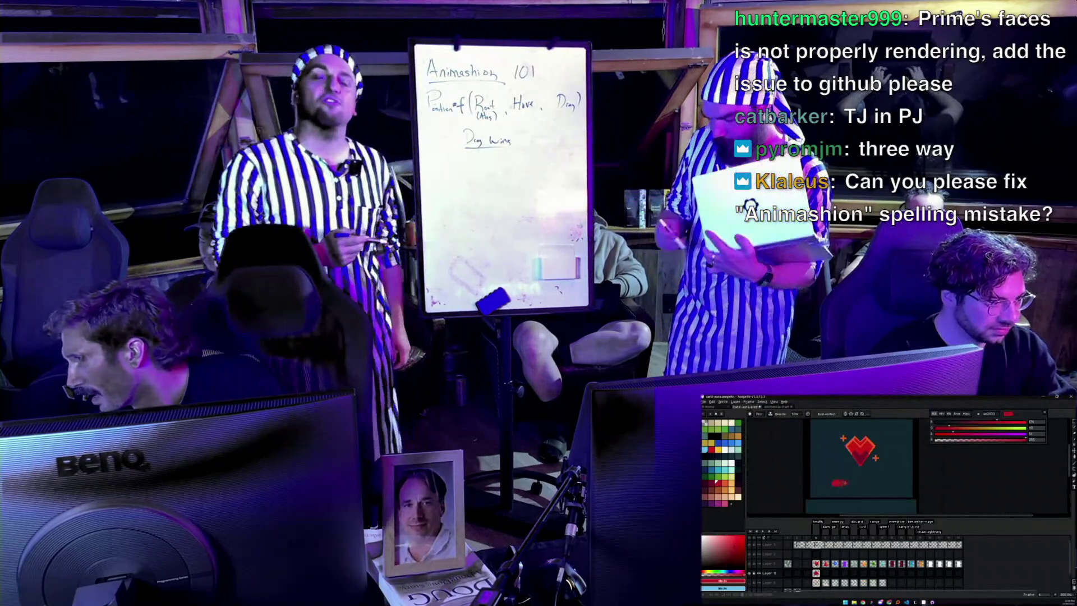
left_click(844, 483, "alt")
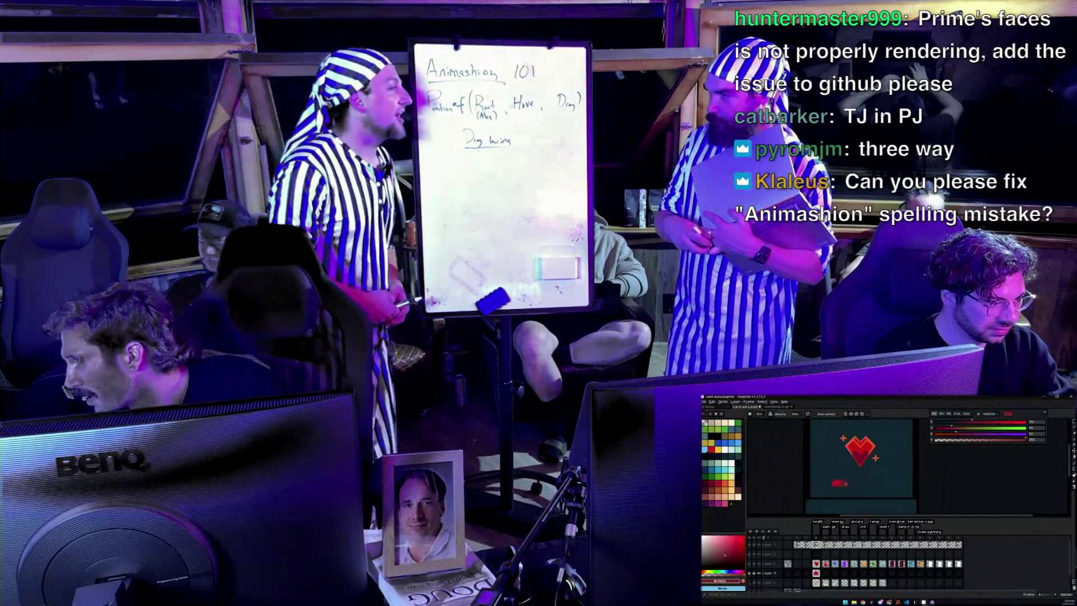
key("h")
left_click_drag(847, 475, 857, 484)
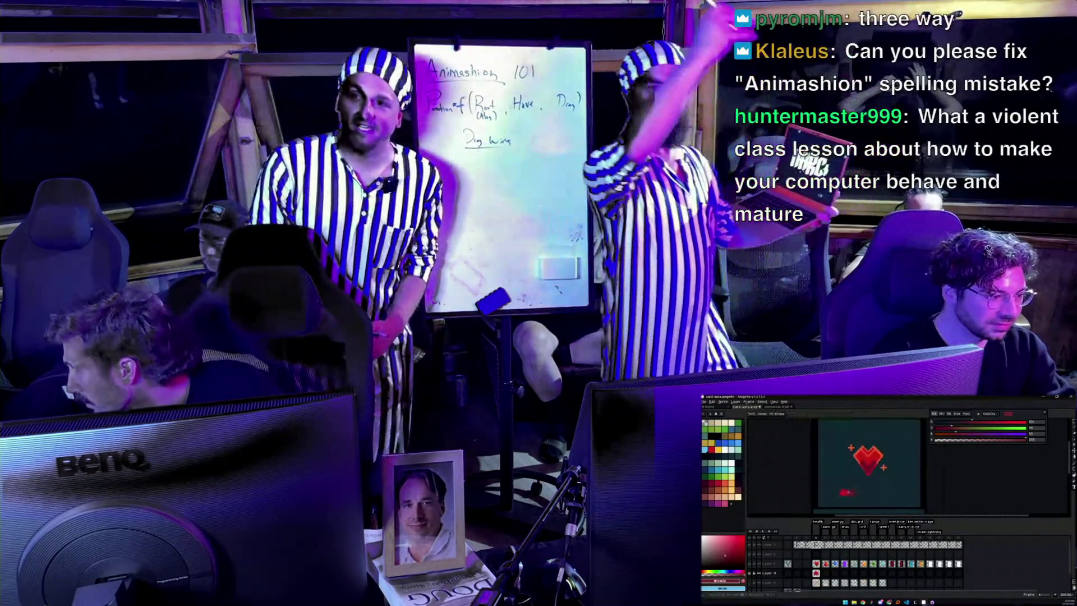
key("i")
left_click(857, 492)
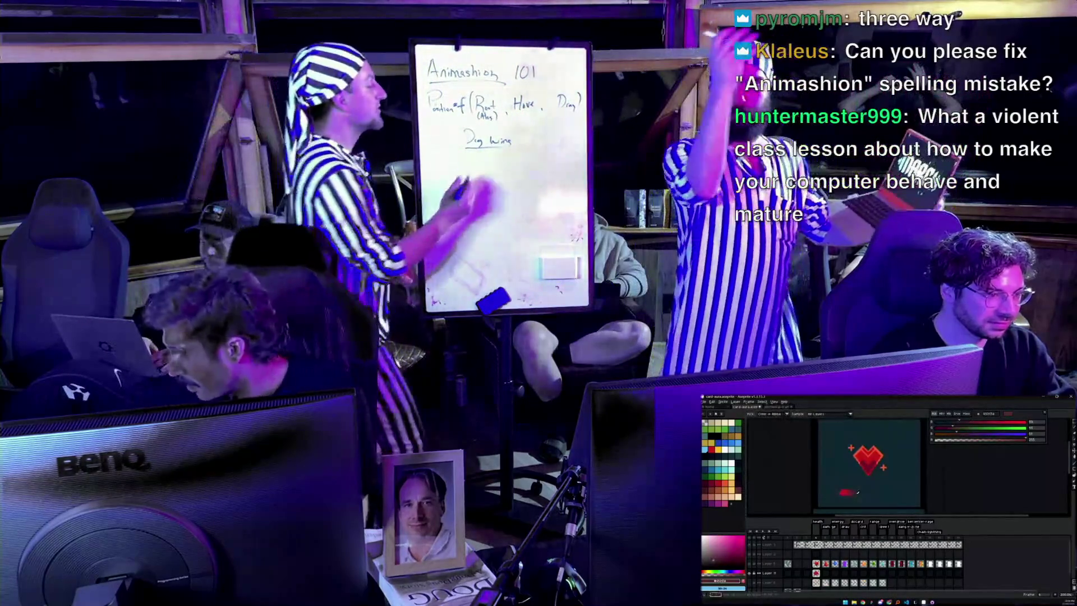
key("b")
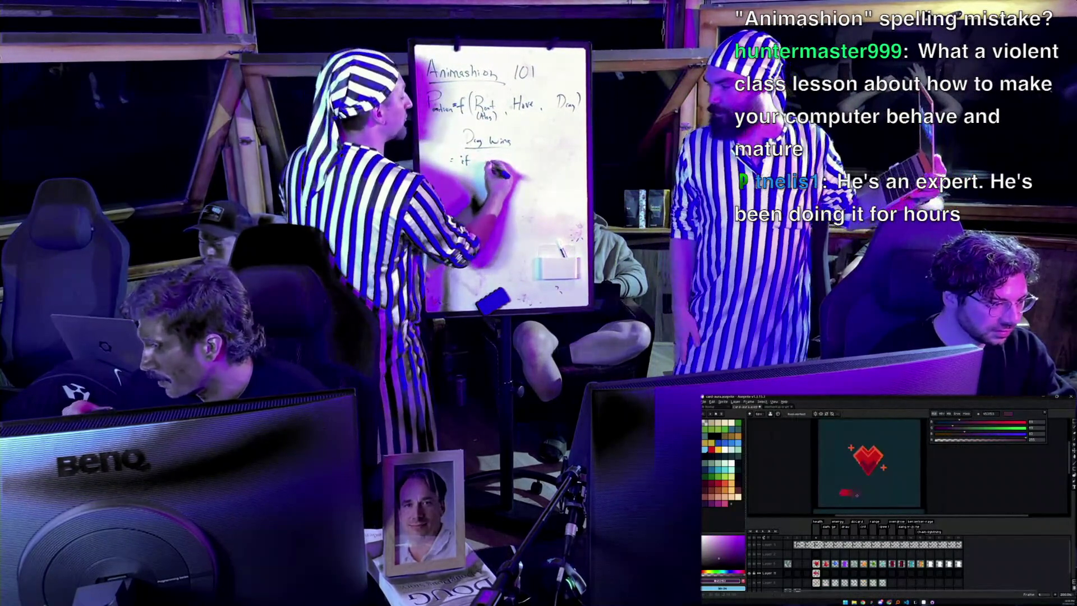
Zoom out to see the whole heart card
key("z")
scroll(858, 493, "down", 2)
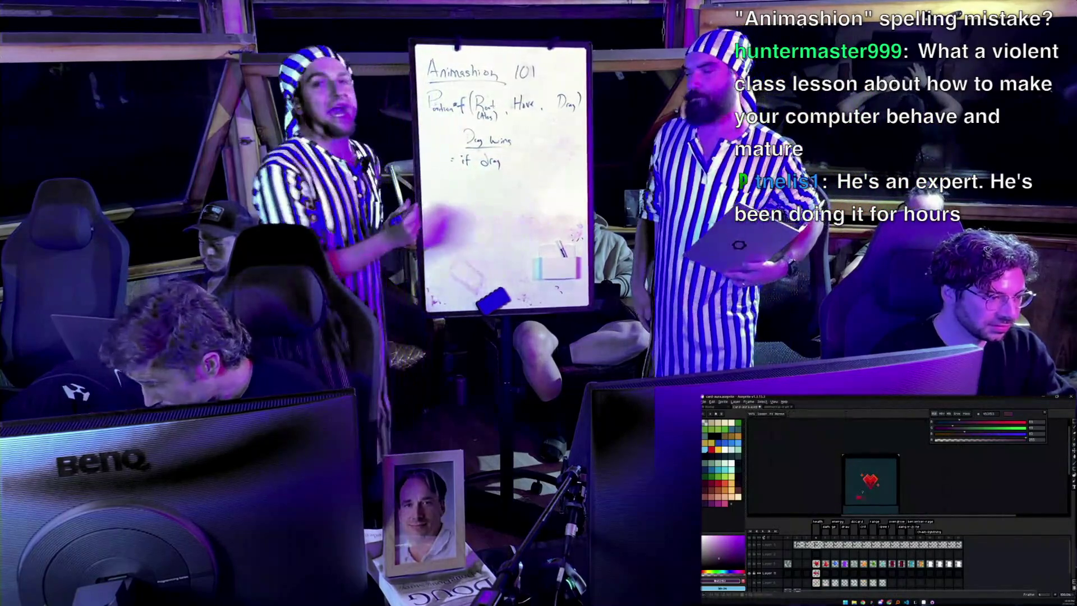
scroll(891, 500, "up", 2)
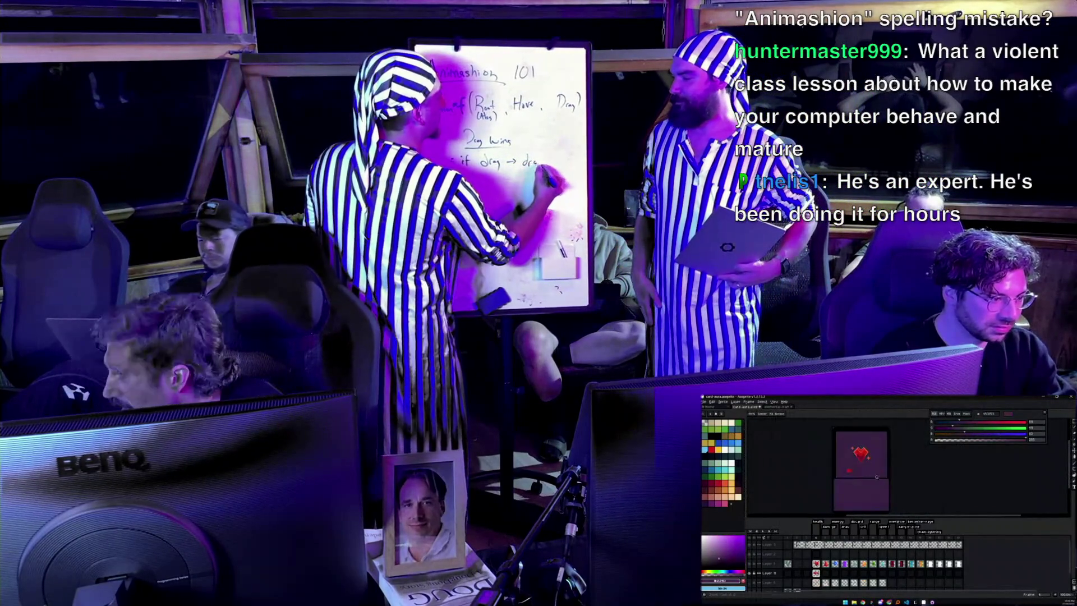
key("v")
scroll(881, 480, "up", 1)
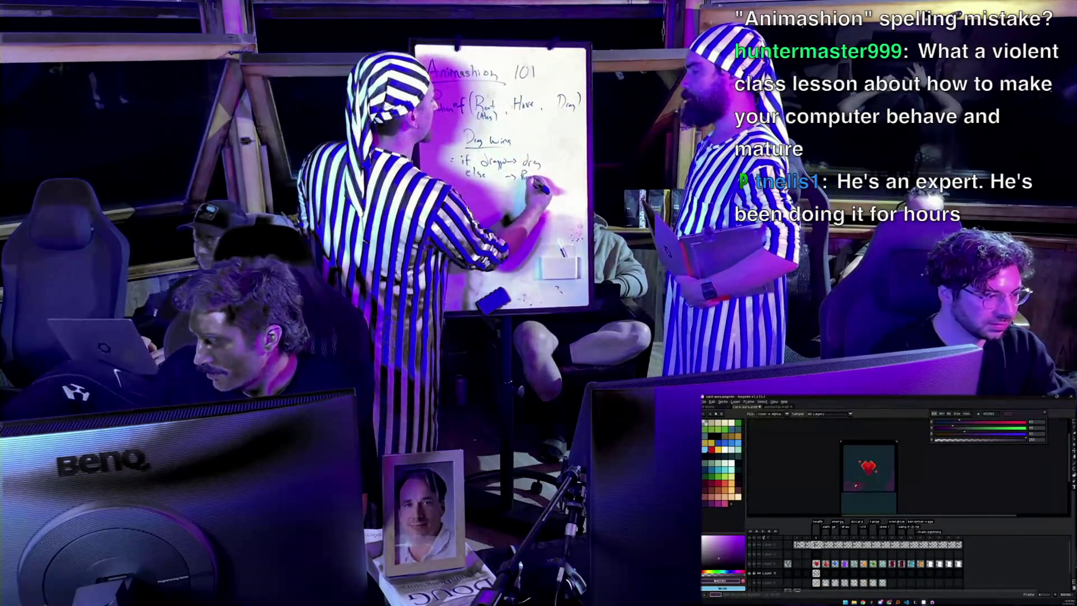
key("i")
scroll(858, 472, "down", 1)
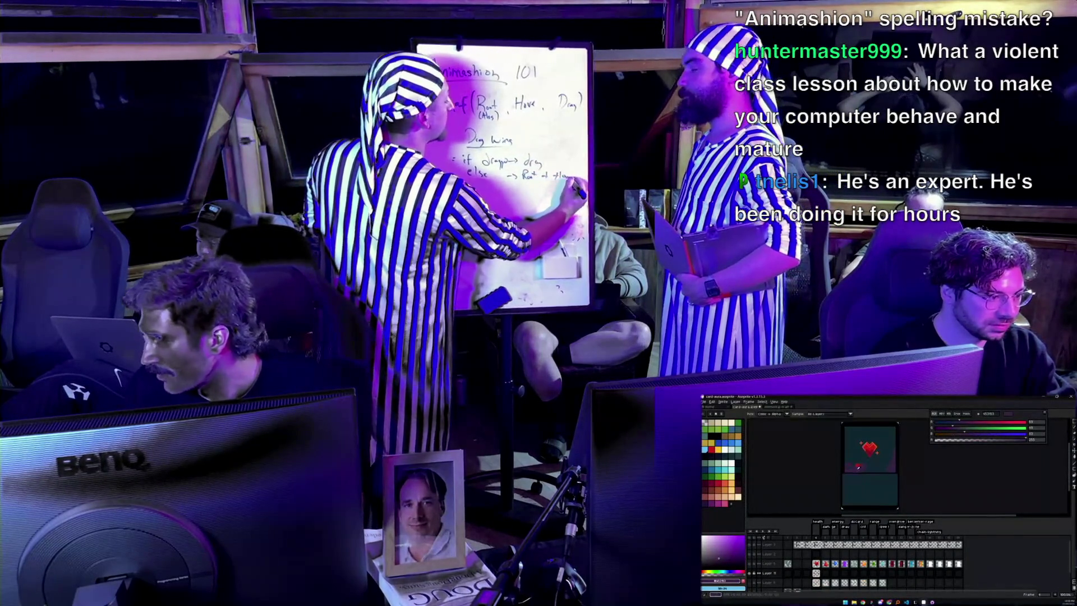
With the Paint Bucket, sample the teal background and a dark red, then choose dark purple
key("g")
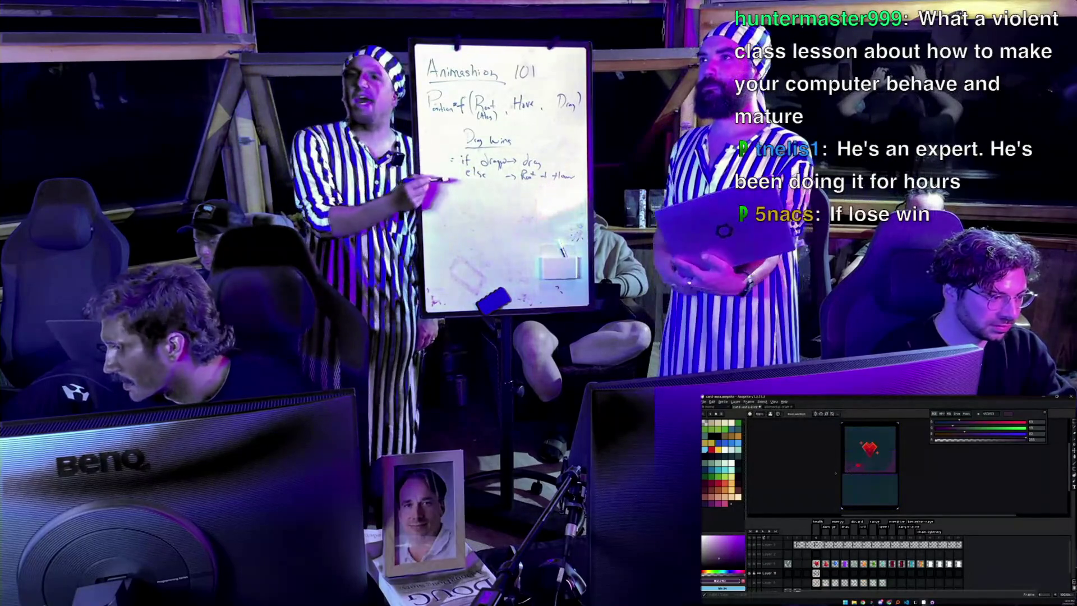
scroll(877, 498, "up", 1)
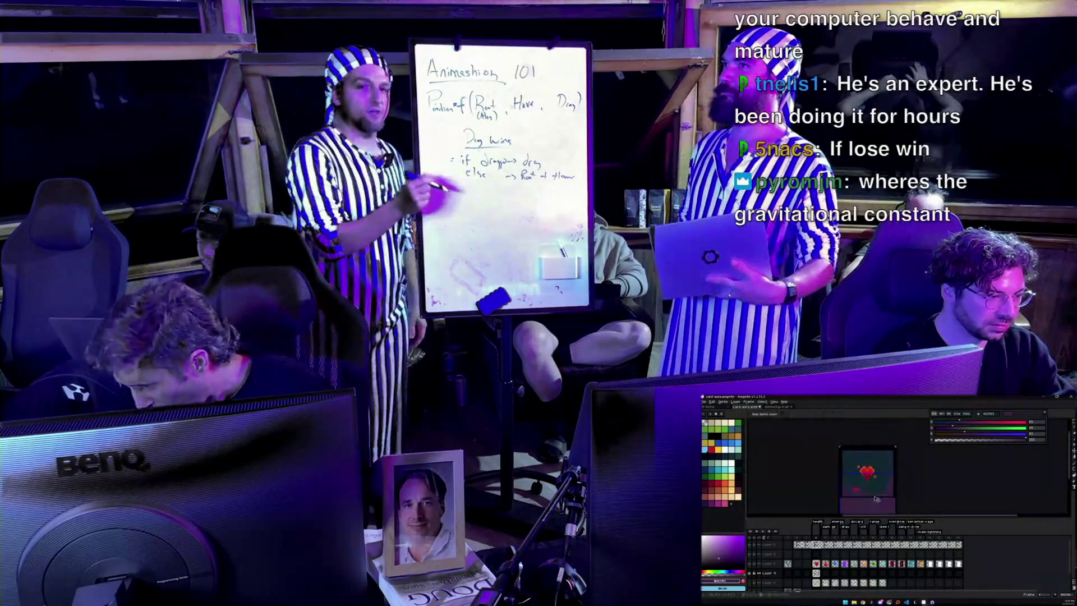
scroll(872, 499, "down", 1)
left_click(848, 486)
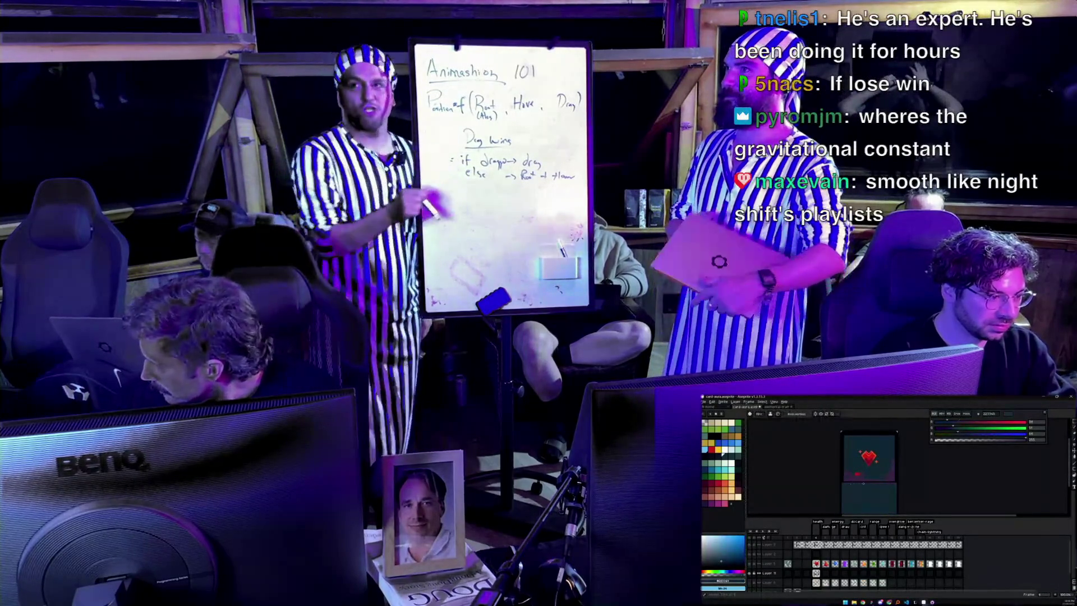
scroll(869, 474, "up", 1)
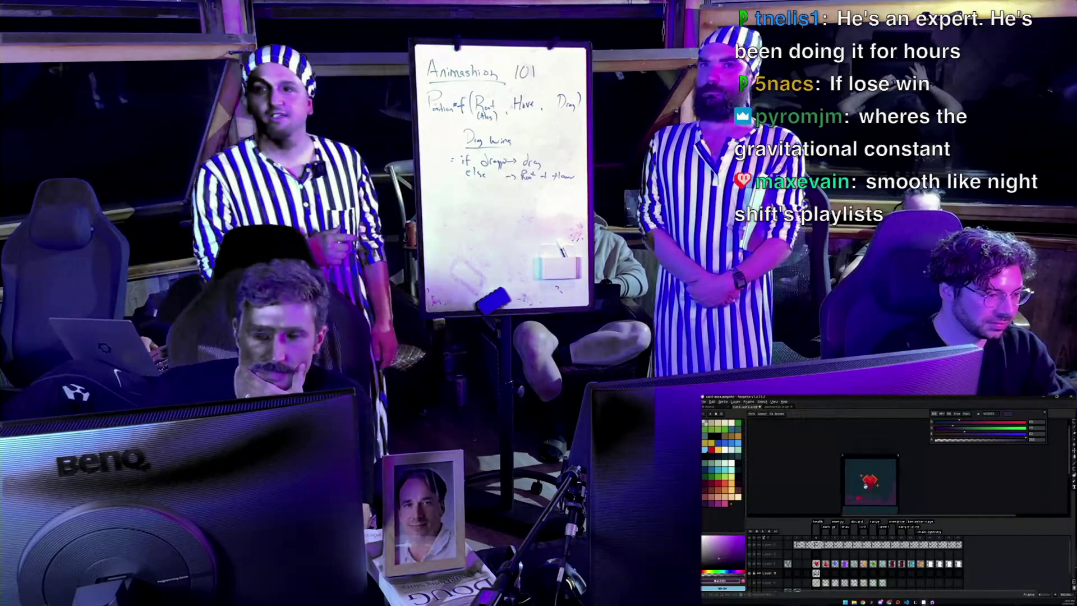
key("h")
scroll(869, 476, "up", 1)
left_click(879, 465, "alt")
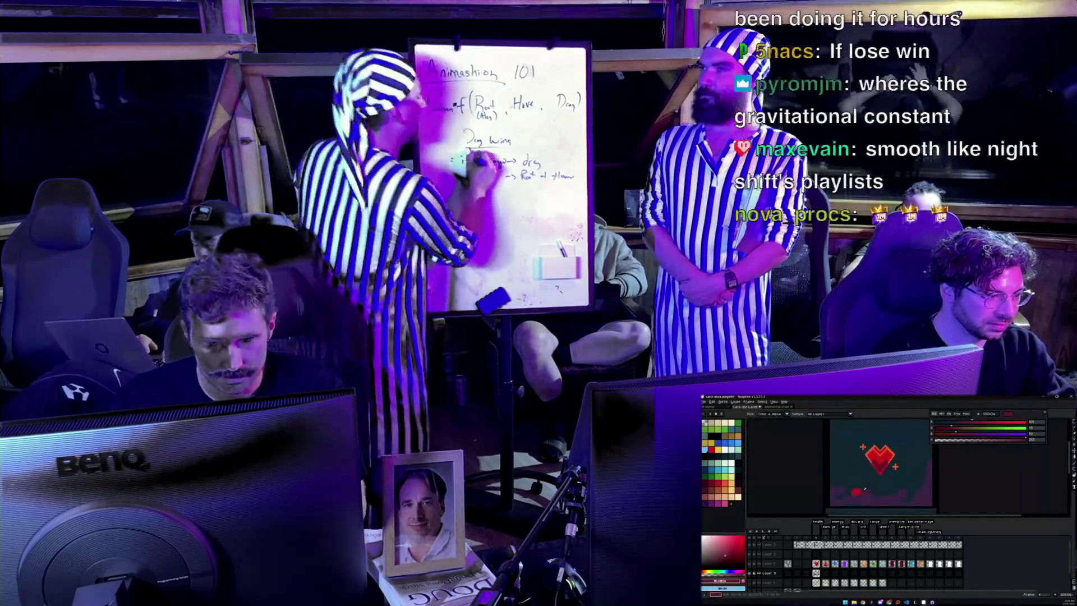
left_click(864, 492, "alt")
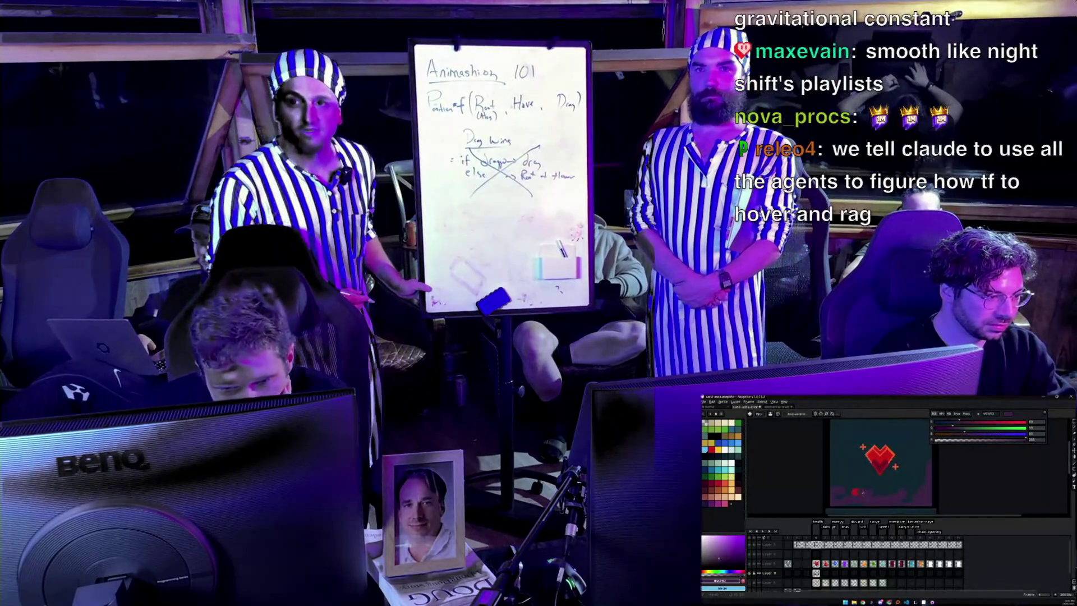
Try red, purple-red, teal, dark red and dark blue colours on the heart, then zoom out
left_click(863, 492, "alt")
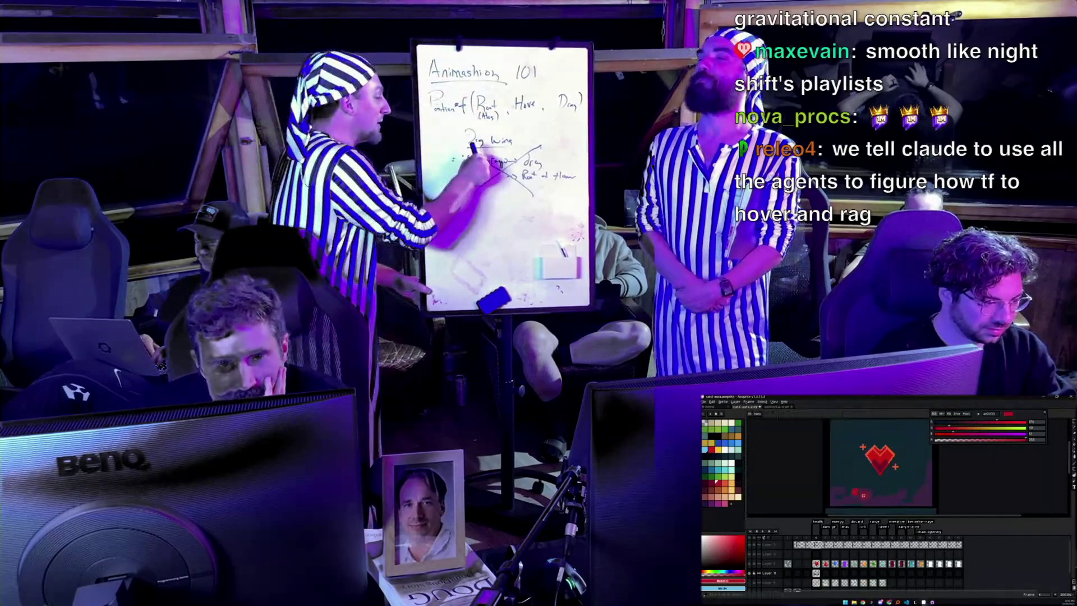
left_click(909, 481, "alt")
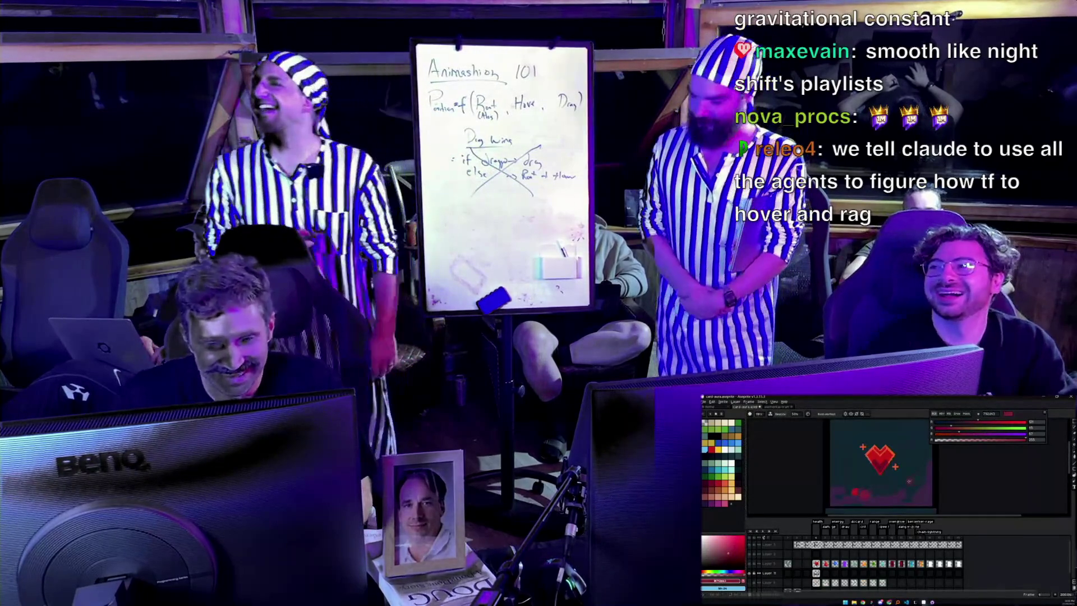
left_click_drag(880, 466, 865, 474)
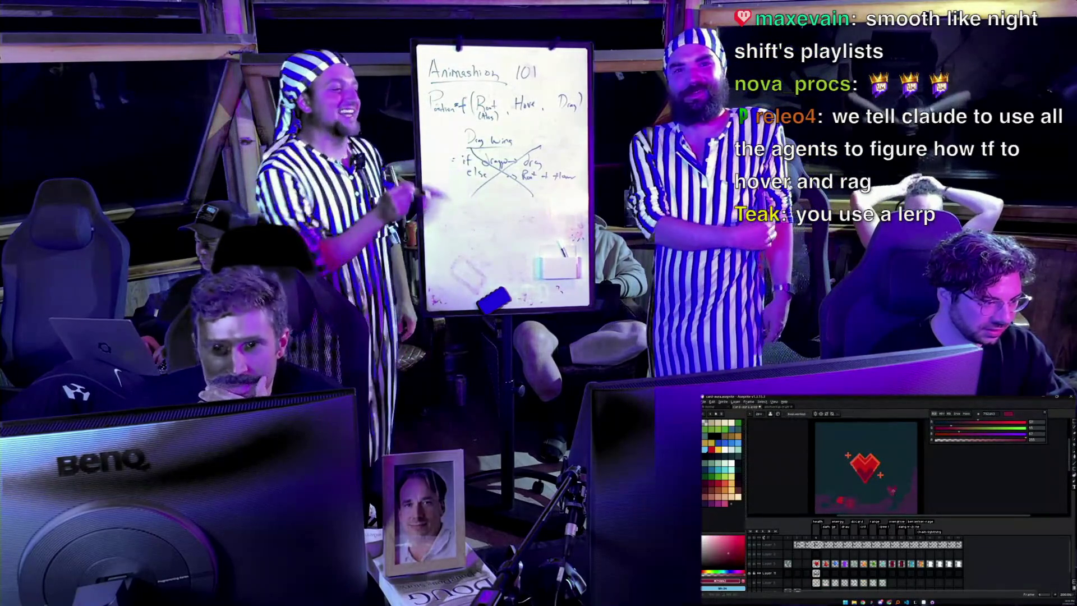
left_click(886, 489, "alt")
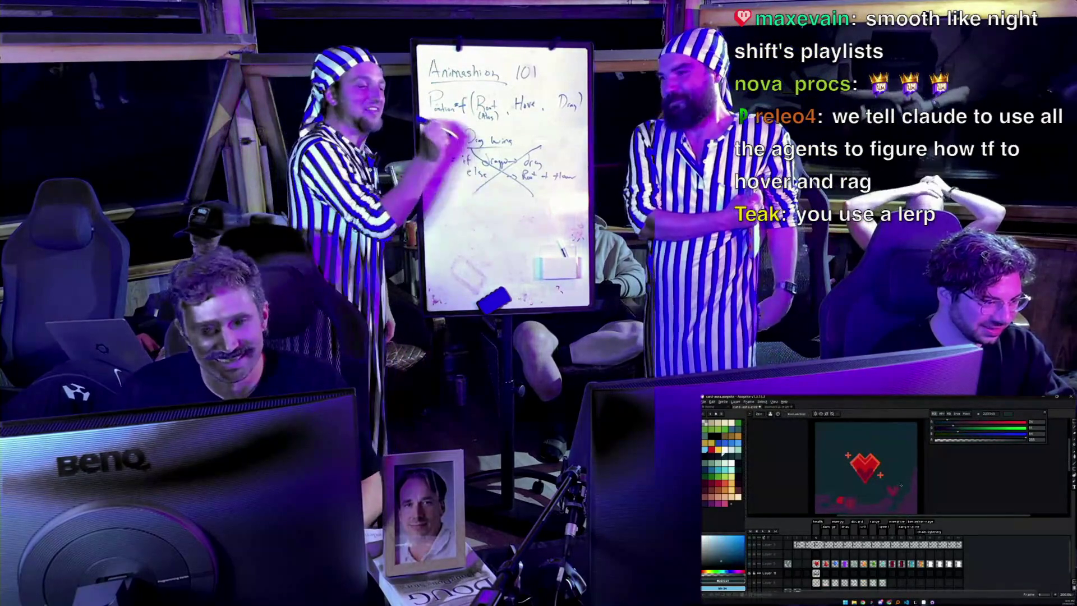
left_click(722, 452)
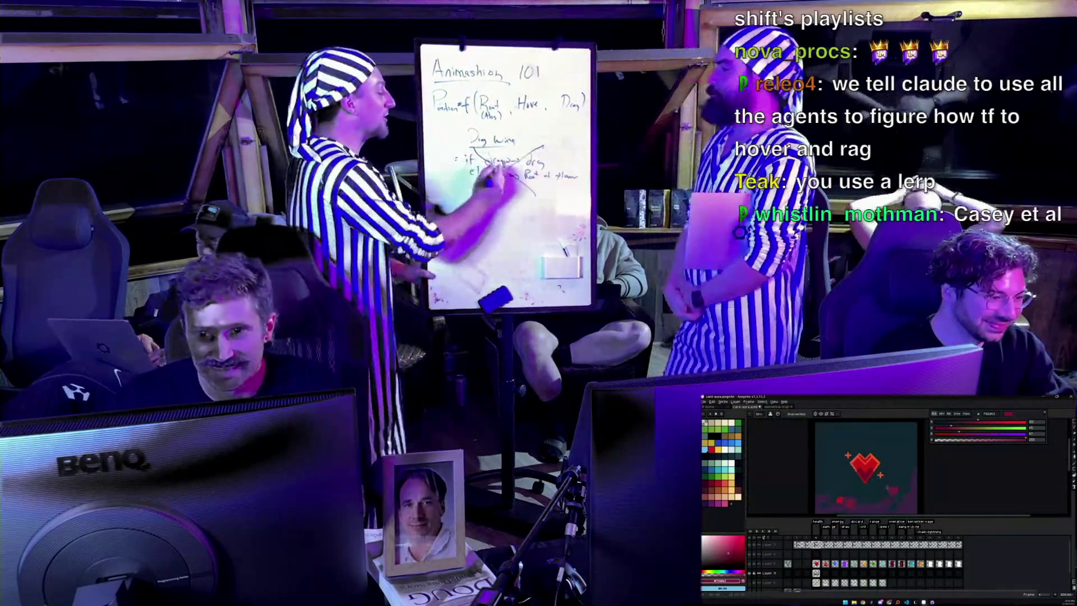
left_click(723, 452)
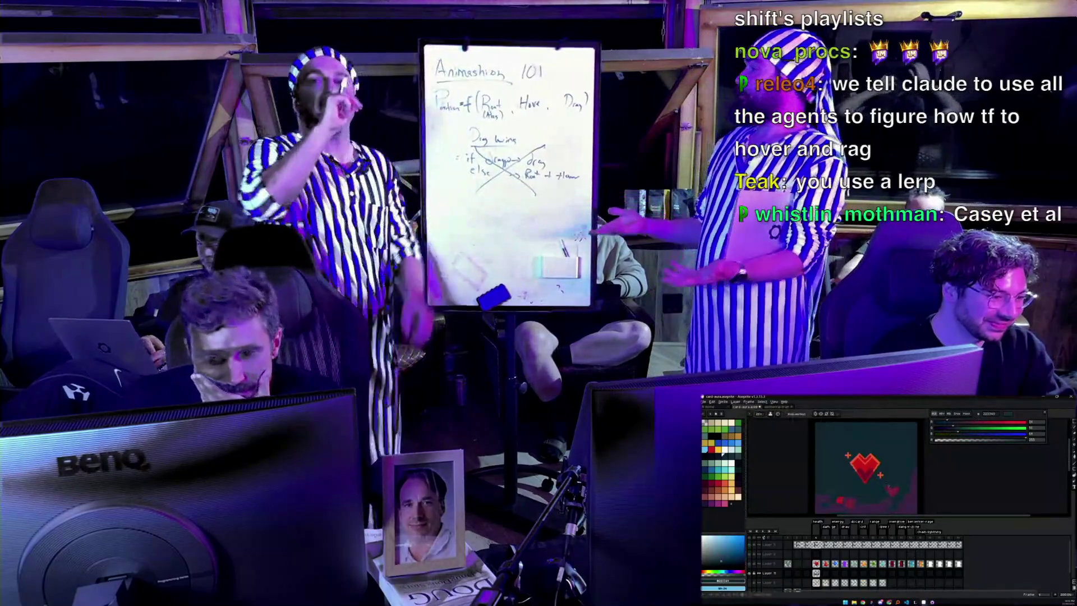
key("minus")
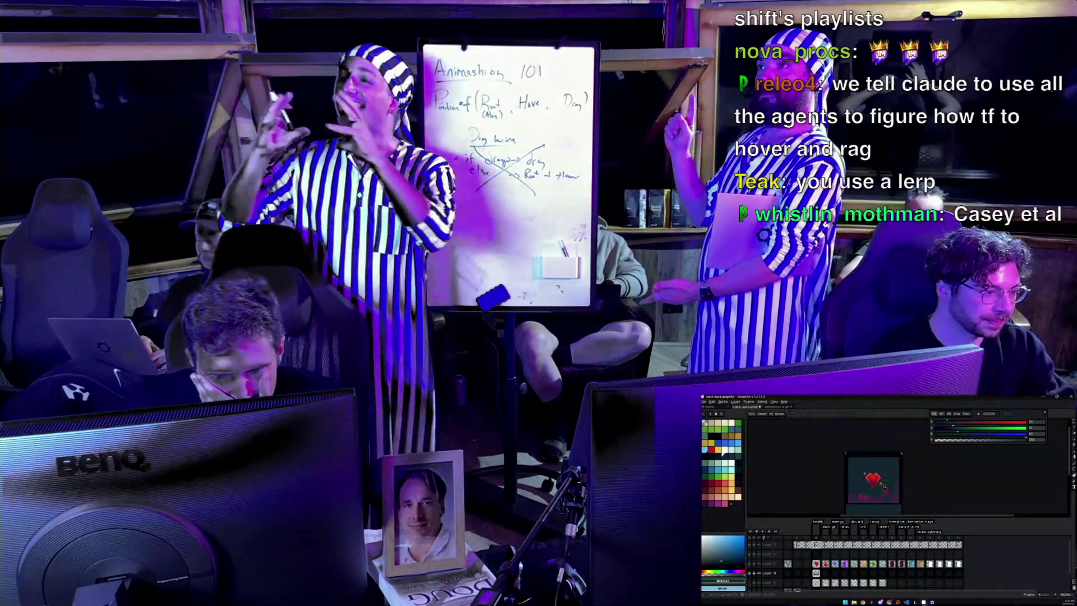
scroll(879, 477, "down", 2)
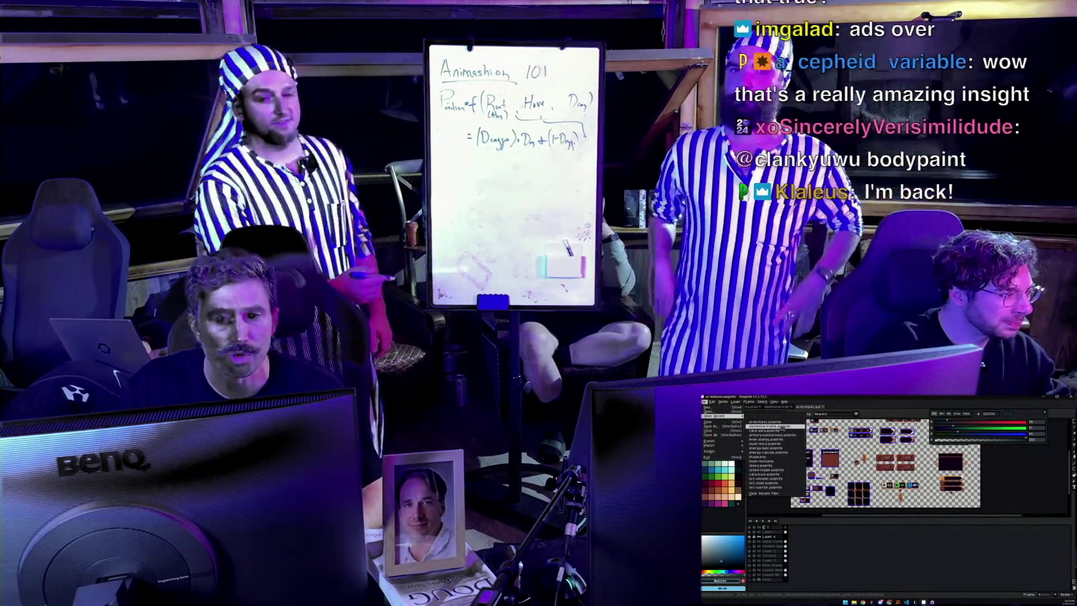
Open icon.ase from the sprites folder, then return to the ui-textures sprite sheet
left_click(711, 402)
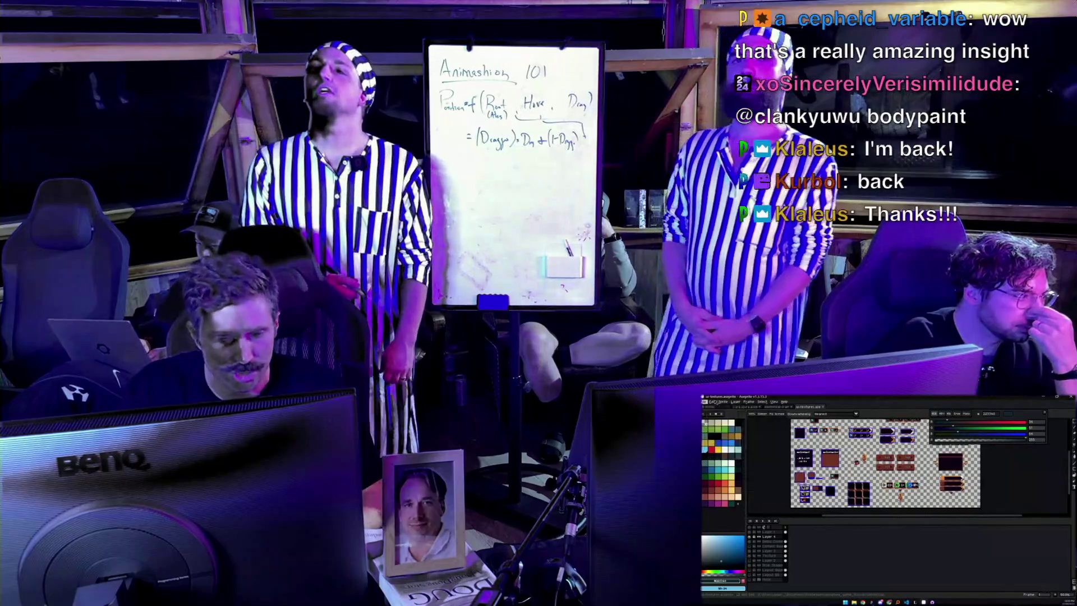
left_click(707, 402)
left_click(714, 413)
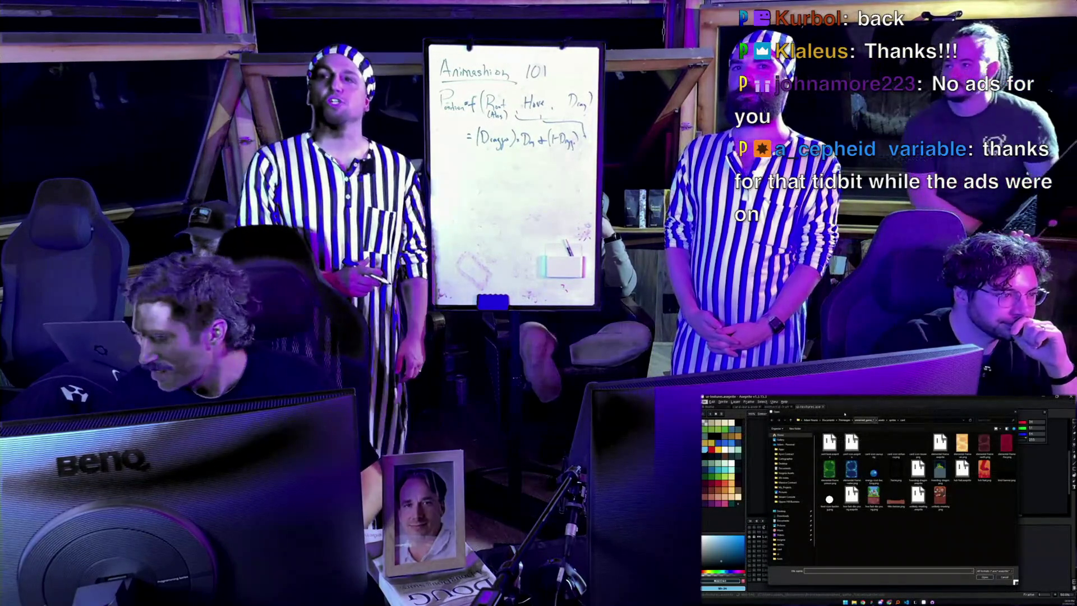
left_click(892, 419)
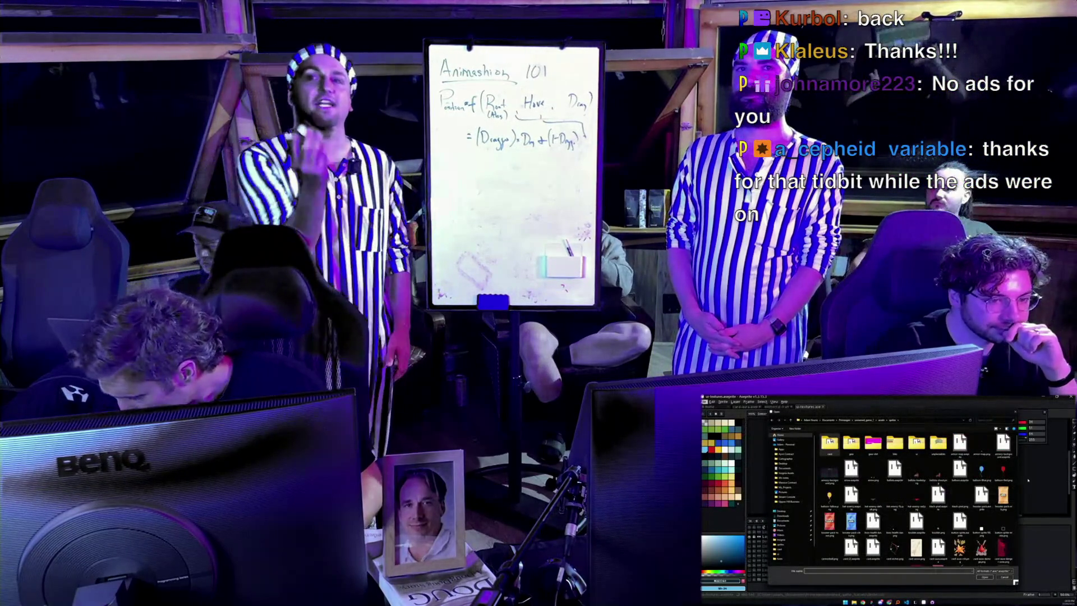
scroll(1018, 494, "down", 5)
scroll(914, 494, "down", 5)
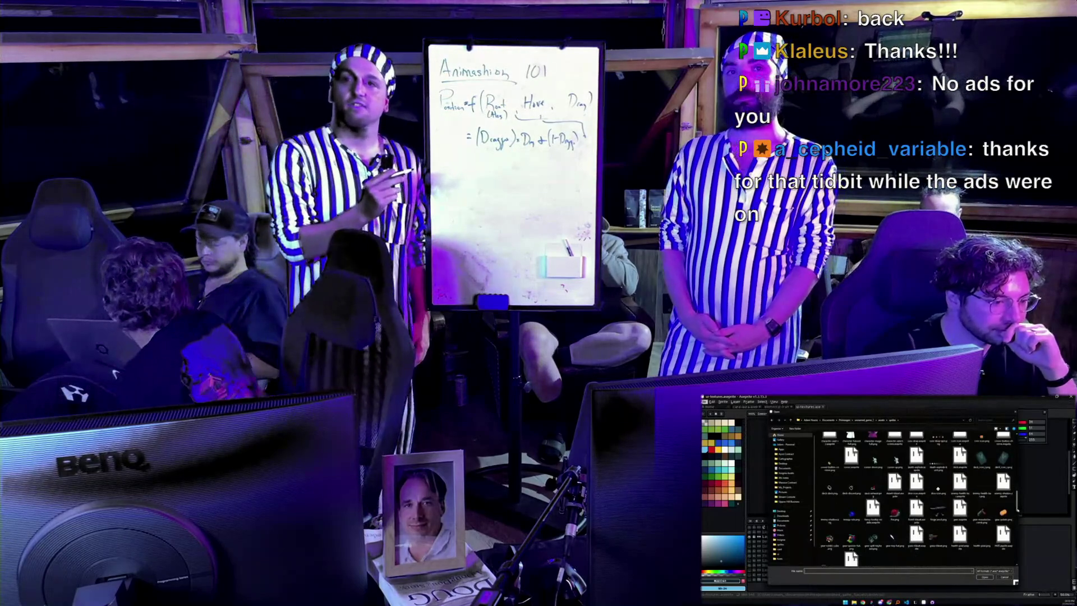
scroll(914, 494, "down", 5)
double_click(908, 466)
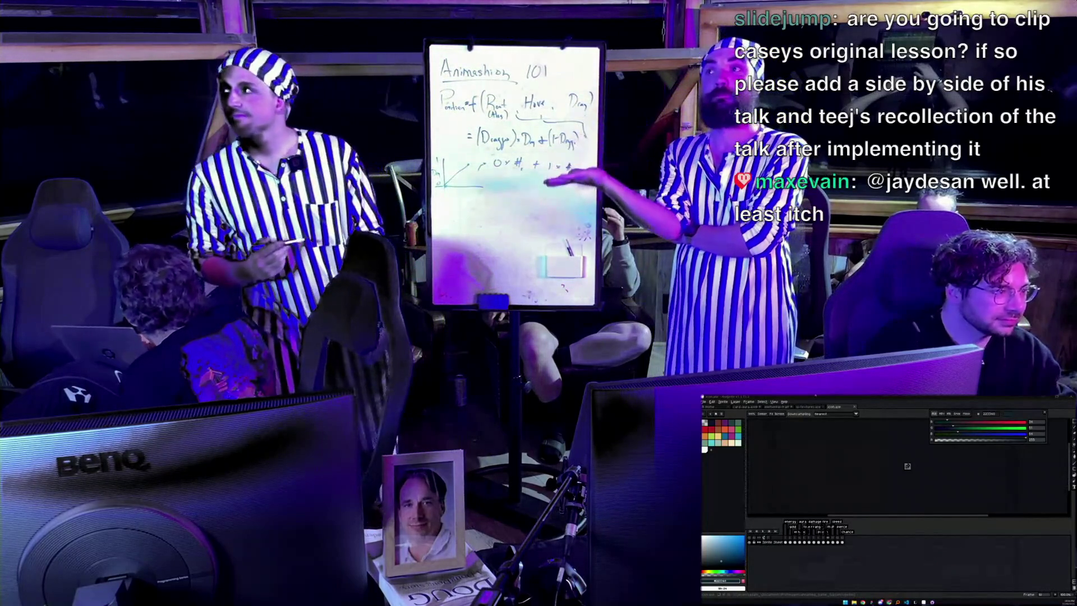
left_click(808, 407)
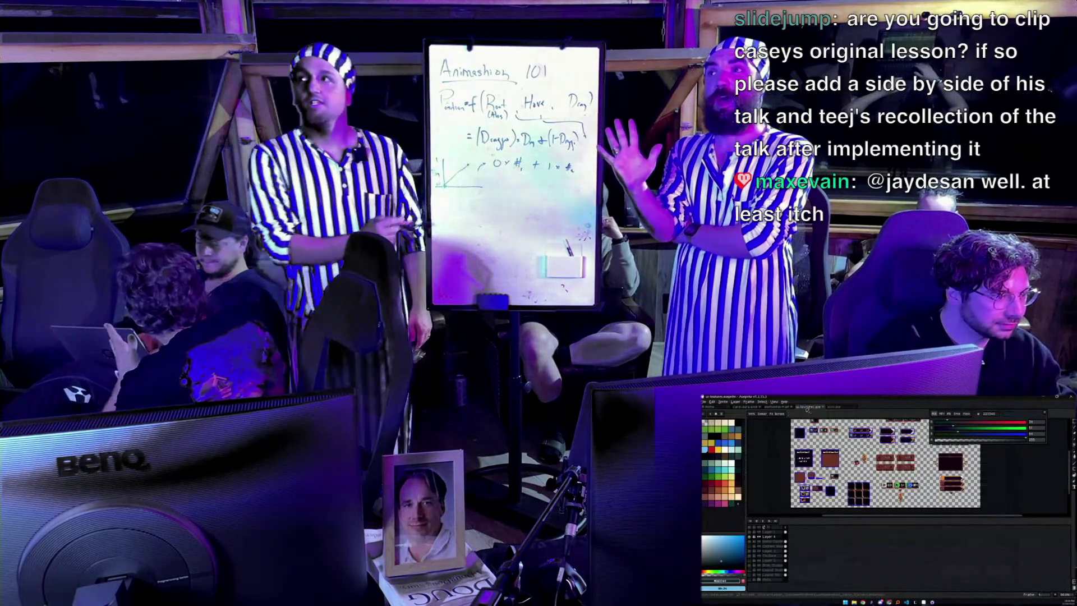
View the ui-textures sheet enlarged and full-window over the green tilemap background
scroll(875, 482, "up", 2)
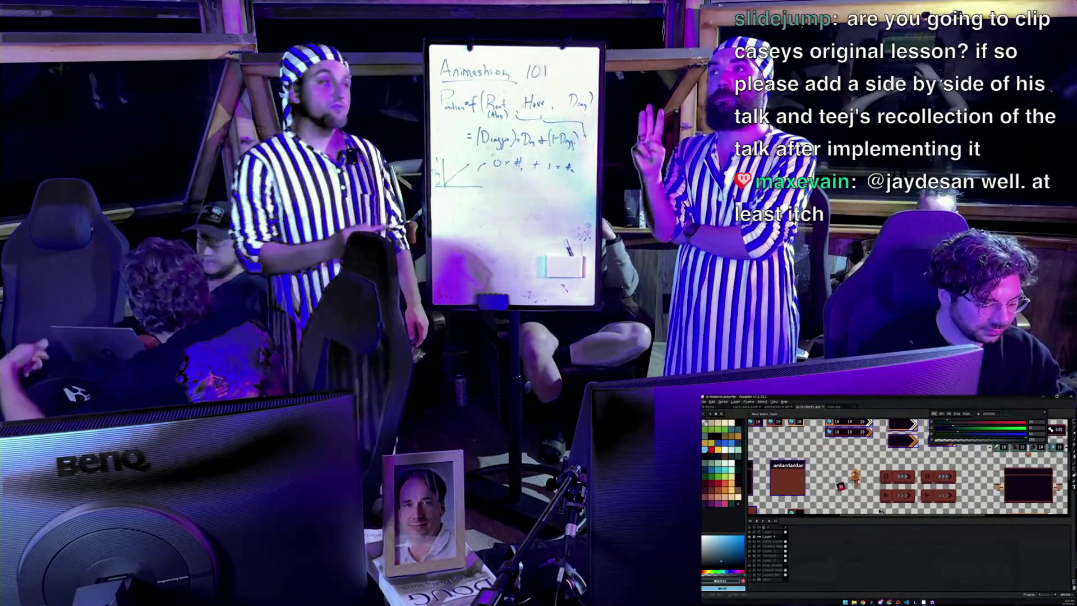
key("ctrl+f")
key("ctrl+f")
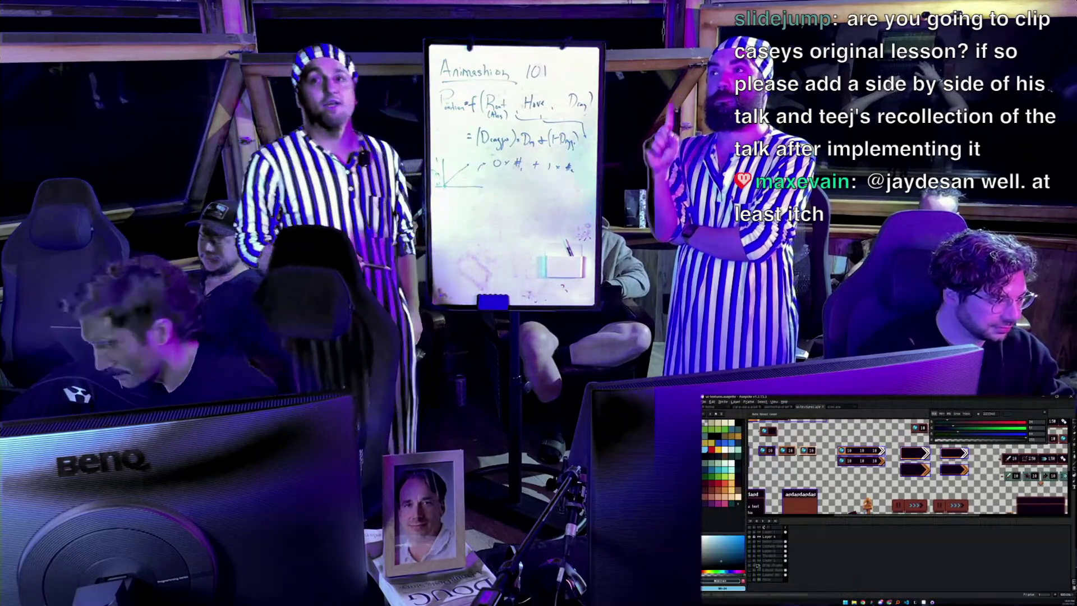
left_click(759, 562)
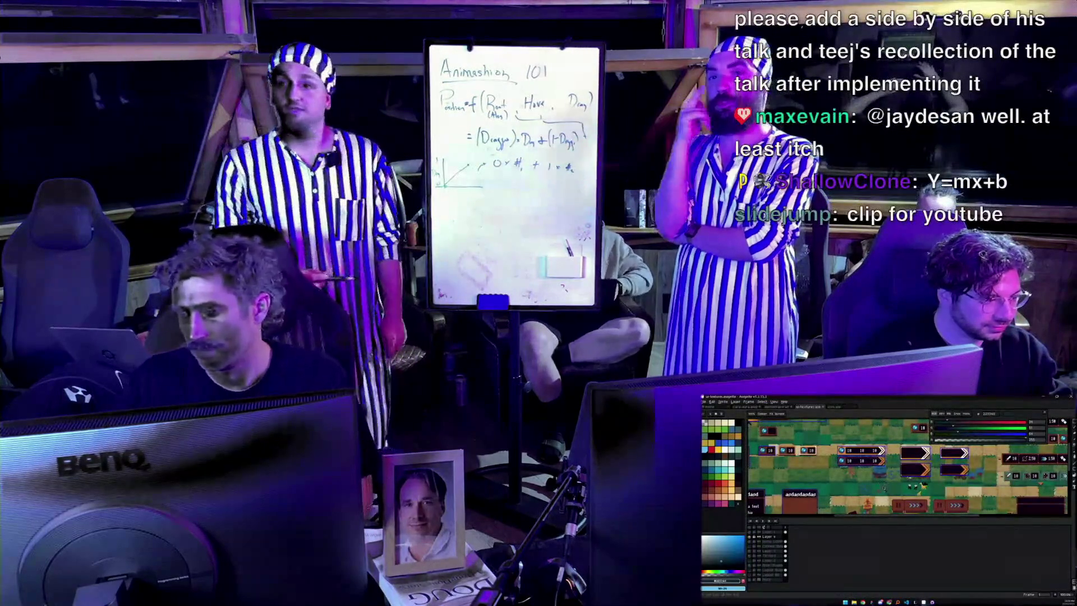
key("ctrl+f")
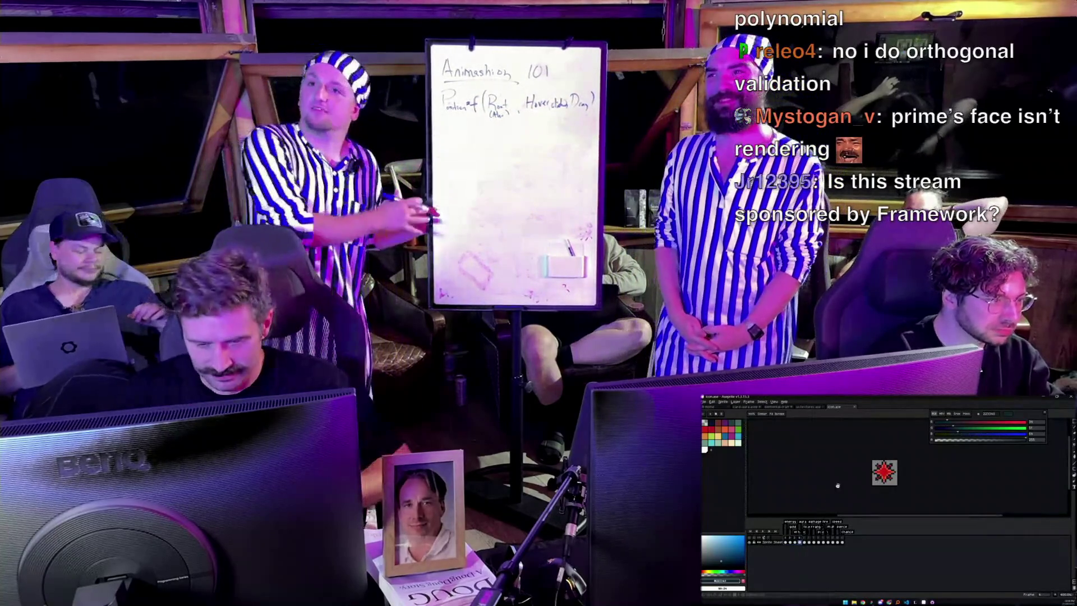
On card-aura, select Layer 5, sample its purple-red, and return to the pencil with panels hidden
left_click(748, 406)
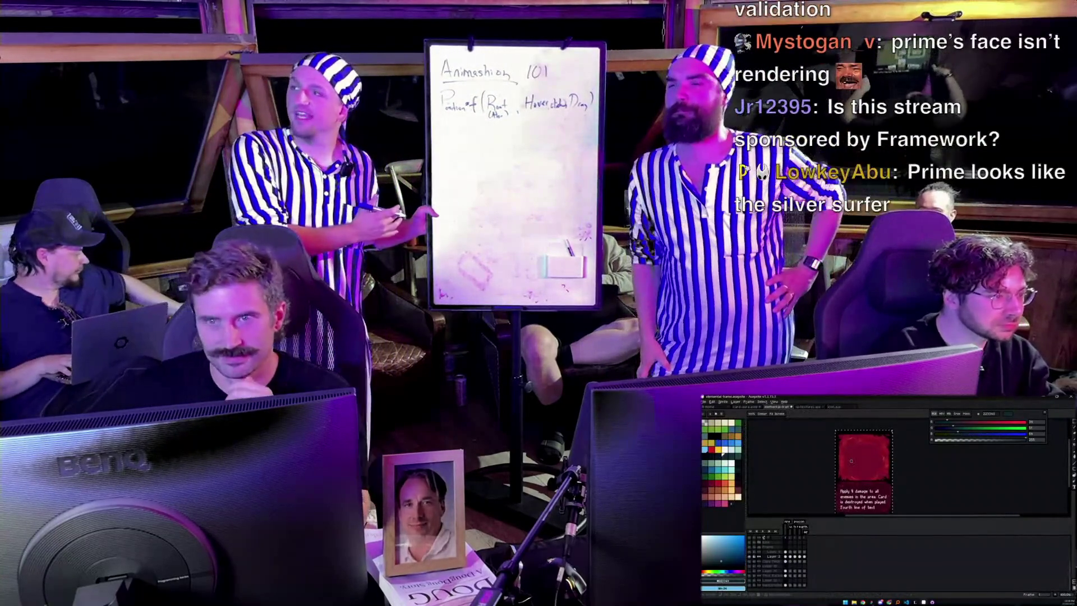
left_click_drag(784, 439, 753, 438)
left_click(765, 563)
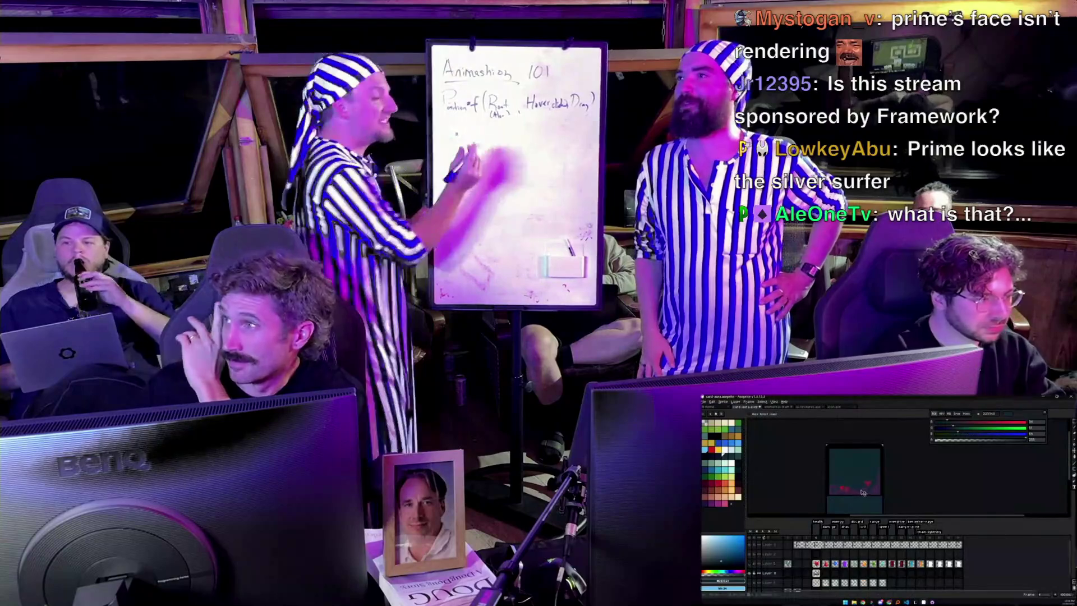
key("i")
left_click(861, 488)
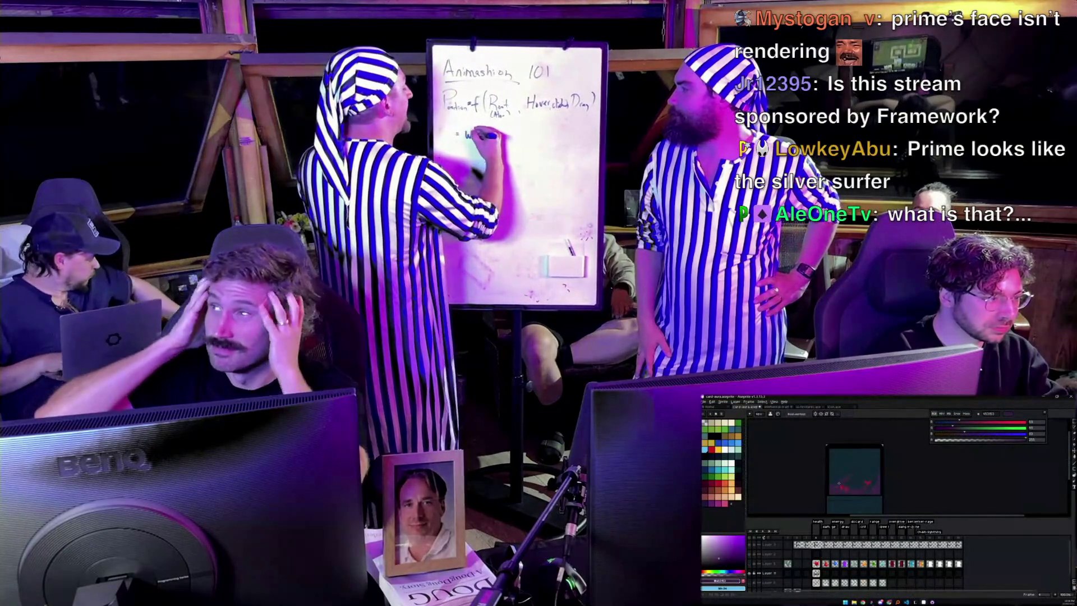
key("b")
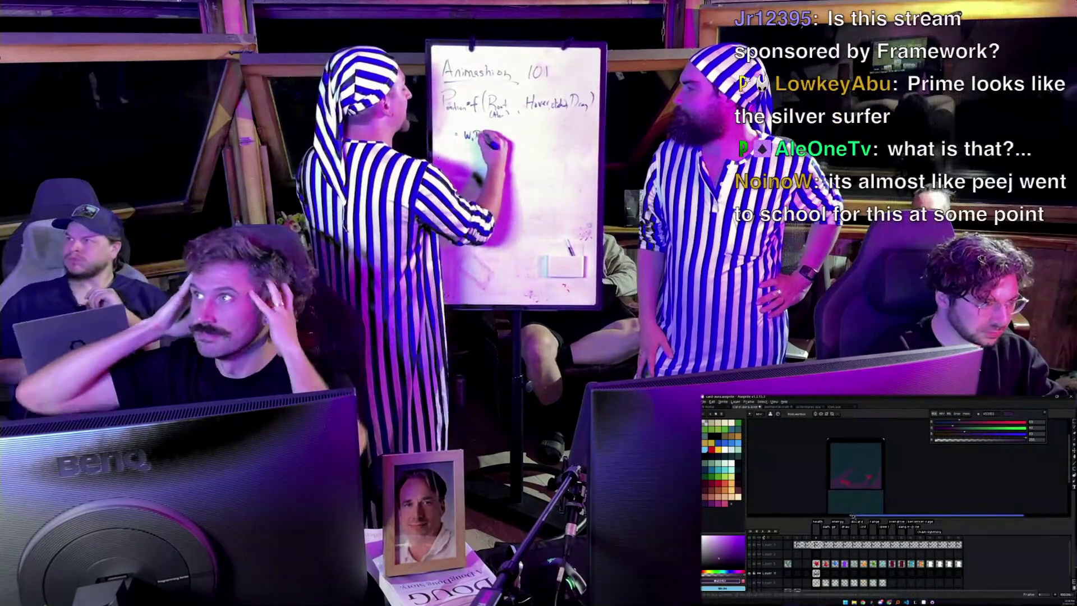
key("ctrl+f")
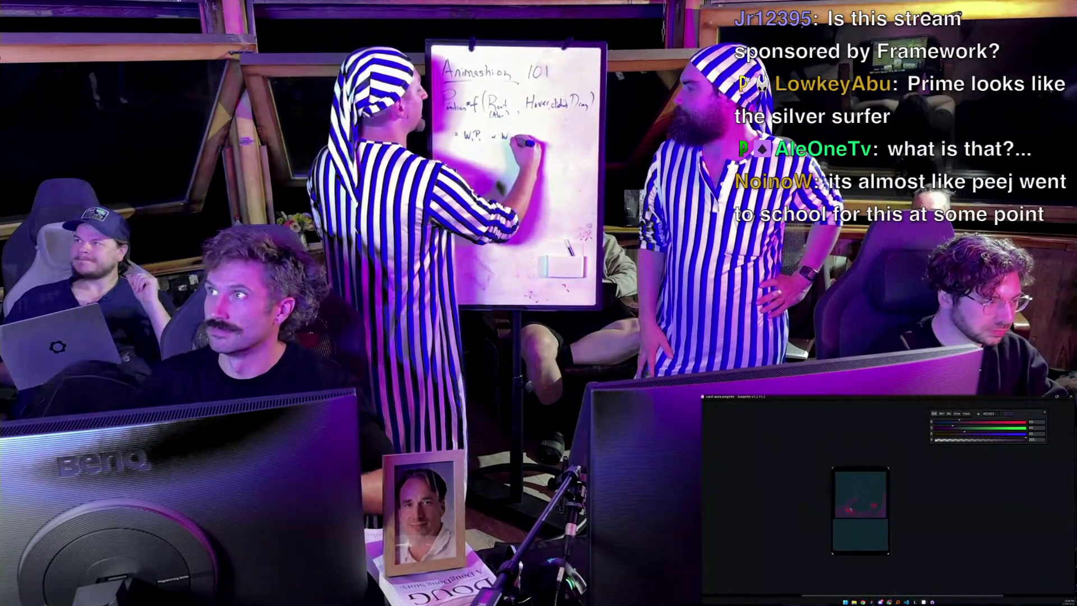
Paint red #ae2833 pixels onto the card sprite's border with the pencil
left_click(851, 508, "alt")
left_click(848, 487)
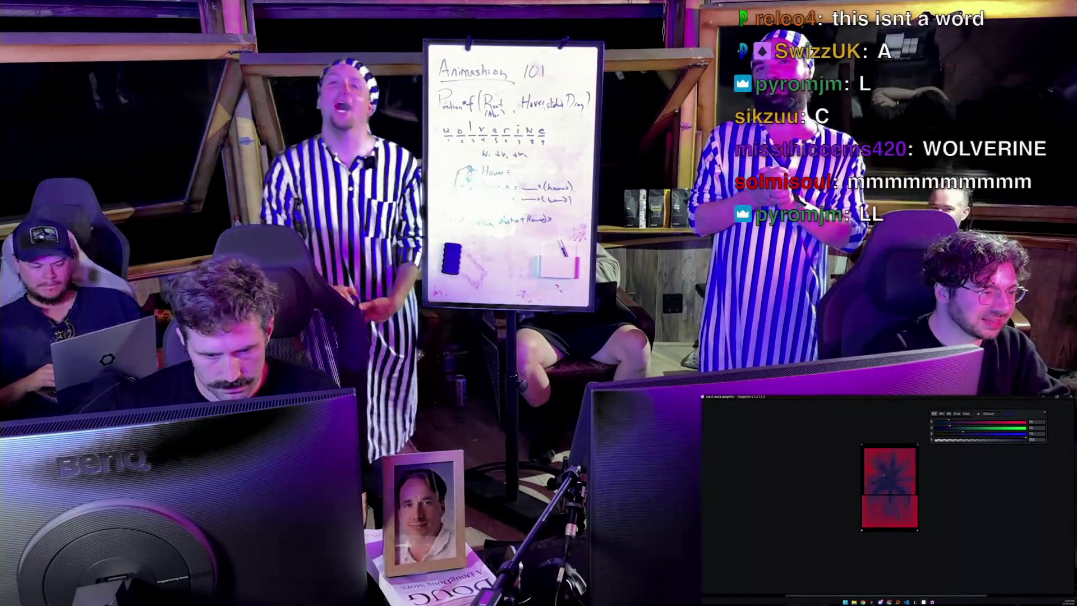
scroll(897, 474, "down", 3)
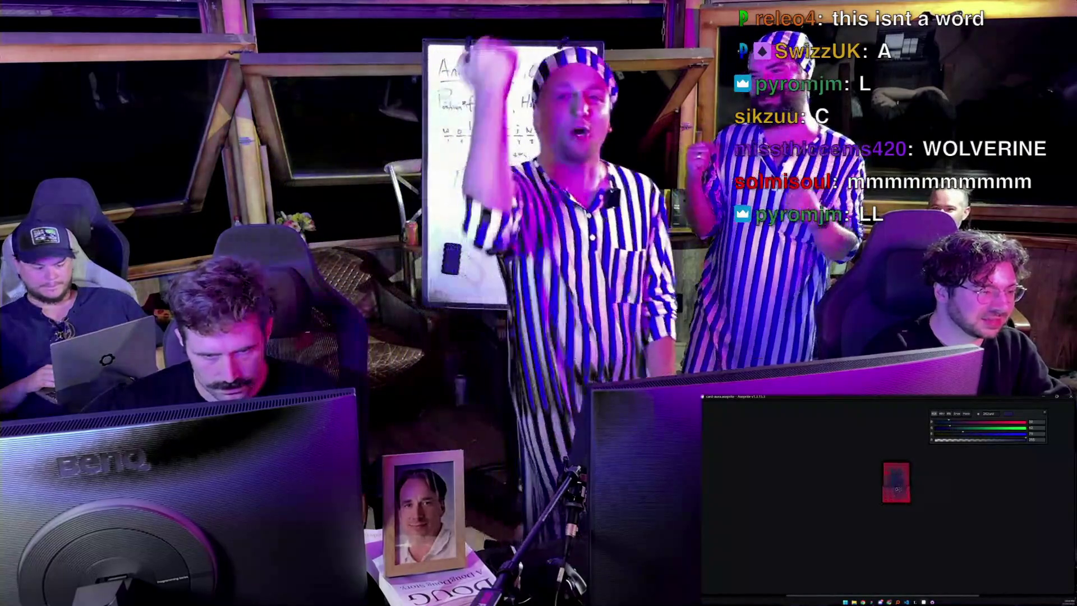
scroll(894, 488, "up", 2)
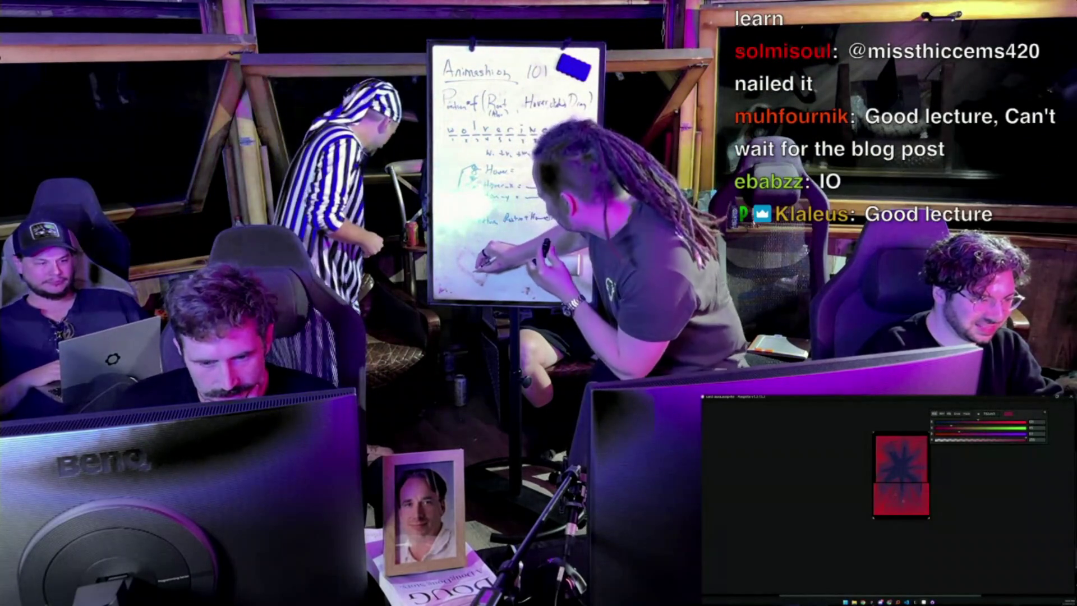
scroll(917, 479, "down", 3)
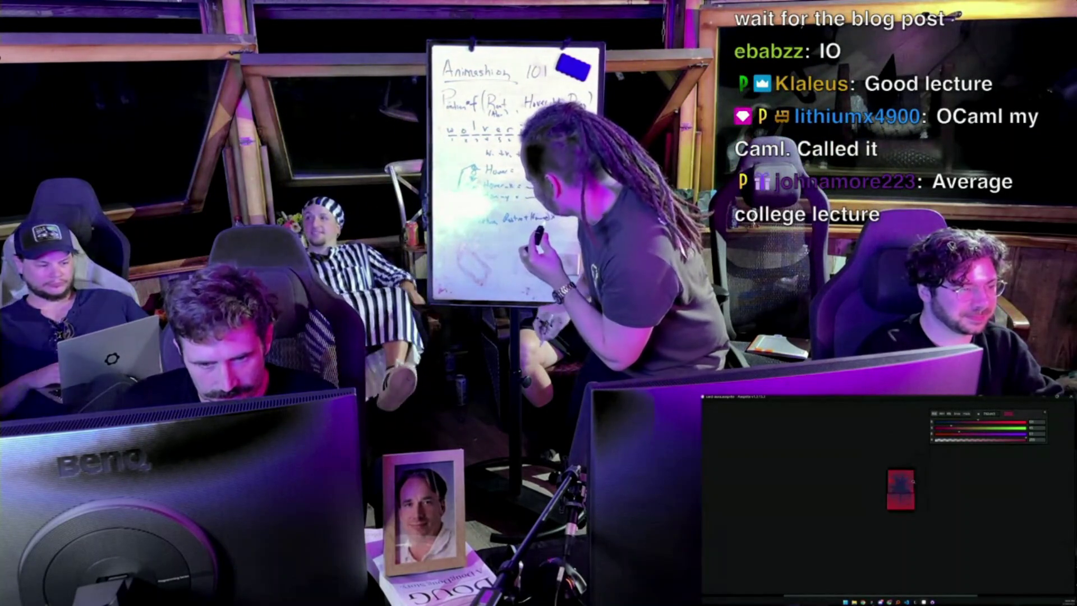
scroll(904, 483, "up", 4)
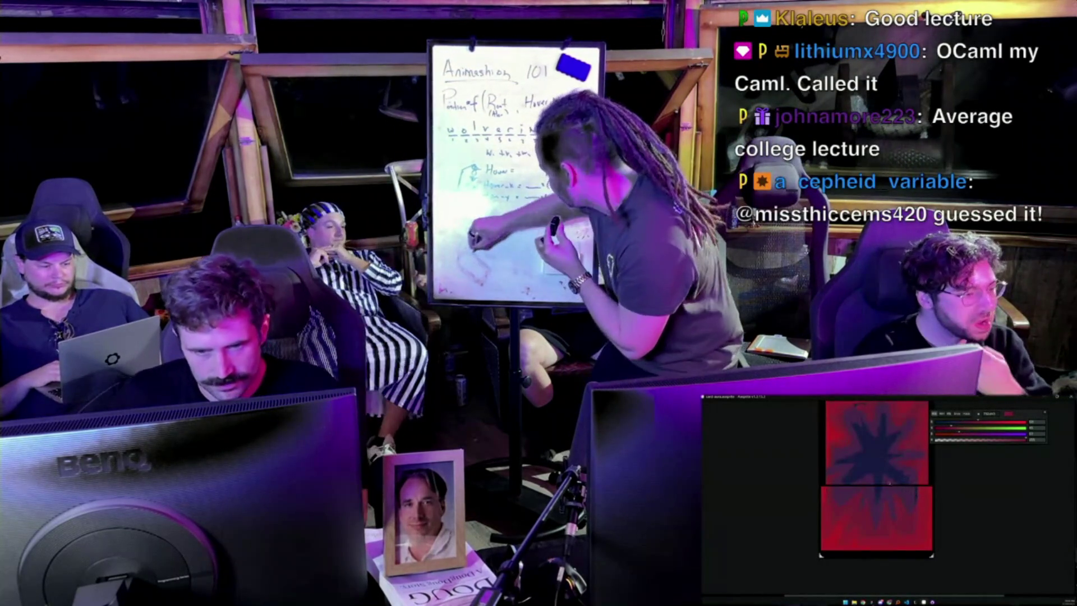
scroll(903, 491, "up", 2)
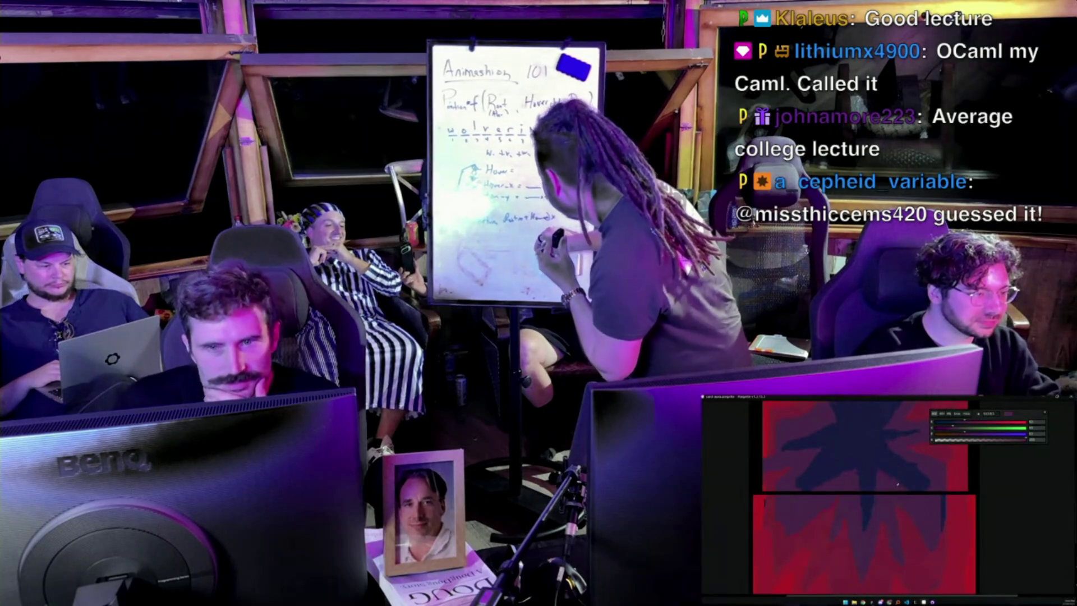
scroll(910, 493, "down", 2)
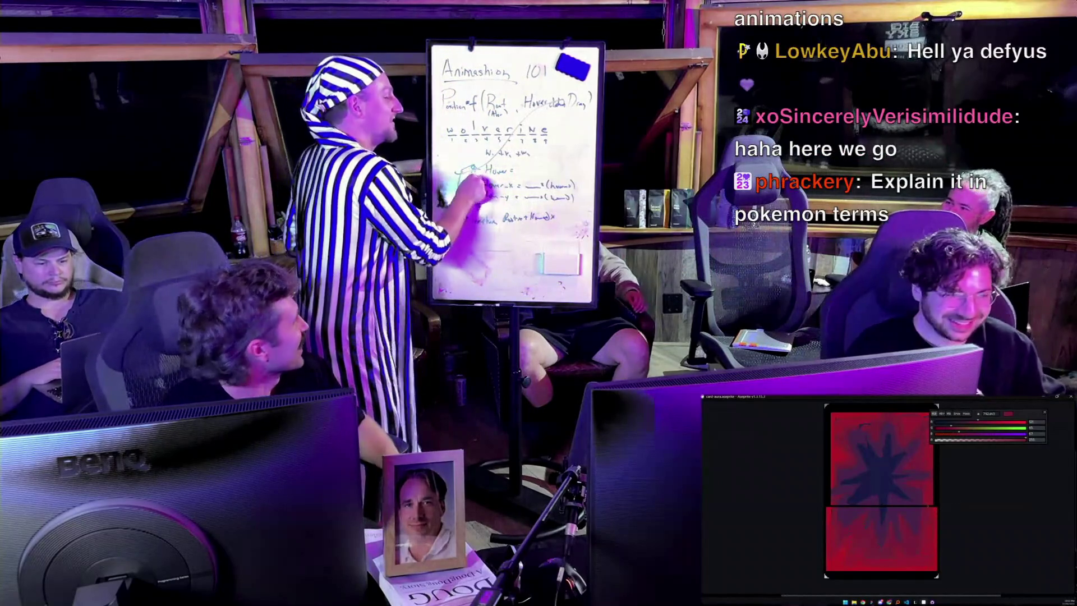
Sample the star's dark and red colours, then select all and delete the red star artwork
scroll(896, 496, "down", 5)
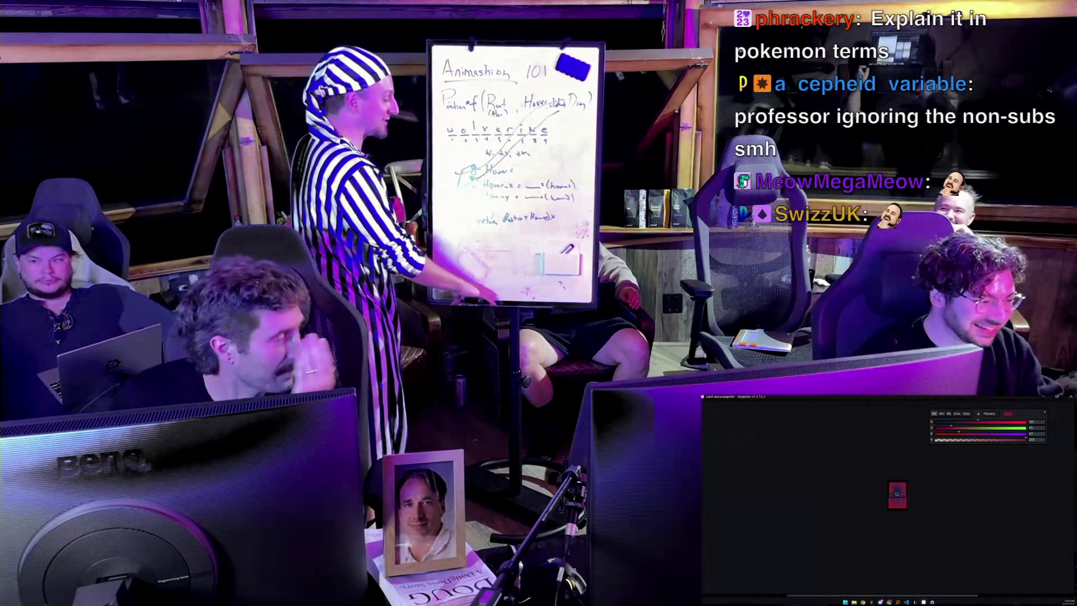
scroll(896, 496, "up", 5)
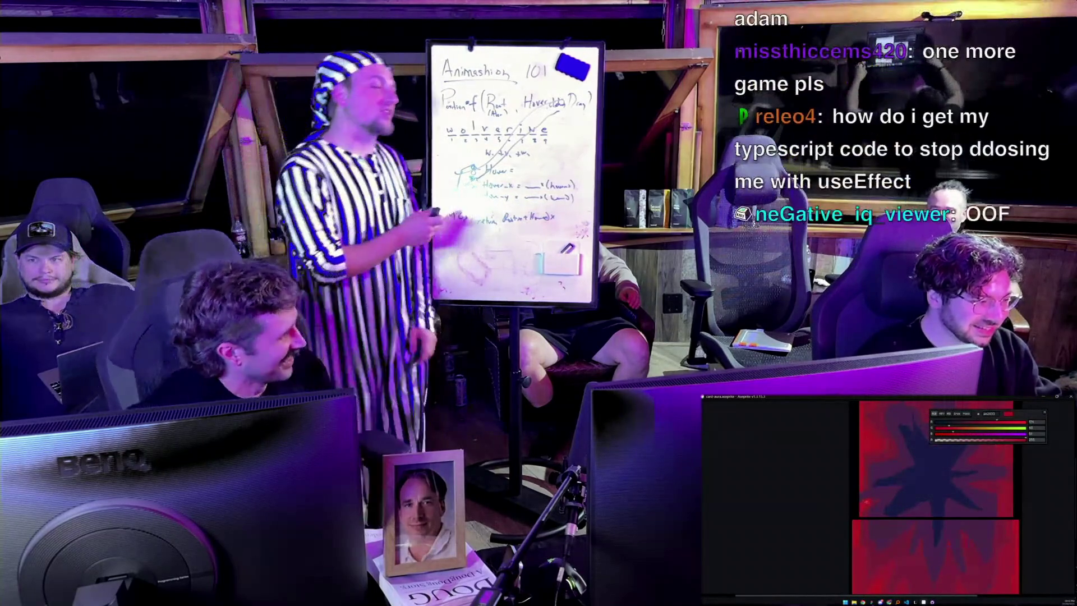
left_click(866, 491, "alt")
left_click(861, 487, "alt")
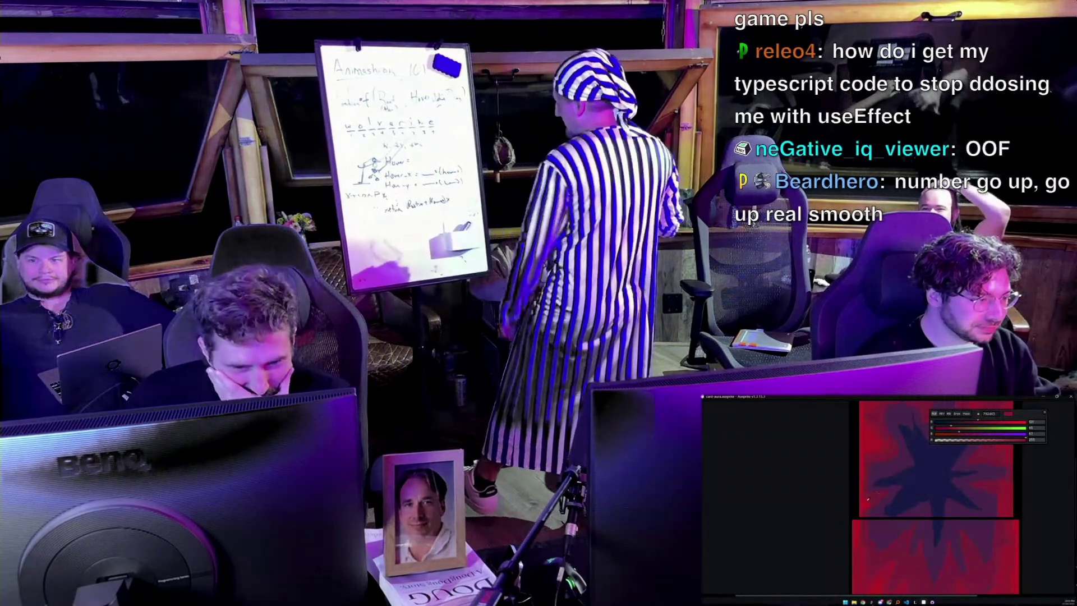
left_click(859, 505, "alt")
scroll(864, 499, "down", 2)
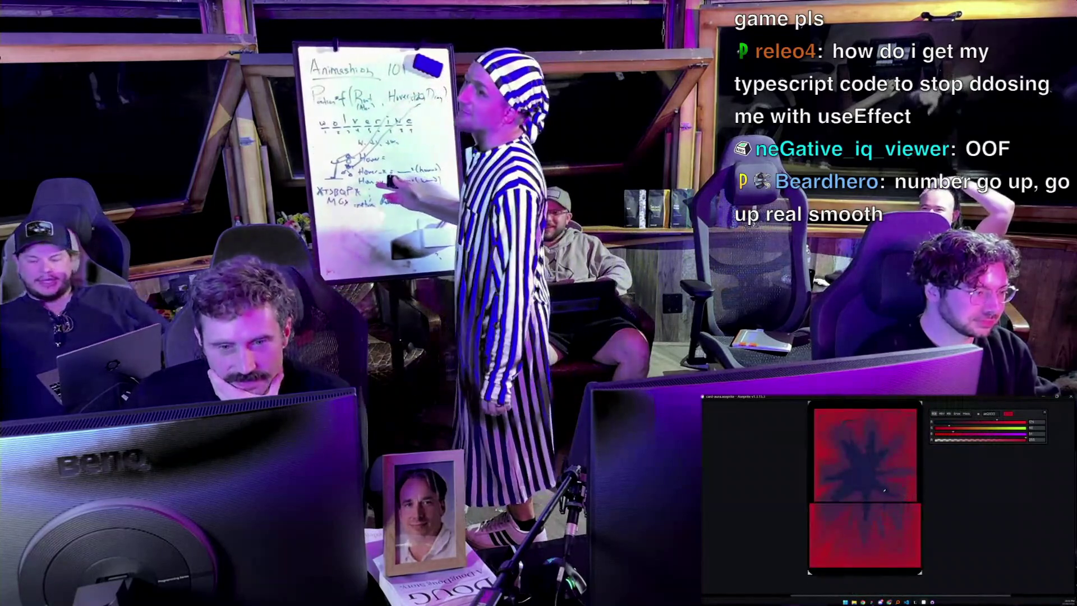
scroll(883, 488, "down", 2)
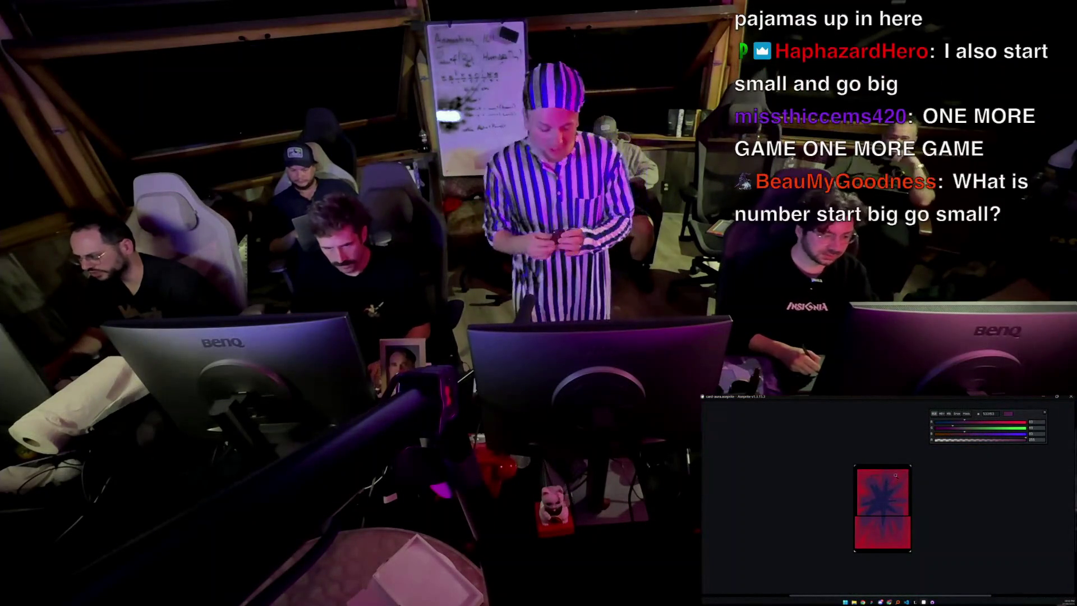
key("ctrl+a")
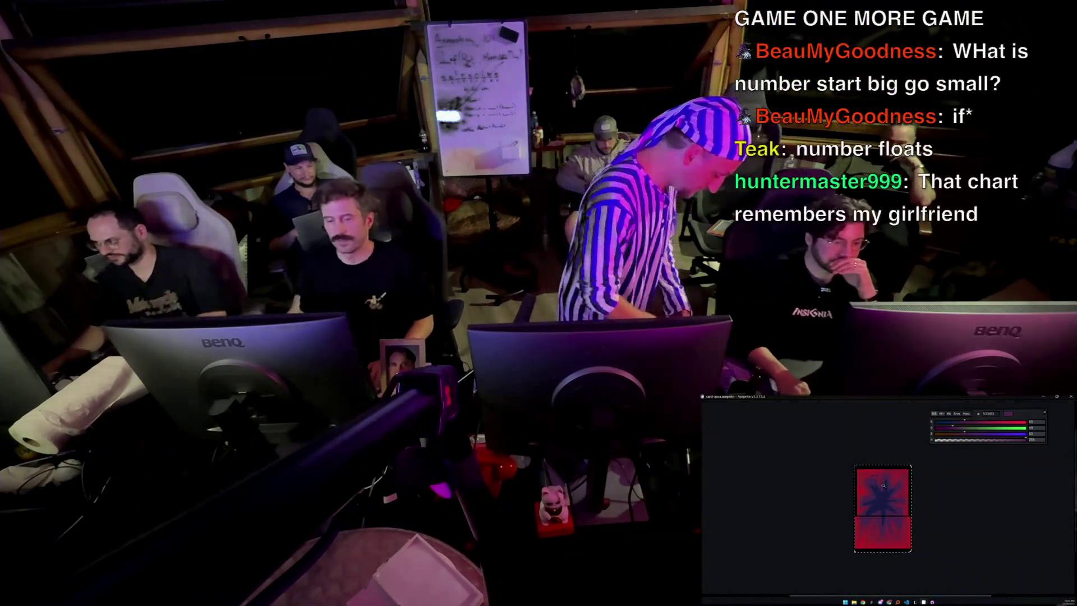
key("Delete")
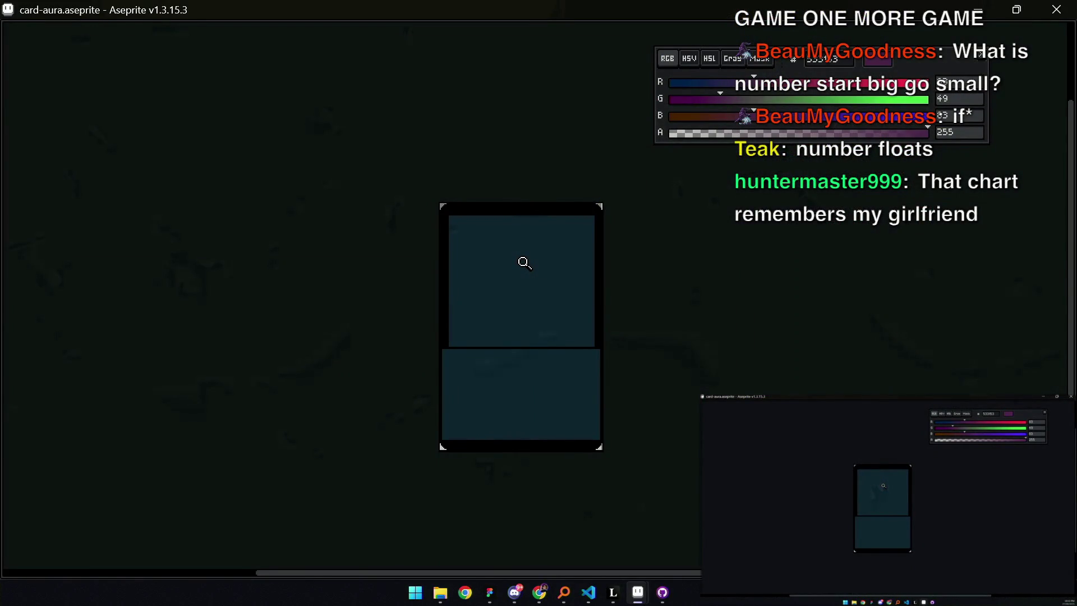
Switch from Aseprite back to evolution-menu.lua in Cursor
key("b")
key("b")
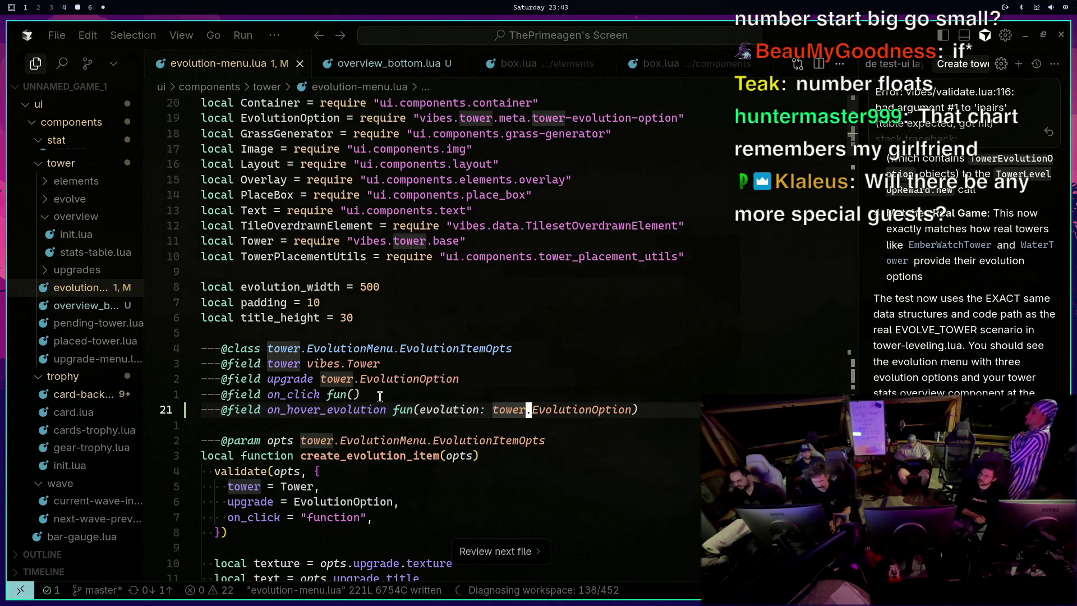
Duplicate and undo the on_hover_evolution field line, then switch to the running game's debug log
key("y")
key("y")
key("p")
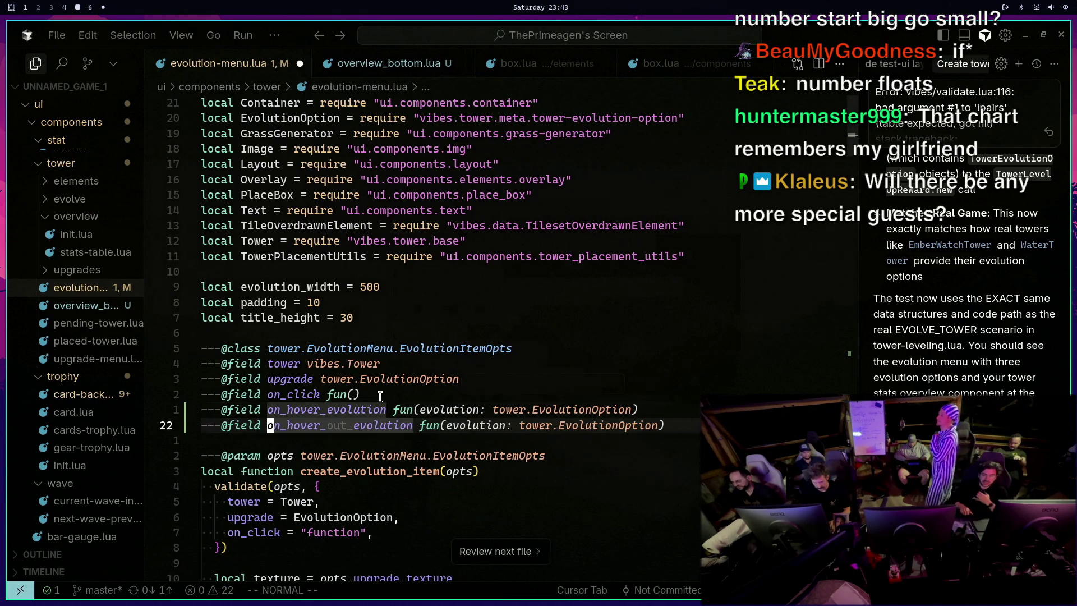
key("u")
type("?")
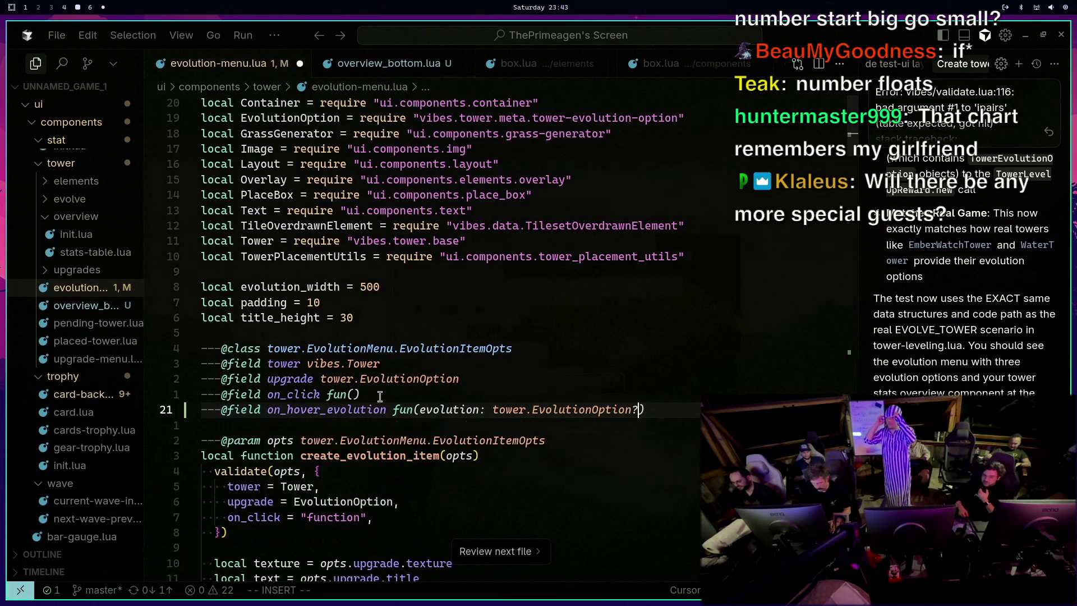
key("super+4")
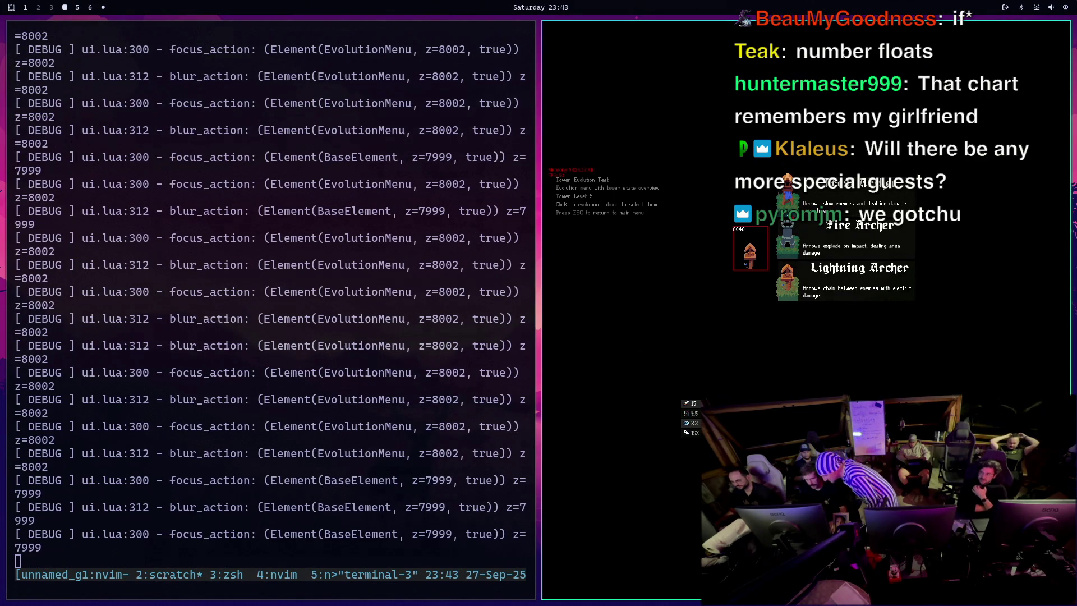
View the Frost, Fire and Lightning Archer evolution options full-screen, then quit the game
key("super+f")
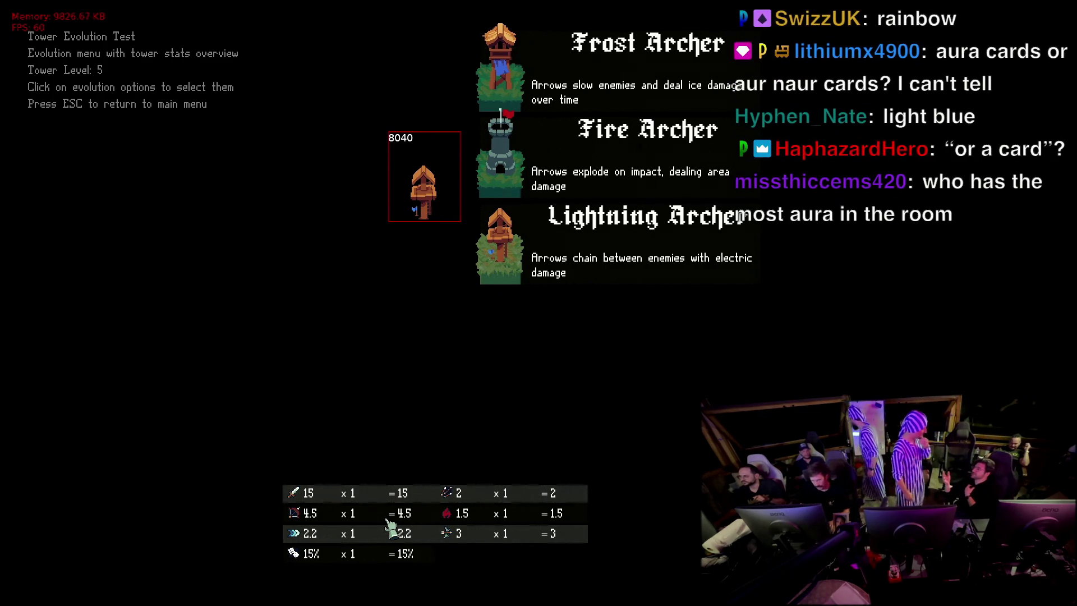
key("super+q")
scroll(416, 462, "down", 4)
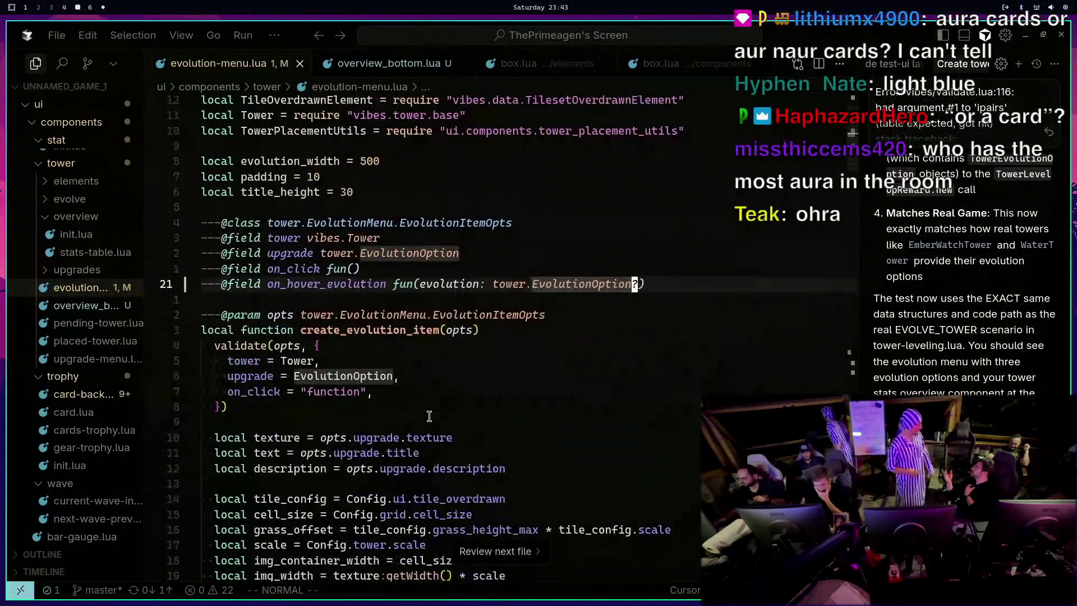
mouse_move(409, 429)
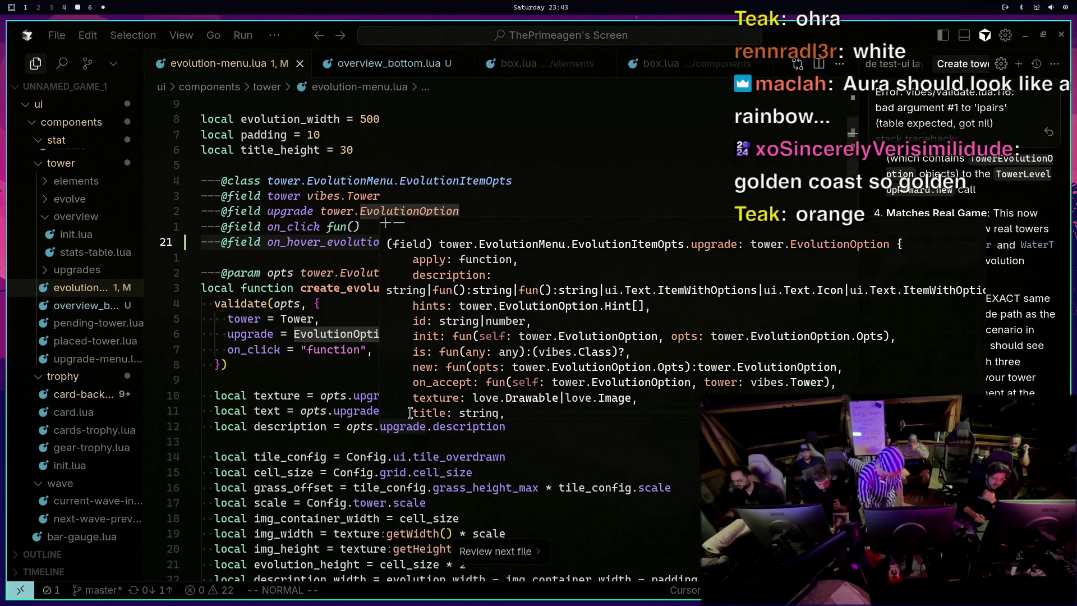
key("6")
key("j")
scroll(360, 331, "down", 2)
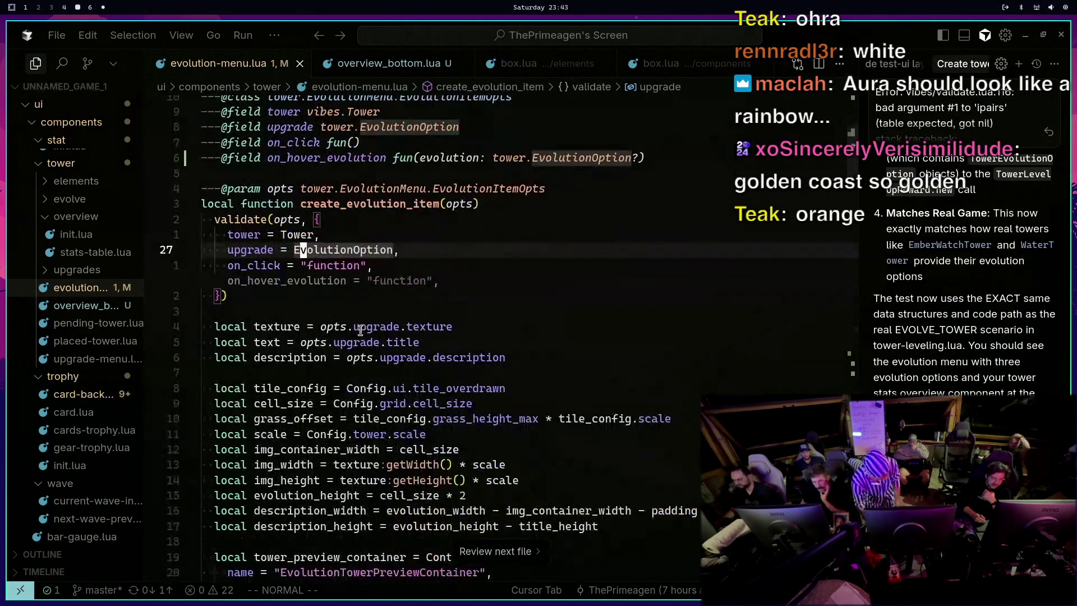
Accept the suggested on_hover_evolution validation entry and save evolution-menu.lua
scroll(315, 377, "up", 4)
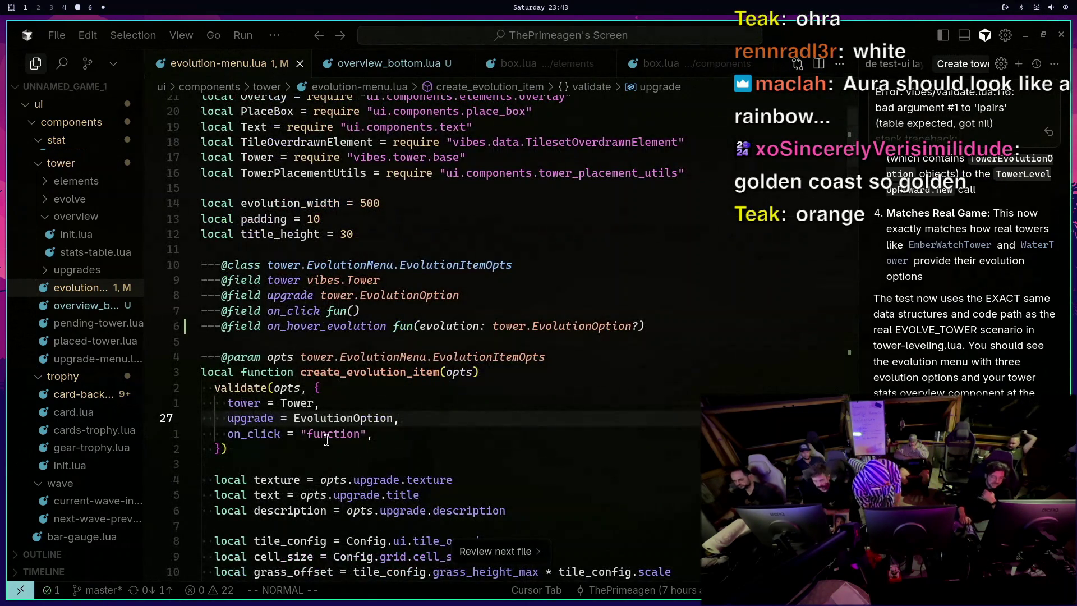
key("j")
key("Tab")
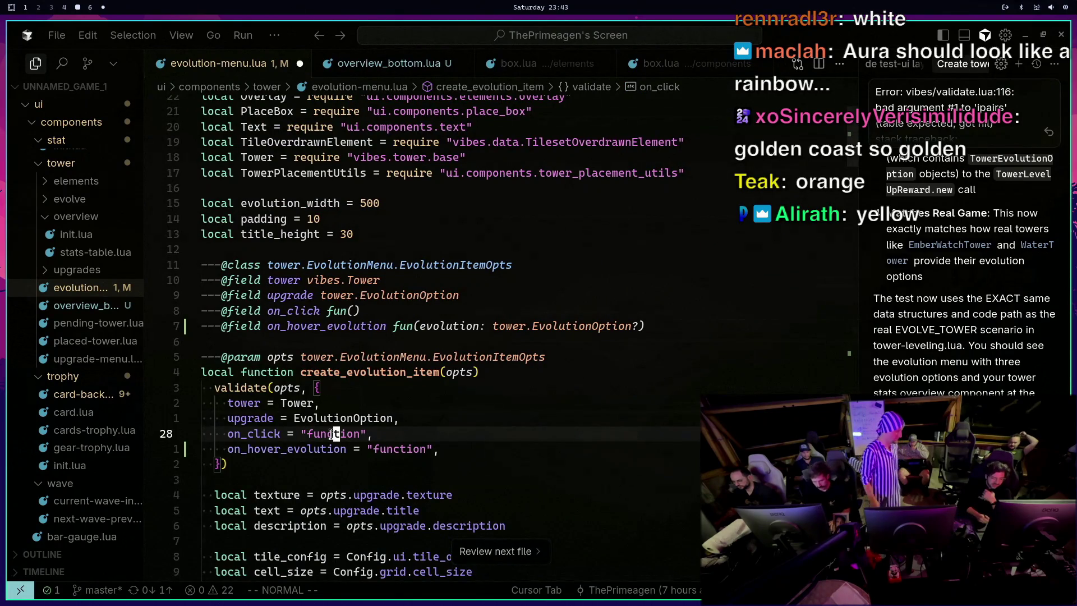
type(":w")
key("Return")
Add the suggested on_hover_evolution forwarding line in EvolutionMenu init and save with :w
scroll(493, 448, "down", 13)
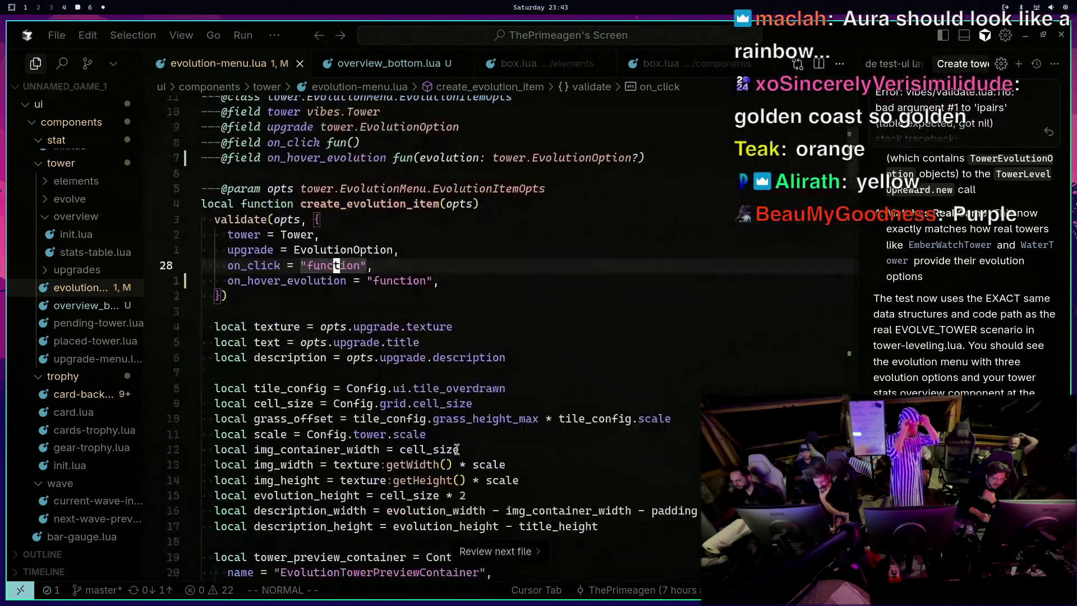
scroll(376, 452, "down", 20)
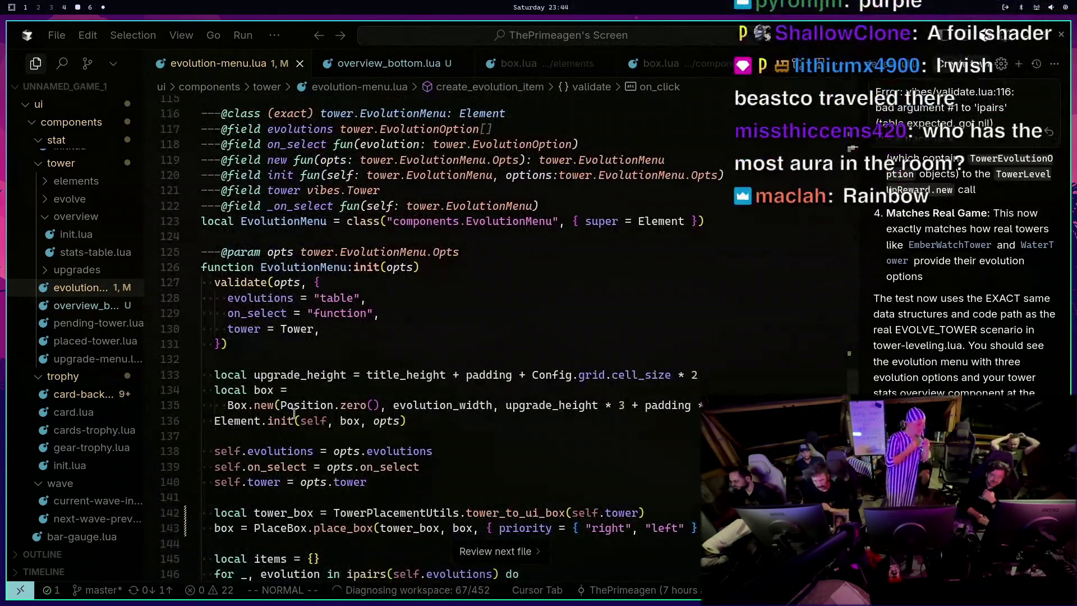
key("z")
key("z")
key("ctrl+d")
key("ctrl+d")
key("ctrl+d")
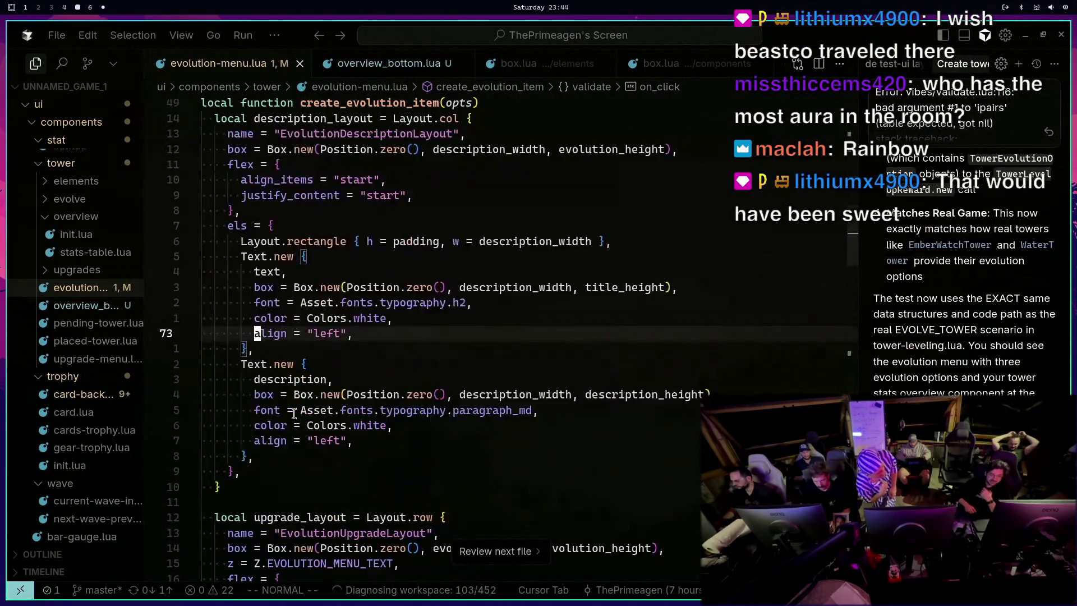
key("ctrl+d")
key("ctrl+d")
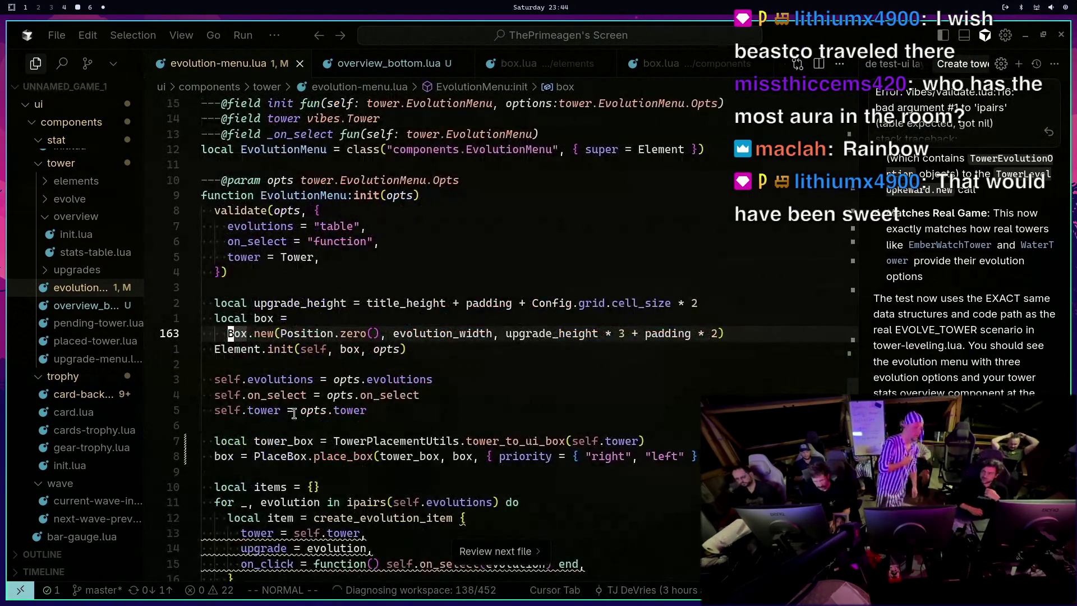
key("Tab")
key("j")
key("j")
key("j")
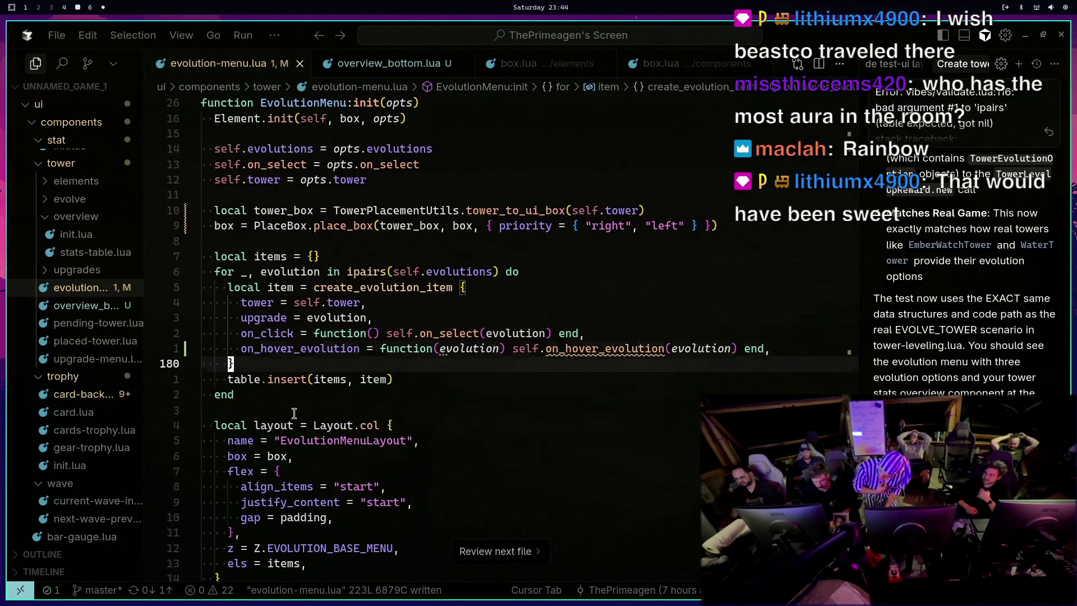
type(":w")
key("Return")
Replace the inline hover handler on line 179 with a reference starting 'self.'
key("k")
key("k")
key("k")
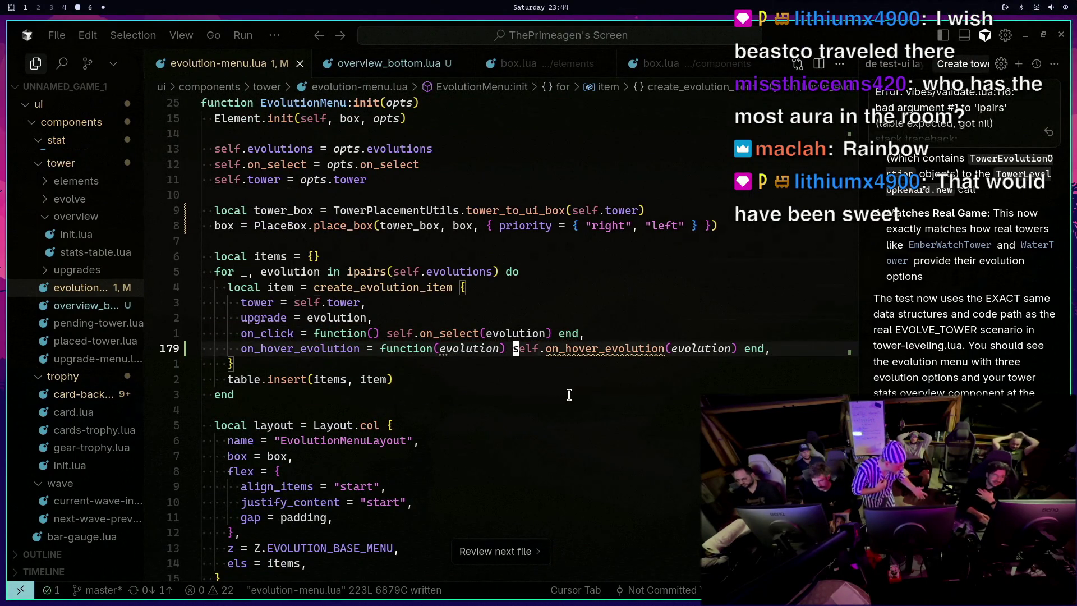
key("b")
key("b")
key("b")
key("w")
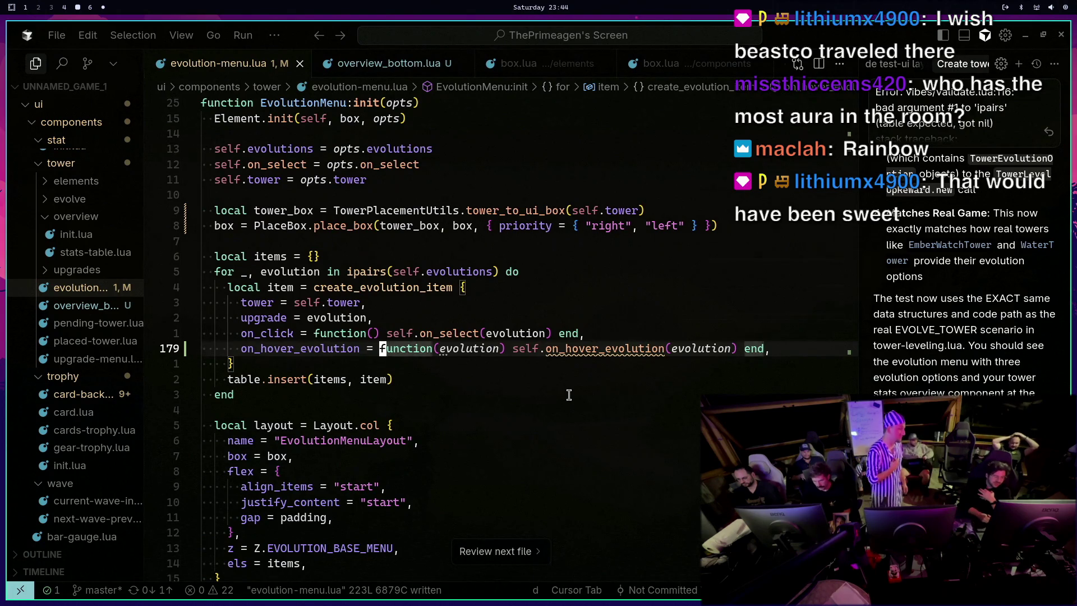
key("d")
key("i")
key("parenleft")
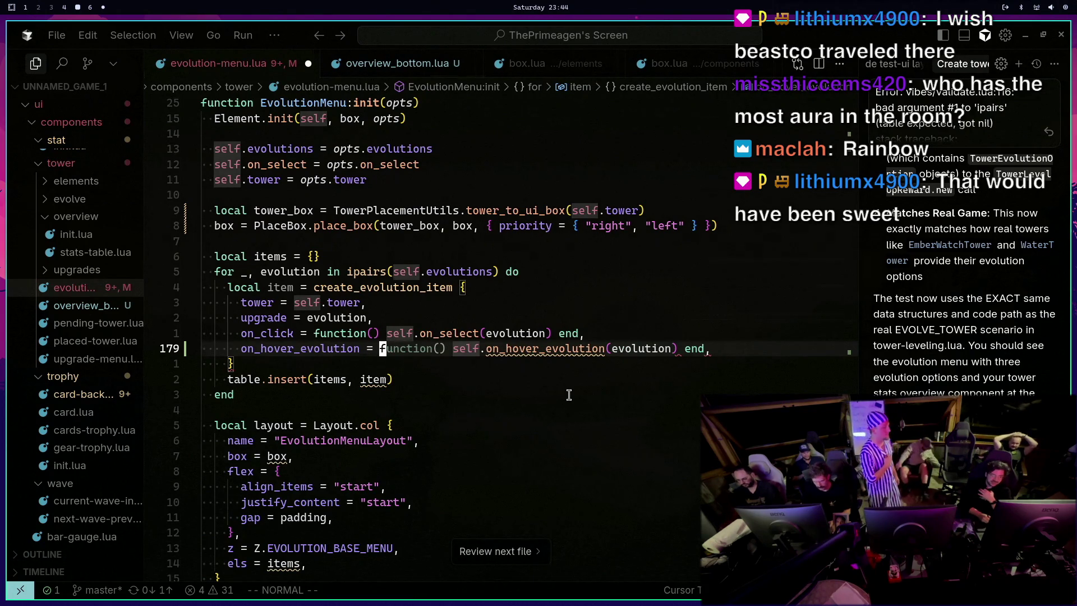
key("shift+c")
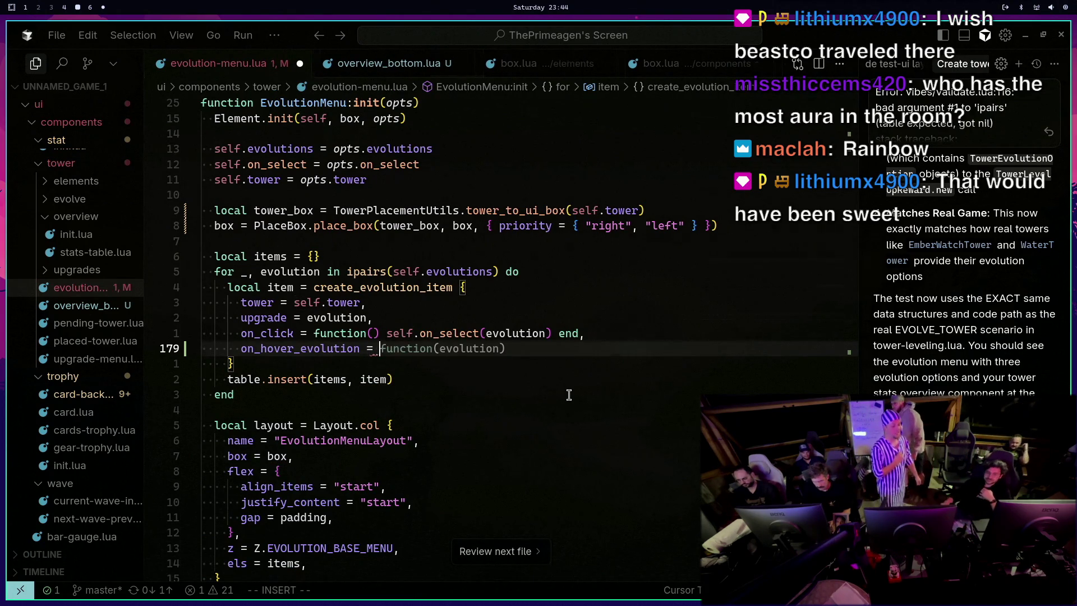
type("self.")
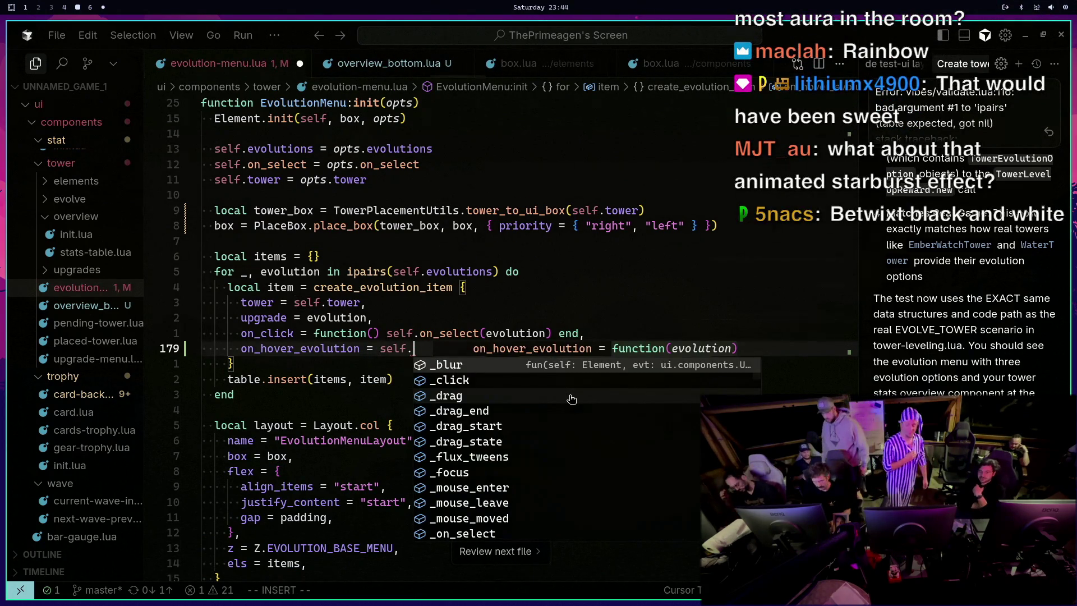
key("Escape")
key("b")
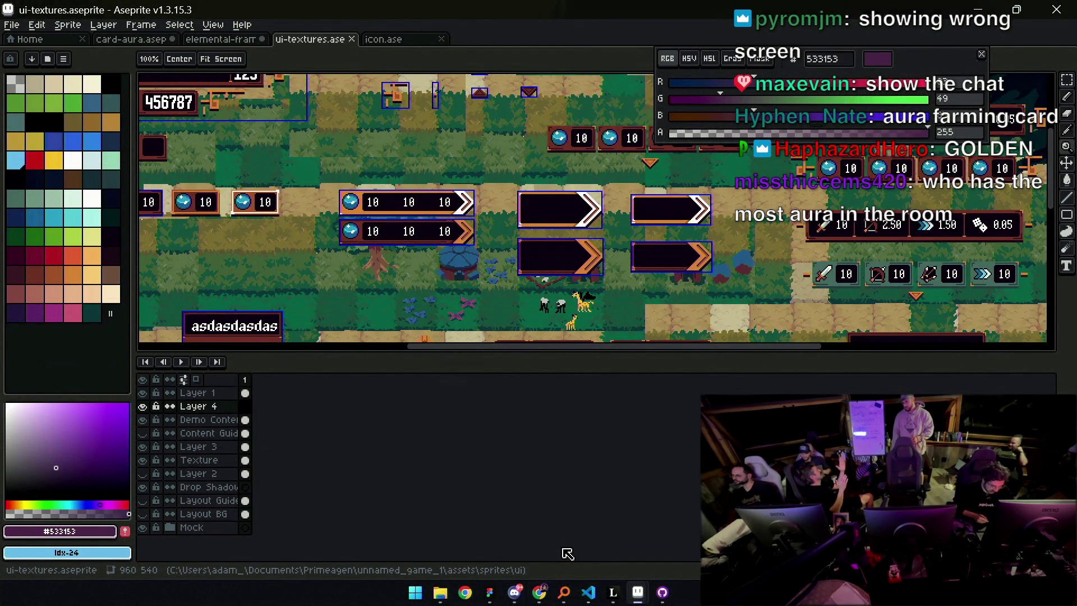
Launch a new Windows PowerShell terminal from the system launcher
key("super")
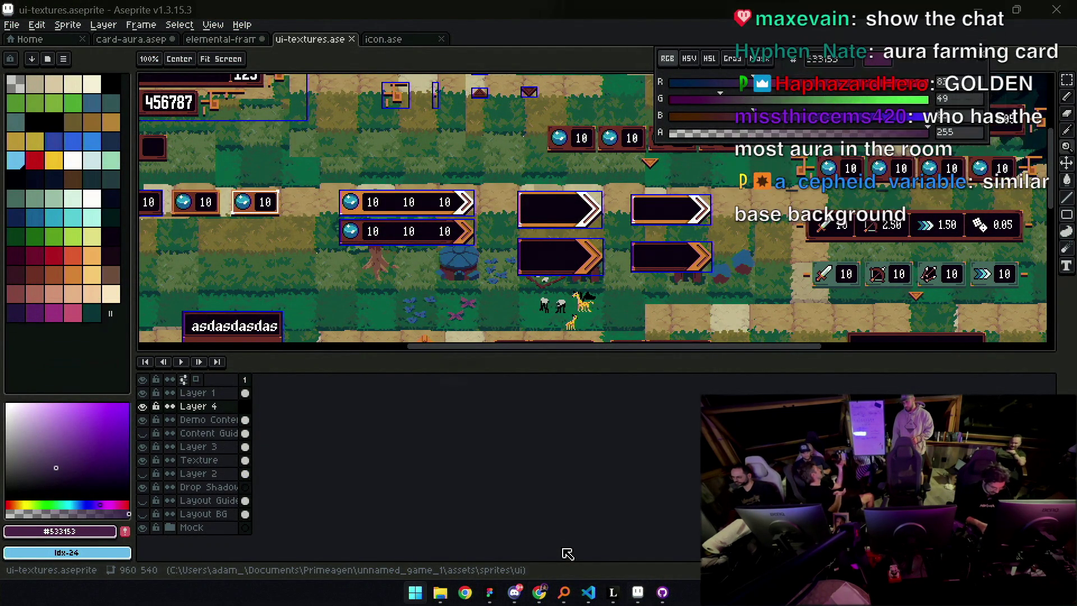
key("Return")
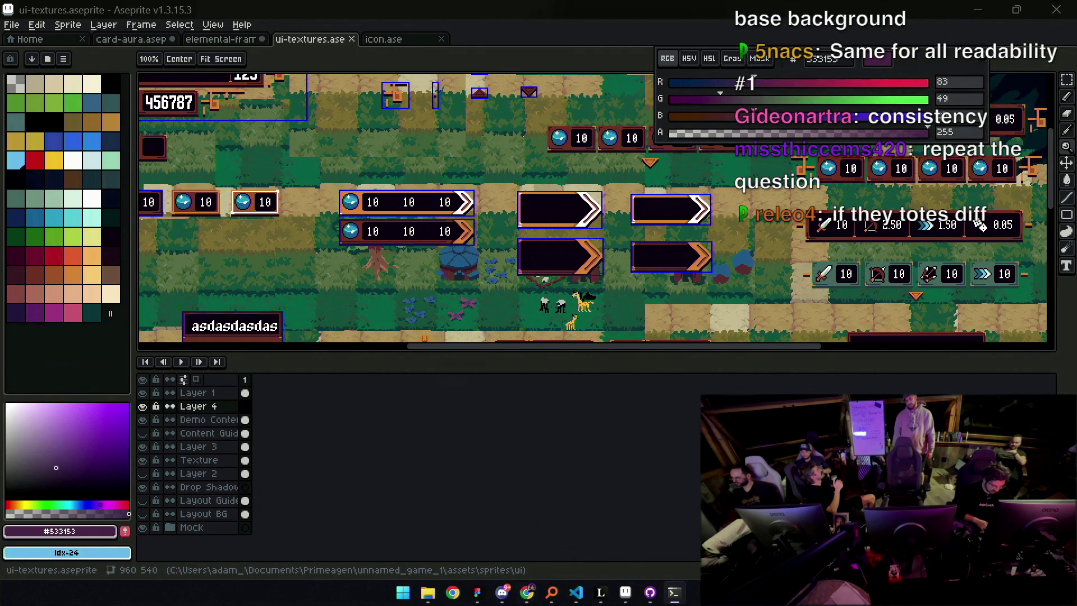
Change into primeagen\unnamed_game_1 and run 'love .' to start the game
left_click(675, 593)
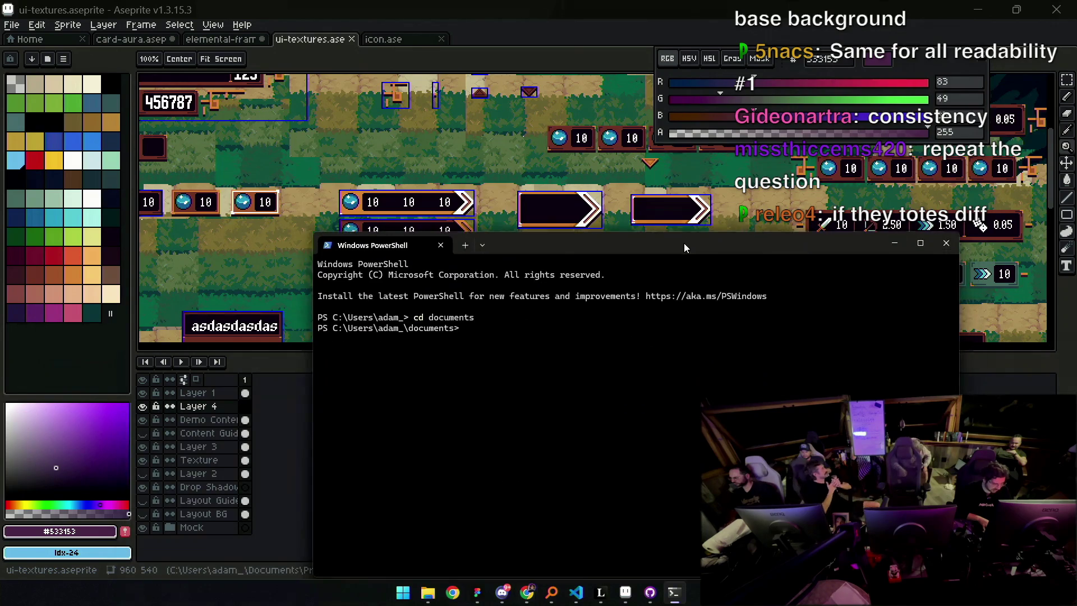
type("cd primeagen")
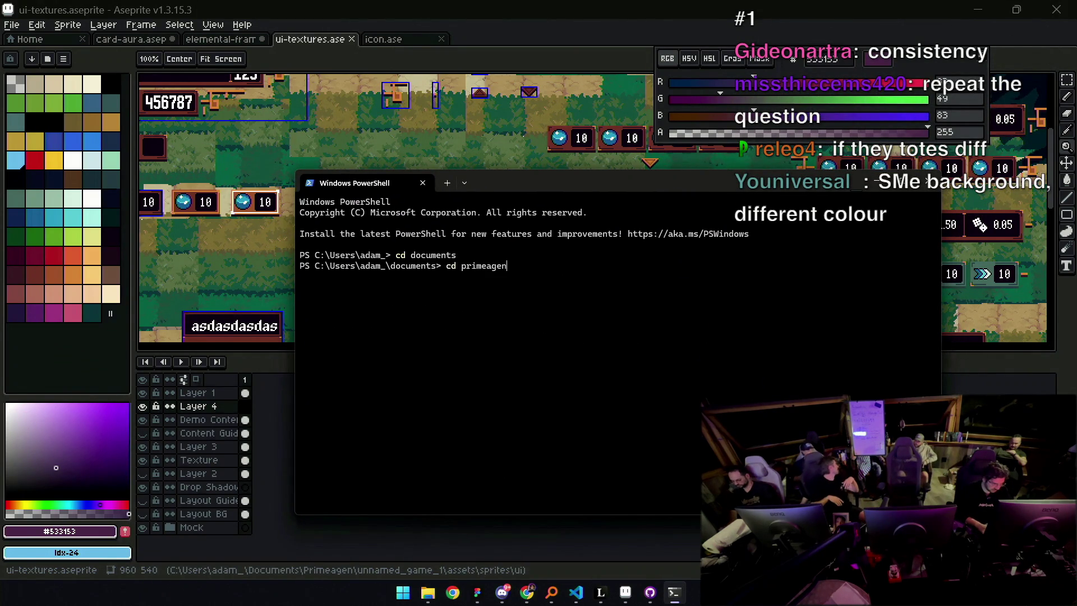
key("Return")
type("cd ")
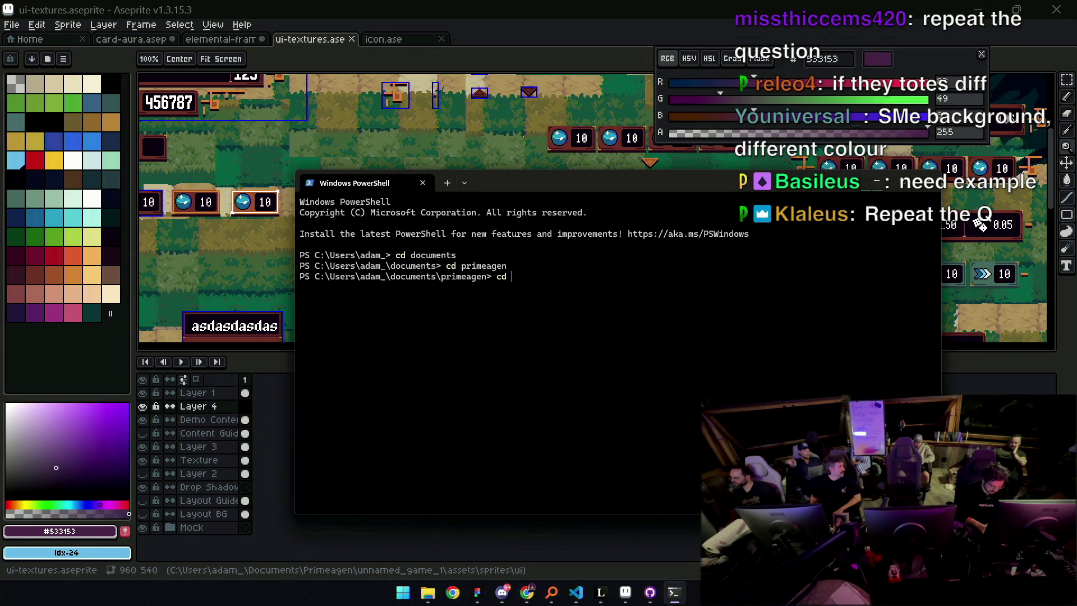
type("unnamed")
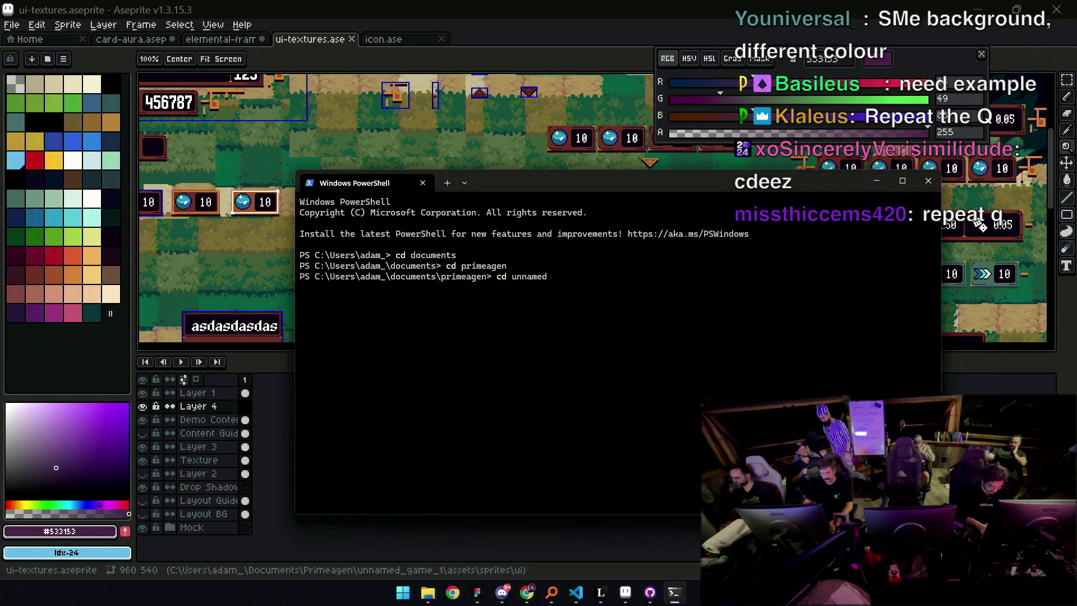
type("_game_1")
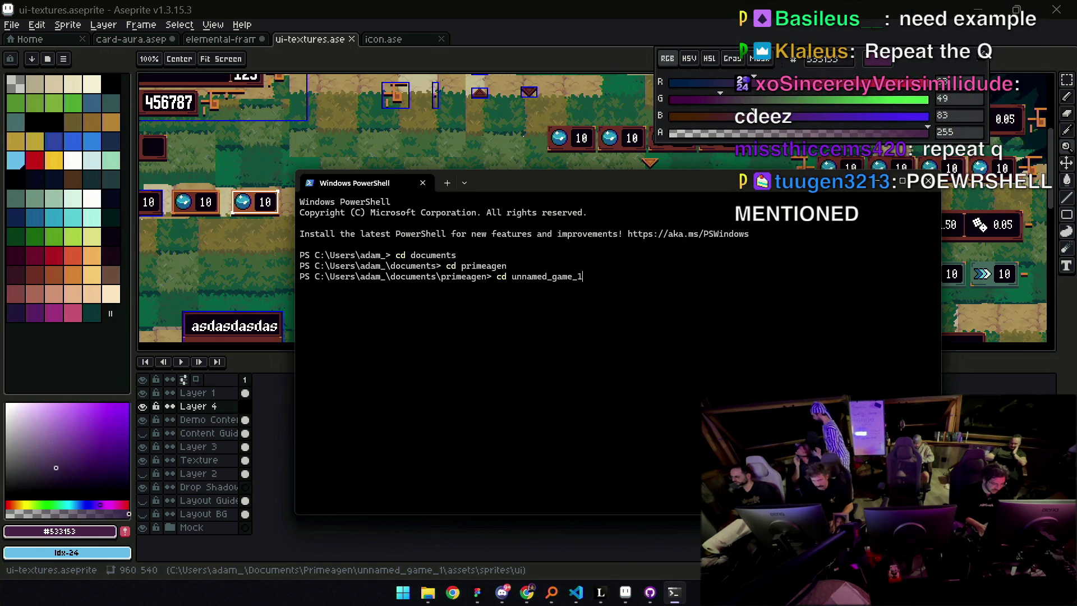
key("Return")
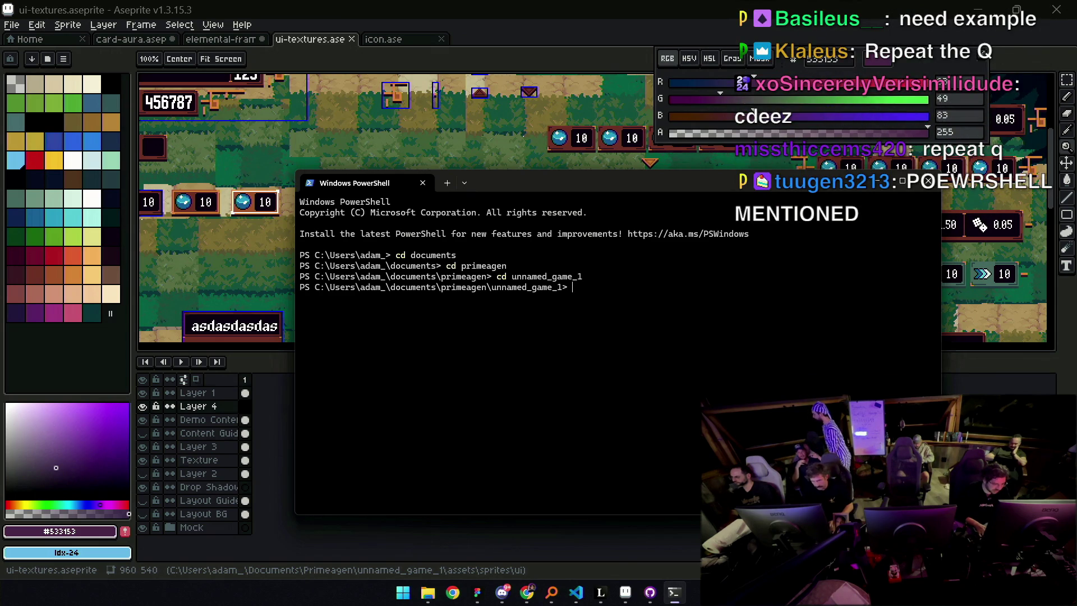
type("love.")
key("Return")
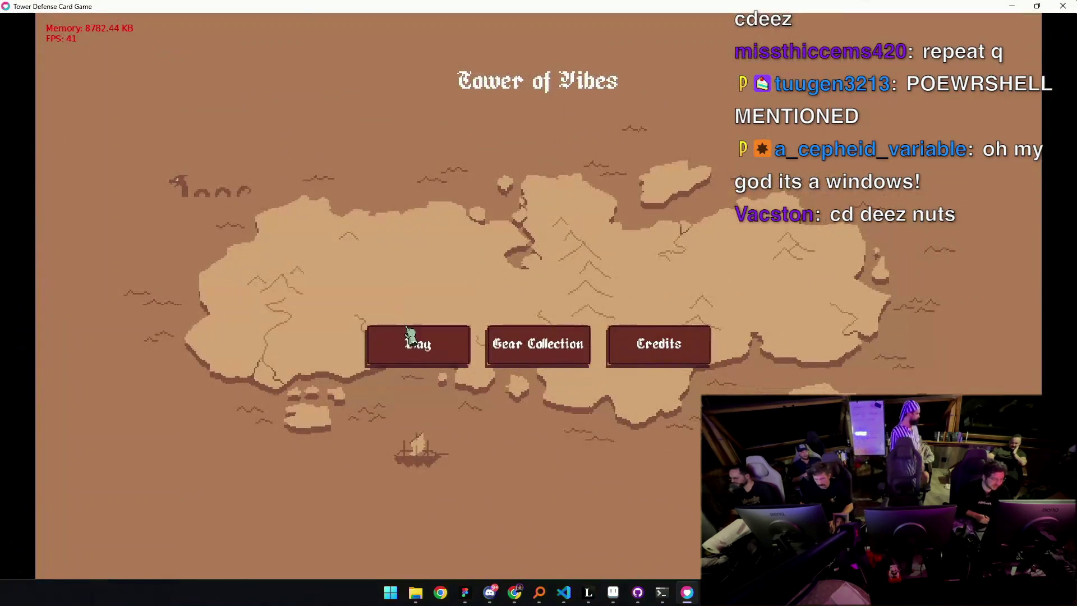
Start a new Blacksmith game on Level 1
left_click(414, 339)
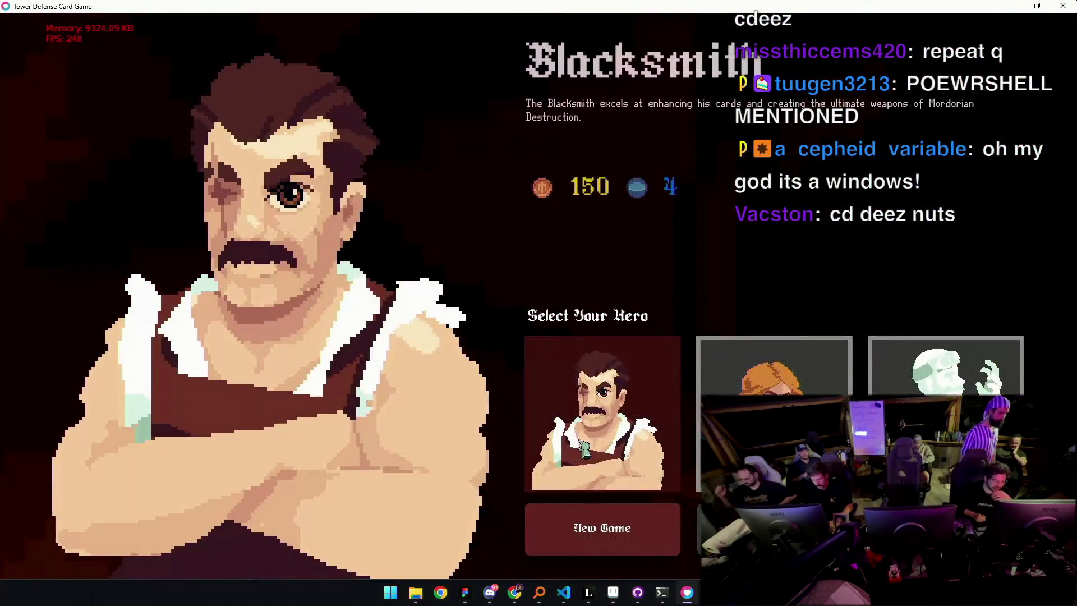
left_click(586, 540)
left_click(549, 486)
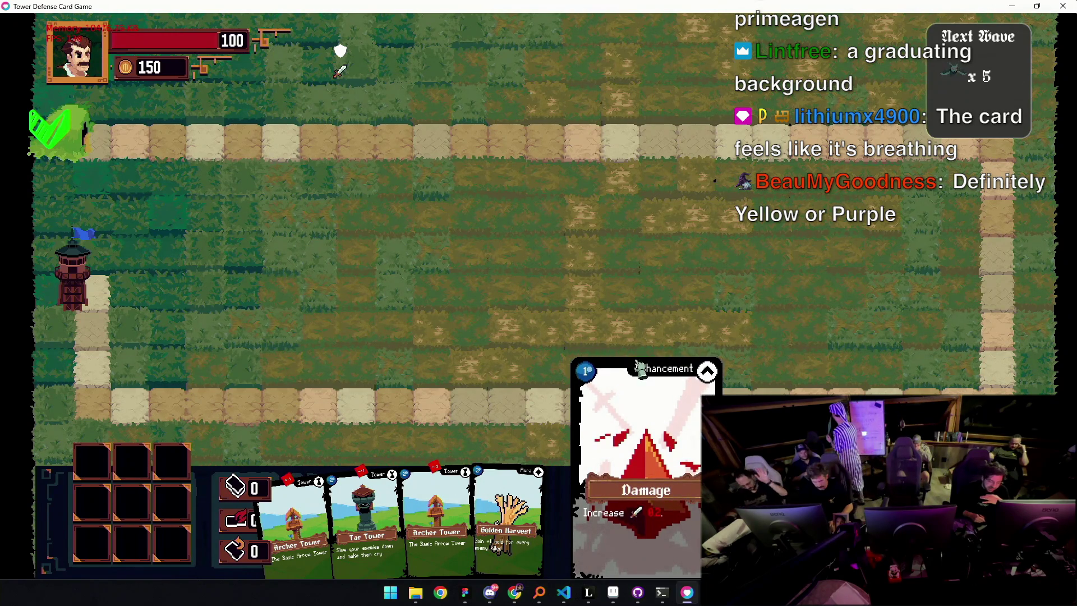
Enlarge the Damage enhancement card to inspect it, then bring Aseprite back up
right_click(656, 415)
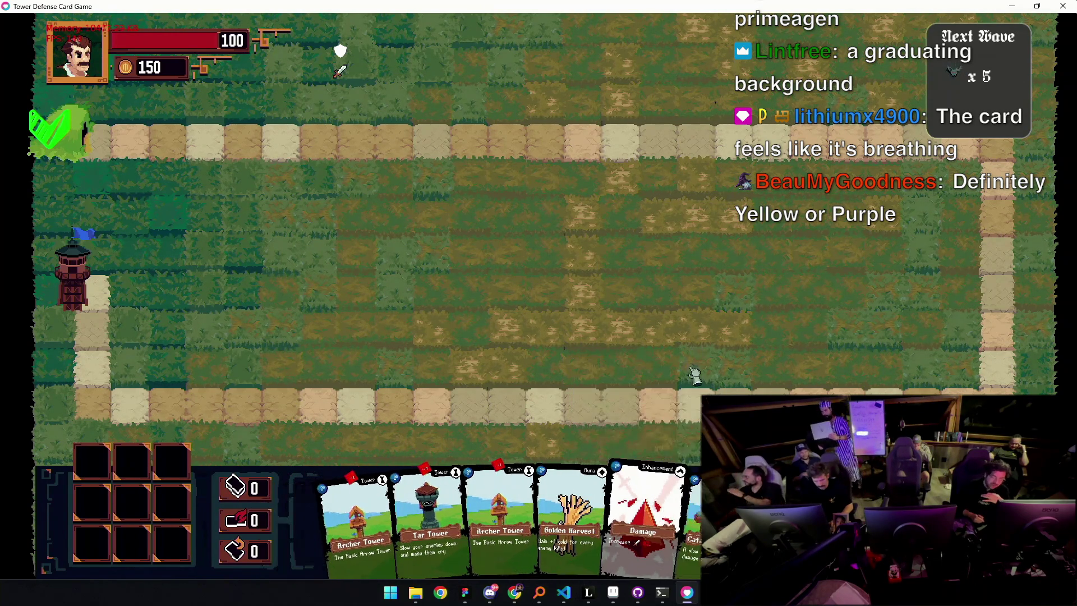
left_click(664, 454)
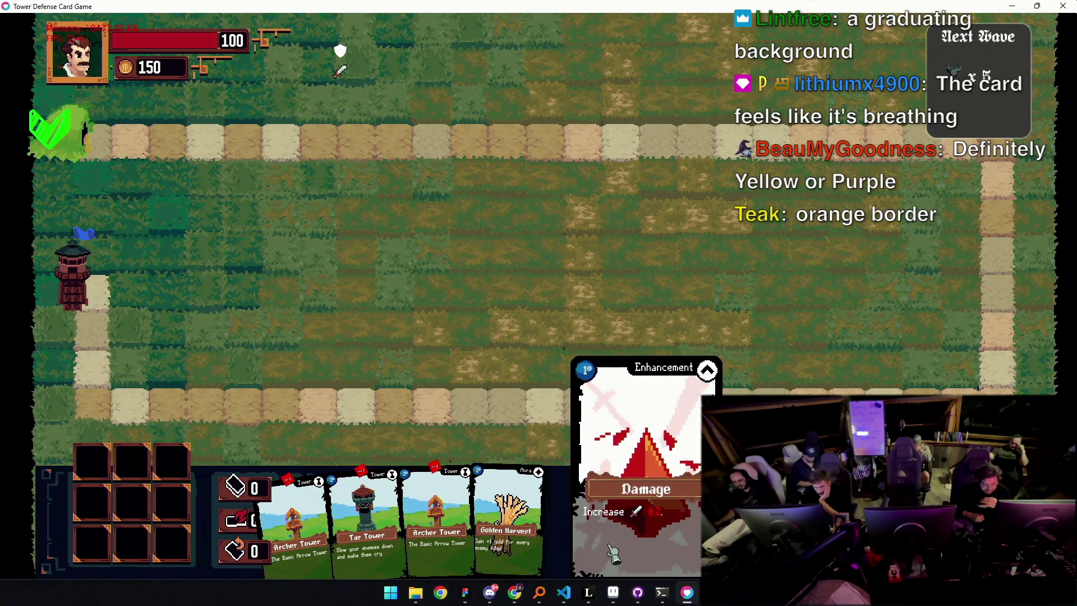
mouse_move(616, 595)
mouse_move(627, 547)
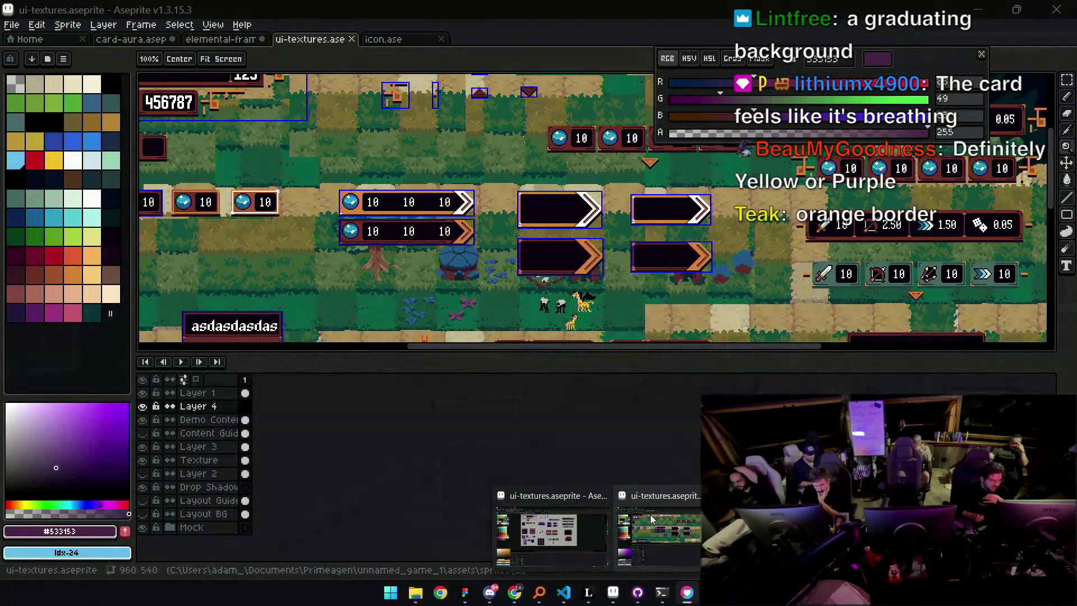
Zoom into icon.ase and step through its sword and bow icon frames
left_click(387, 39)
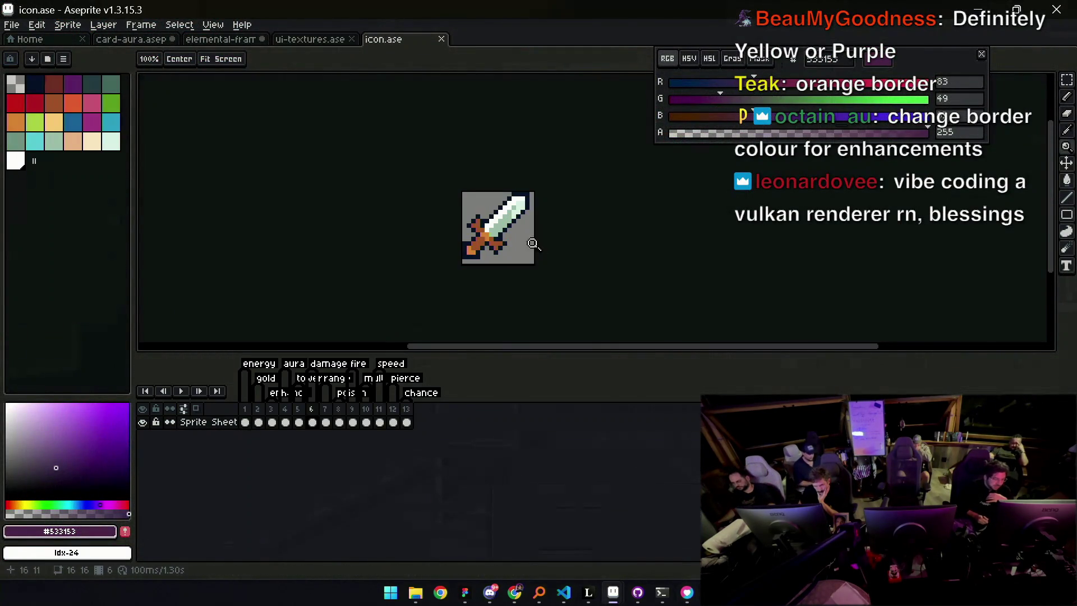
left_click(514, 230)
left_click(514, 230)
left_click_drag(264, 414, 318, 417)
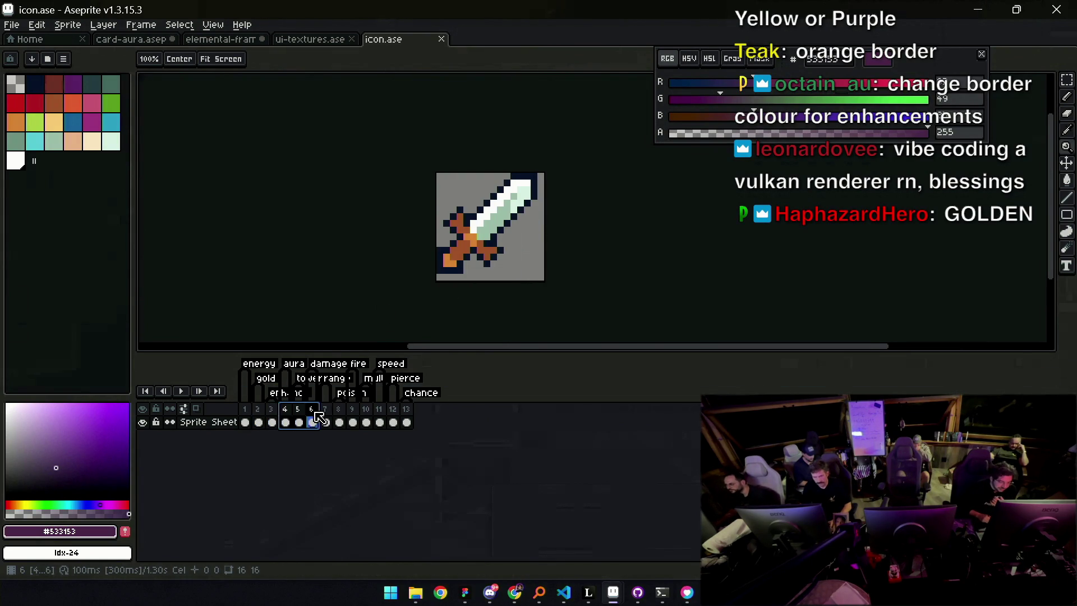
left_click(316, 418)
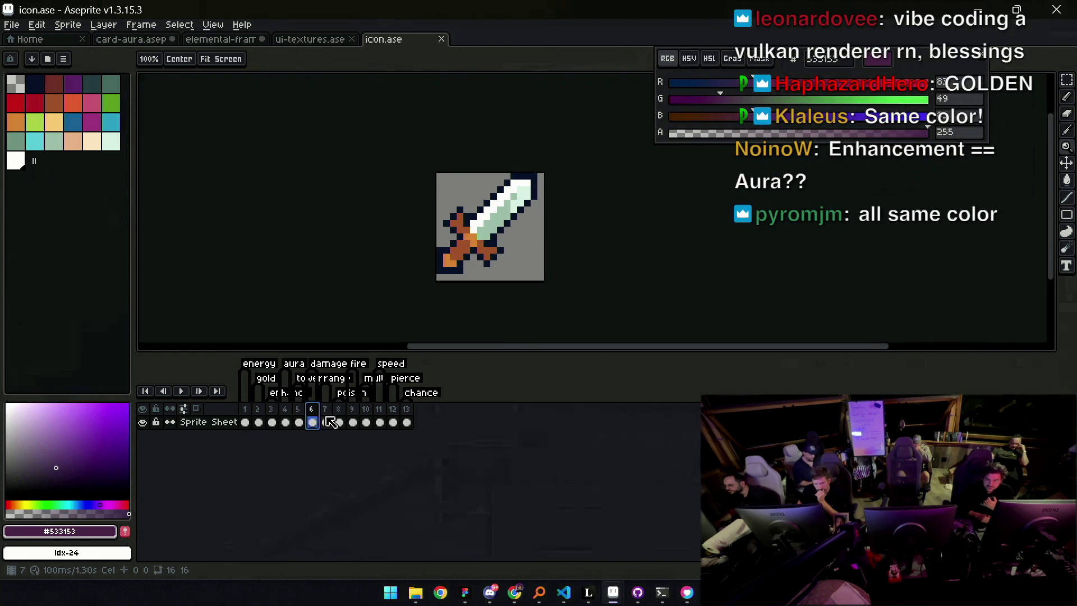
left_click(327, 420)
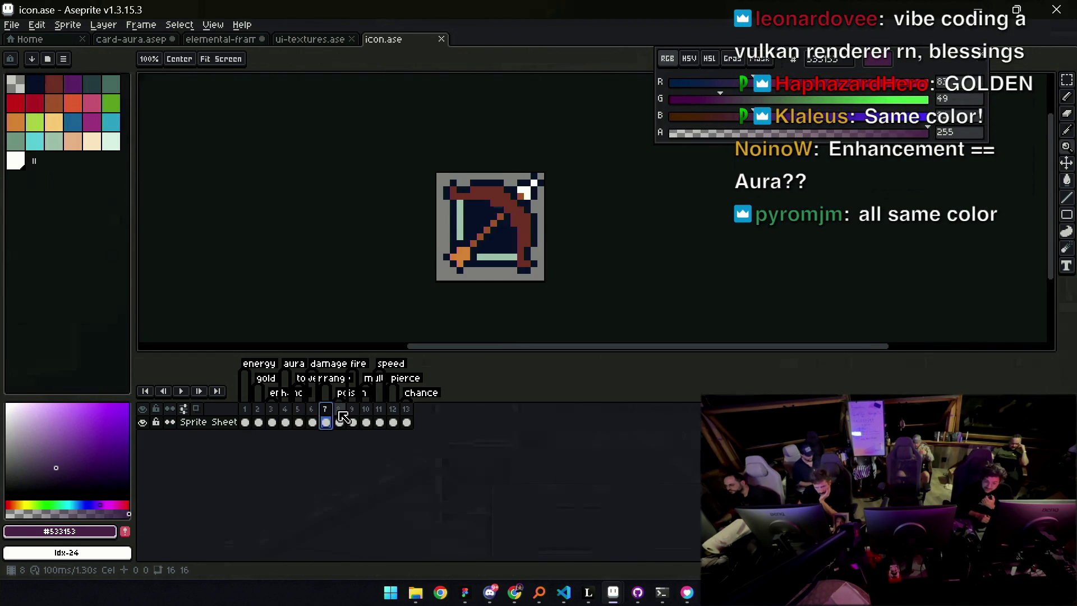
left_click(339, 415)
Select the arrow icon frames, then return to the running card game
mouse_move(353, 412)
left_mouse_down()
mouse_move(394, 412)
mouse_move(380, 413)
left_mouse_up()
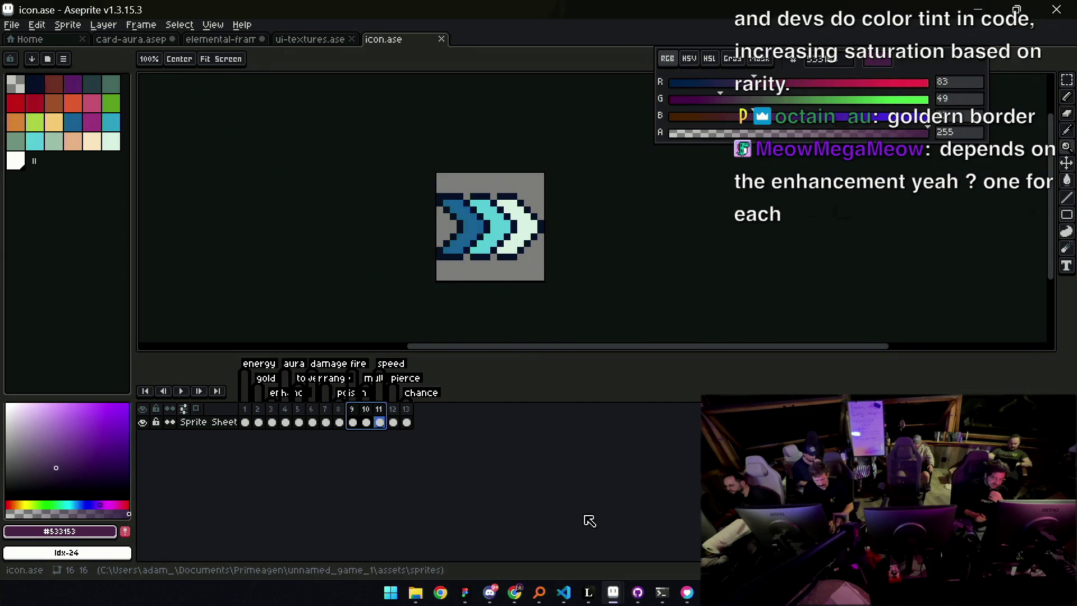
mouse_move(563, 597)
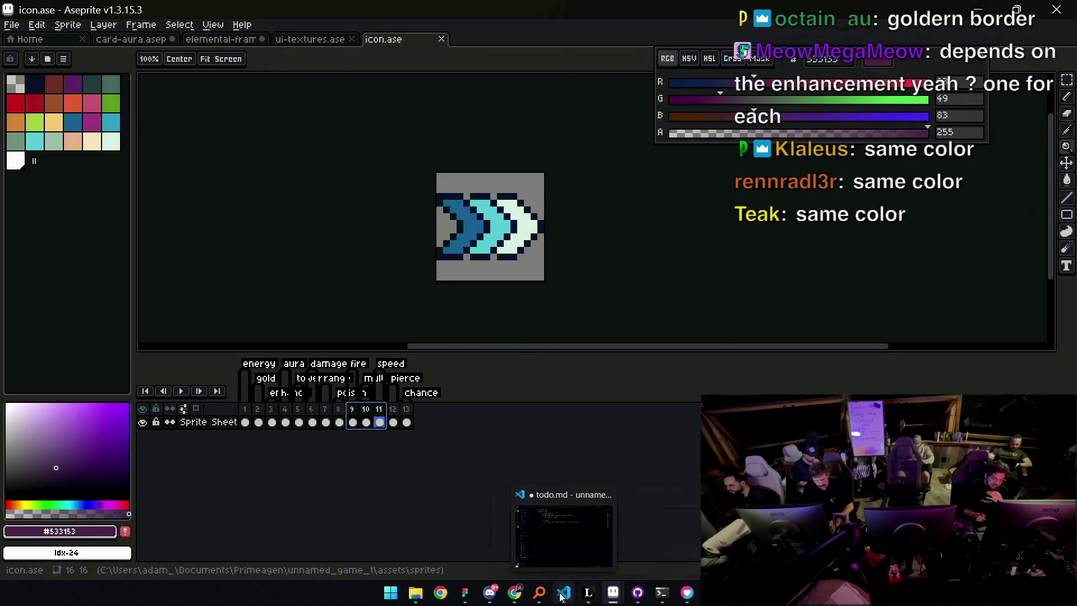
left_click(673, 522)
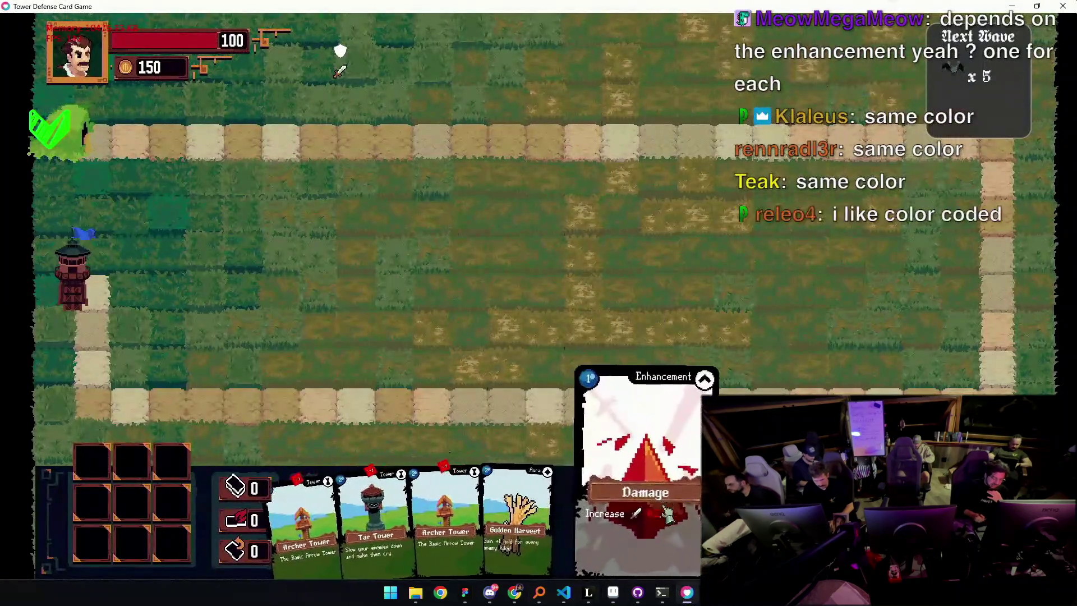
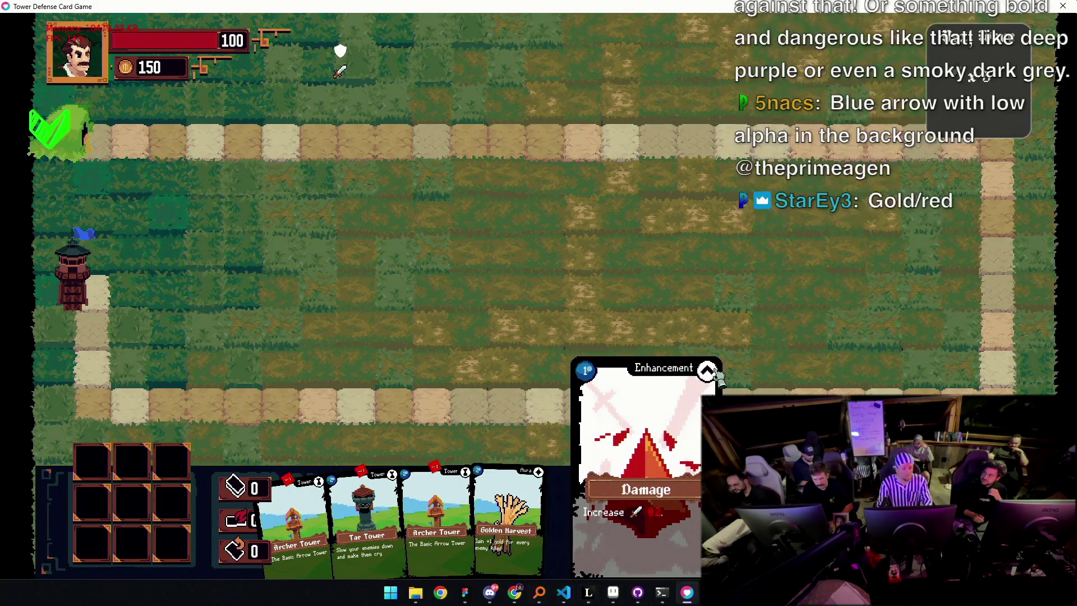
Switch from the running card game to the Aseprite window showing icon.ase
mouse_move(617, 593)
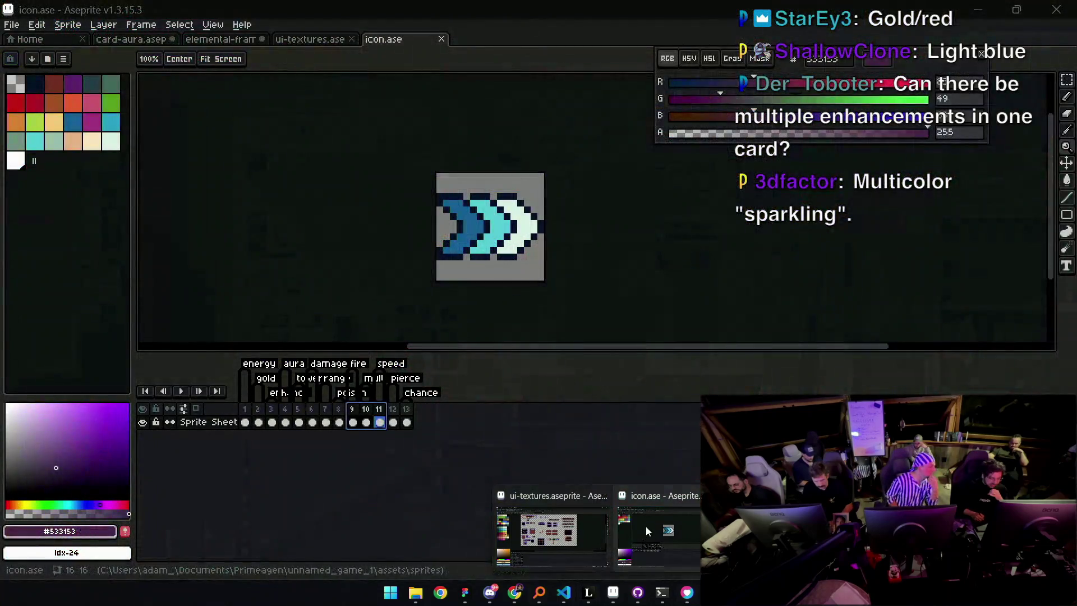
left_click(646, 527)
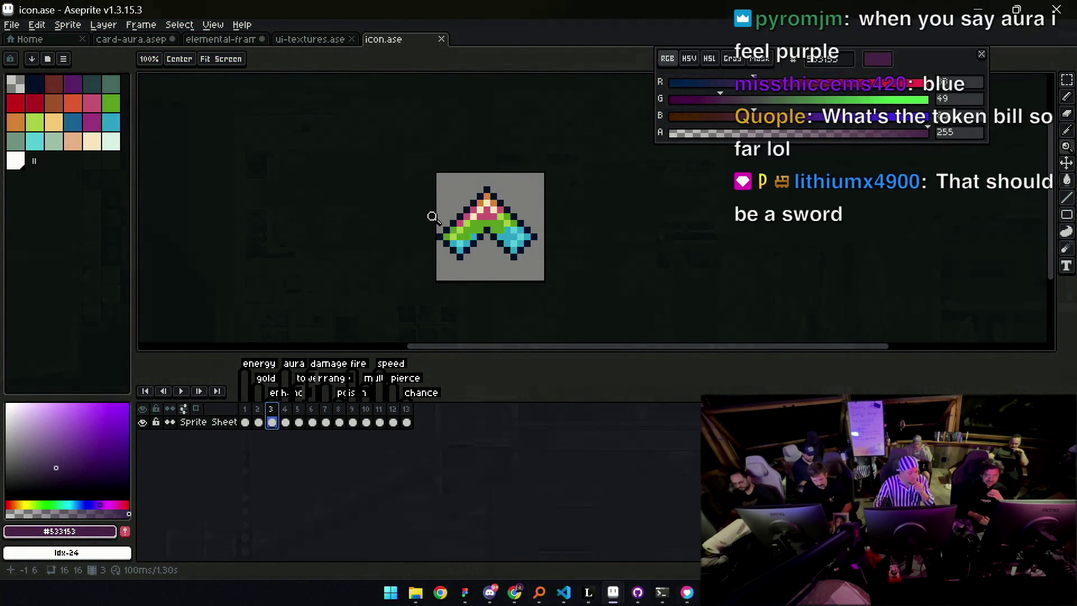
Open the elemental-frame card and scrub the timeline through its element colour variants
left_click(238, 42)
left_click(150, 39)
left_click(225, 40)
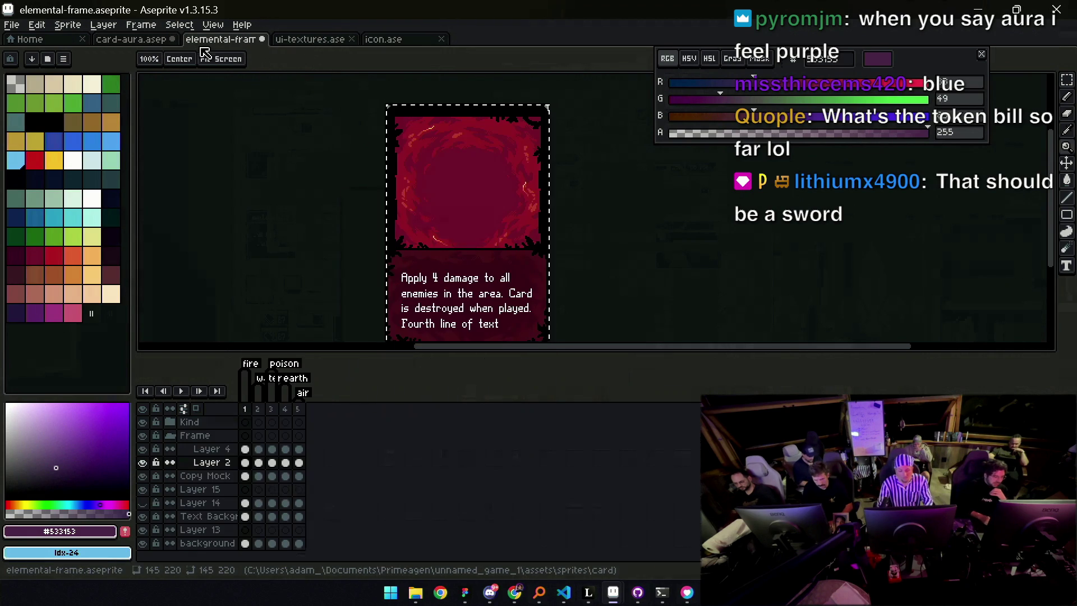
mouse_move(258, 420)
left_mouse_down()
mouse_move(301, 414)
mouse_move(235, 414)
mouse_move(312, 414)
left_mouse_up()
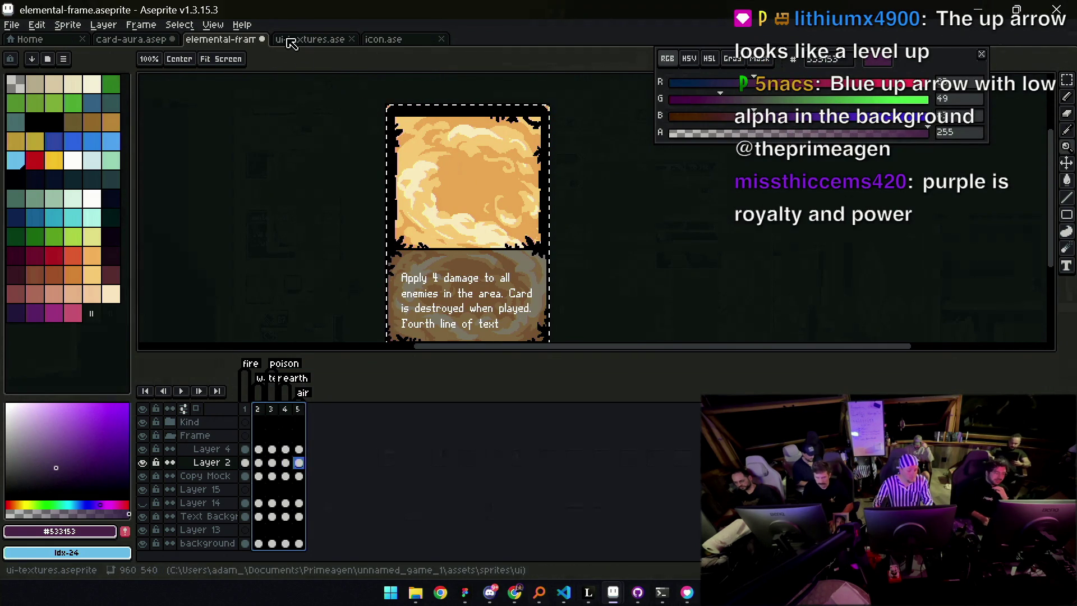
Look over the card-aura document, then return to elemental-frame and recentre the card
left_click(150, 39)
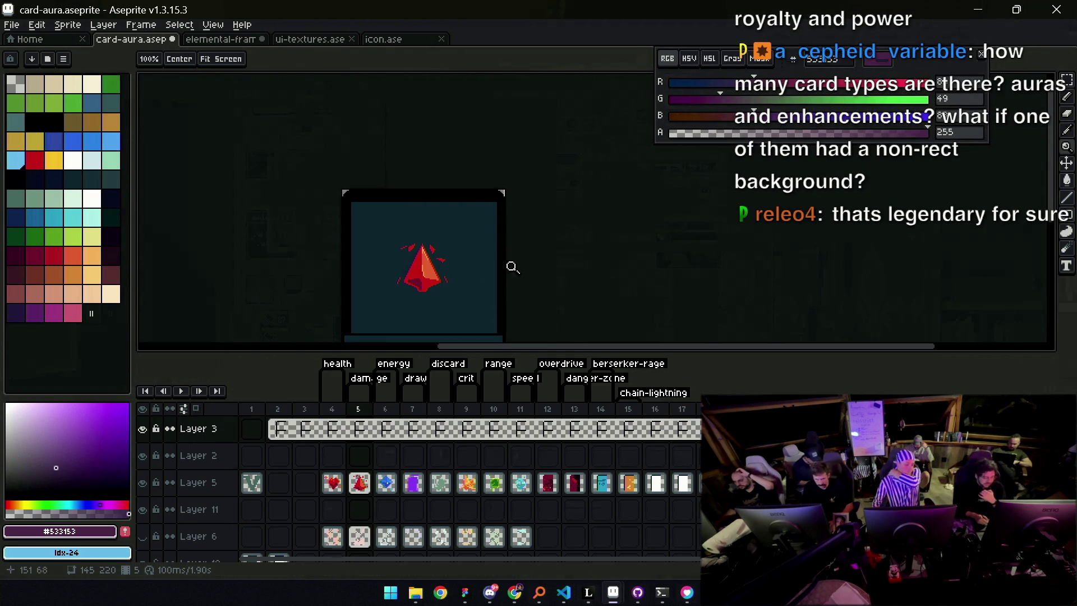
left_click_drag(479, 286, 508, 230)
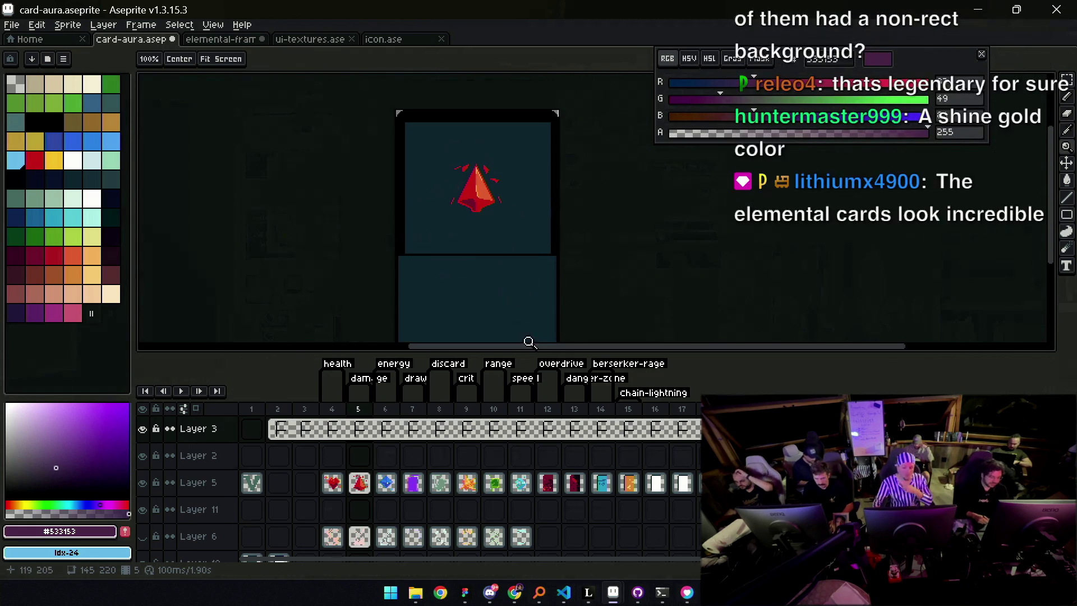
left_click_drag(529, 351, 507, 407)
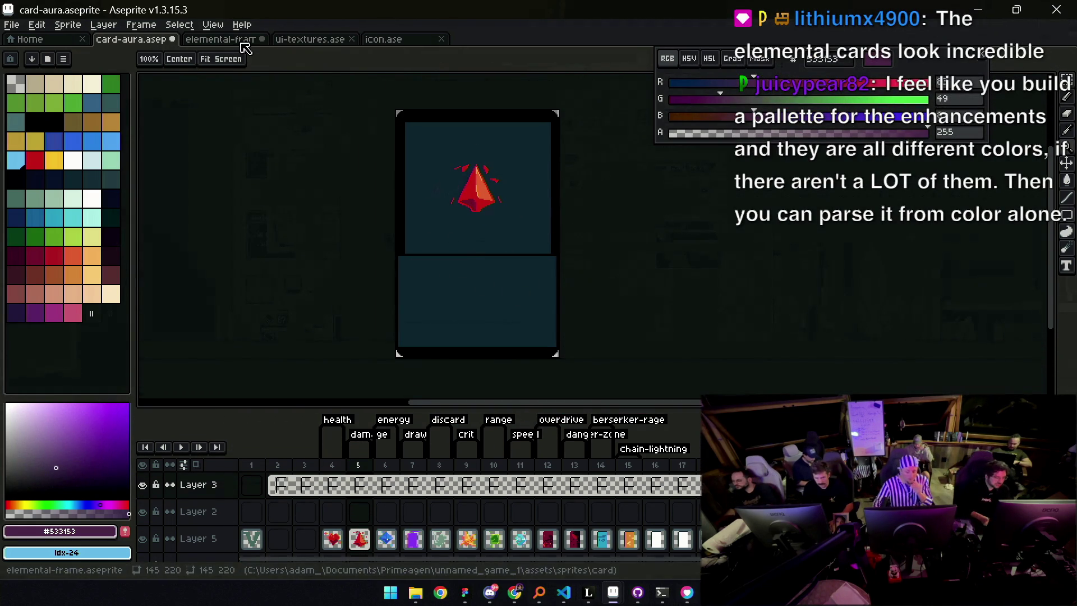
key("ctrl+Tab")
left_click_drag(499, 226, 495, 252)
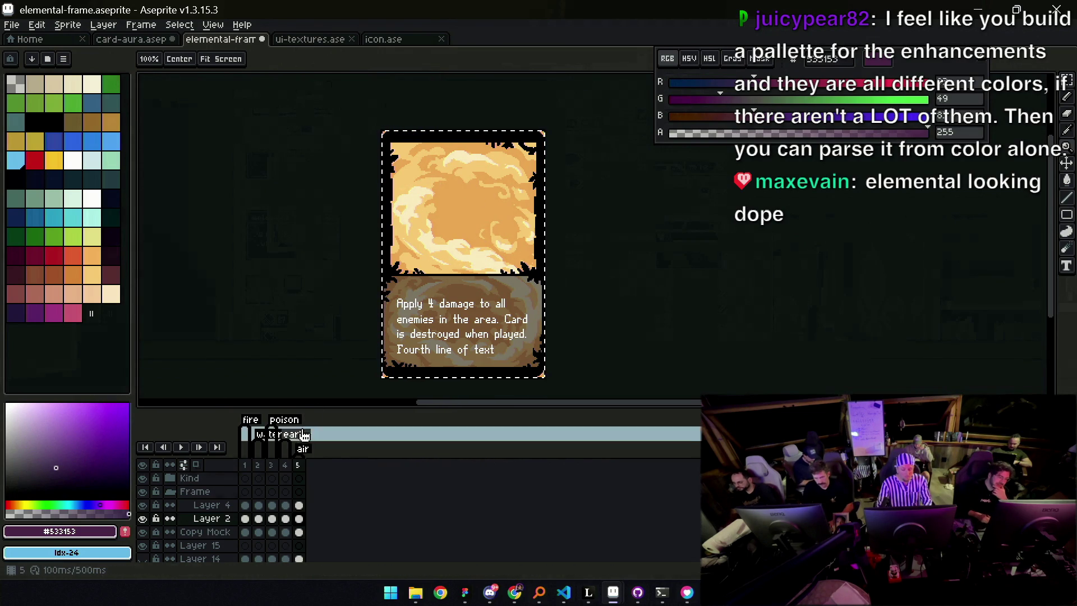
Show only the air frame's orange cloud card, zoomed in, with the background layer active
left_click_drag(297, 465, 256, 470)
left_click(299, 466)
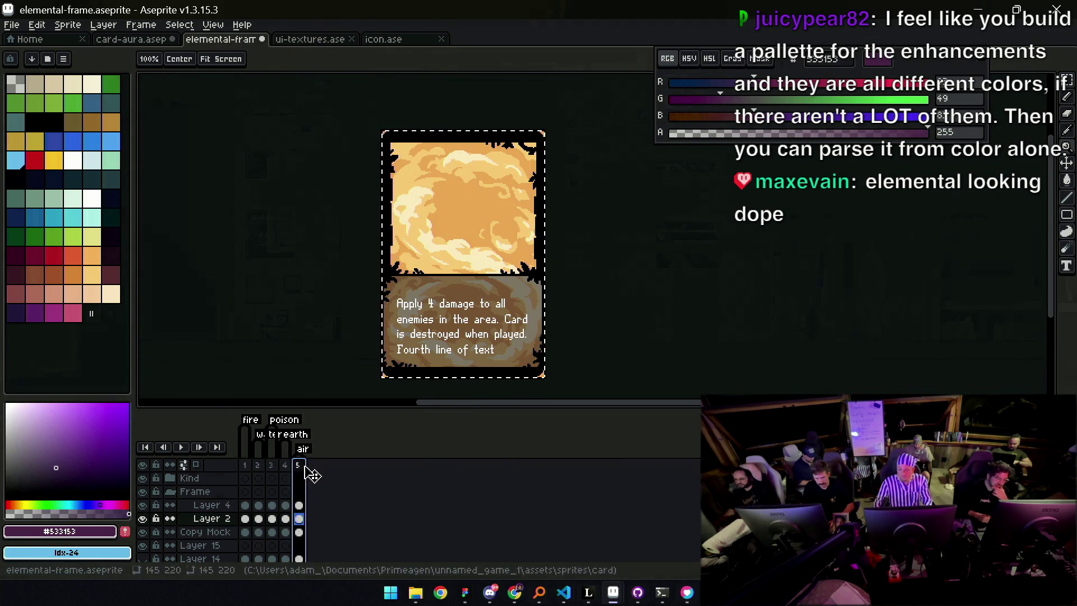
left_click(471, 265)
key("v")
left_click(470, 273)
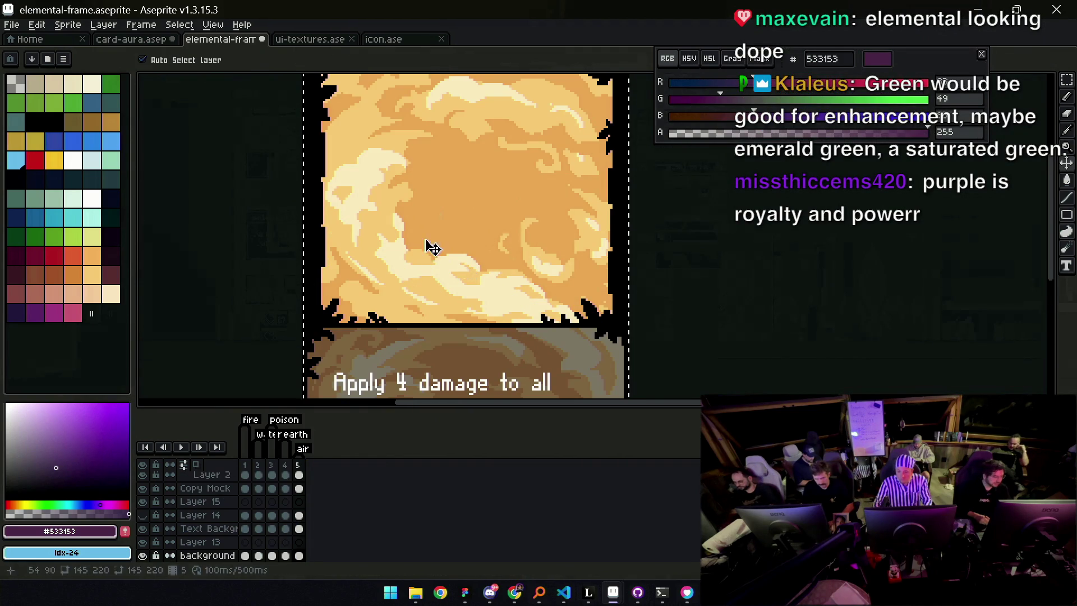
Flood-fill the cream, light-orange and mid-orange cloud tones with mint and darker greens
left_click(93, 199)
left_click(73, 199)
key("g")
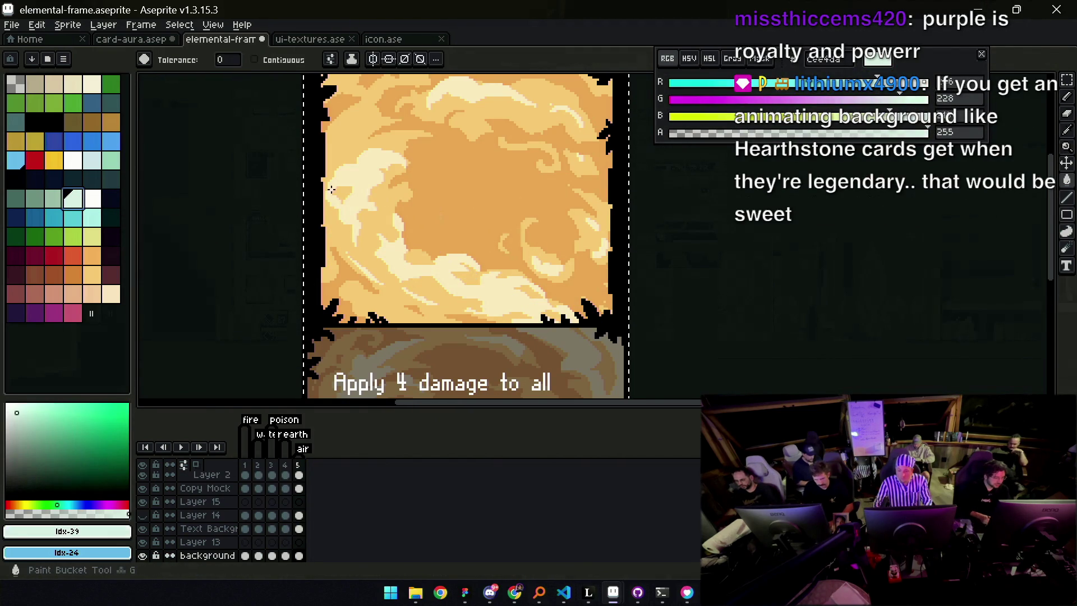
left_click(371, 185)
key("bracketleft")
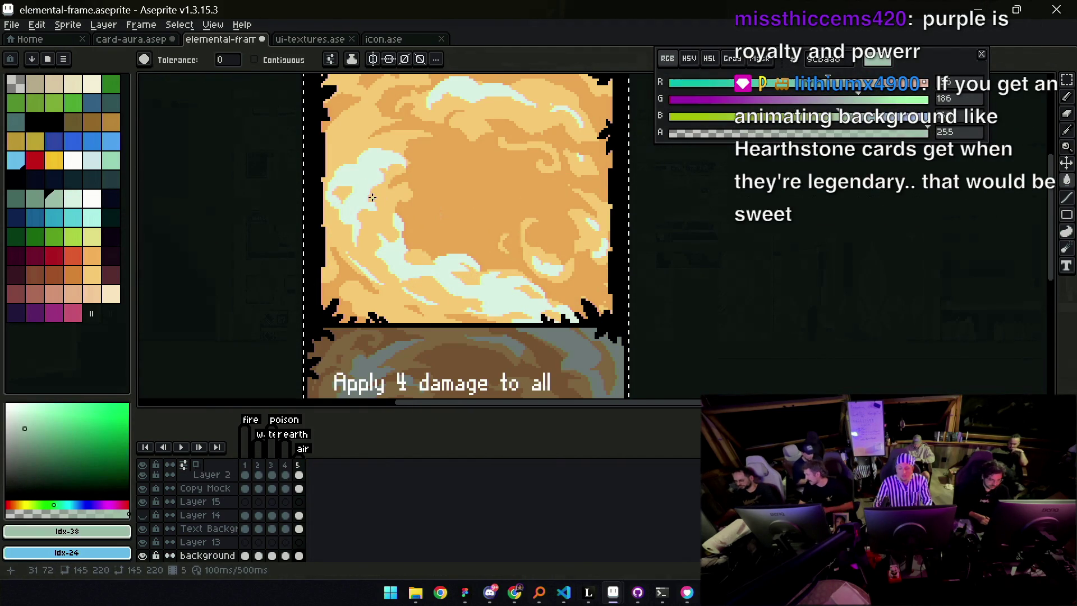
left_click(398, 202)
key("bracketleft")
left_click(426, 213)
Review the recoloured card and select the earth and air frames
scroll(449, 235, "down", 3)
scroll(474, 263, "up", 1)
left_click_drag(474, 263, 474, 259)
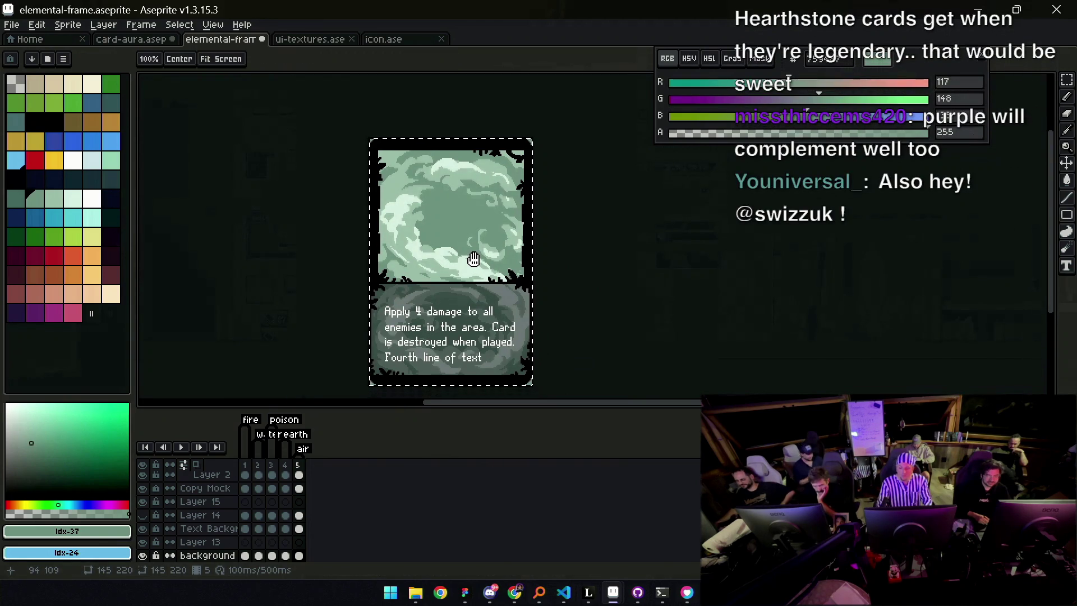
scroll(488, 244, "down", 1)
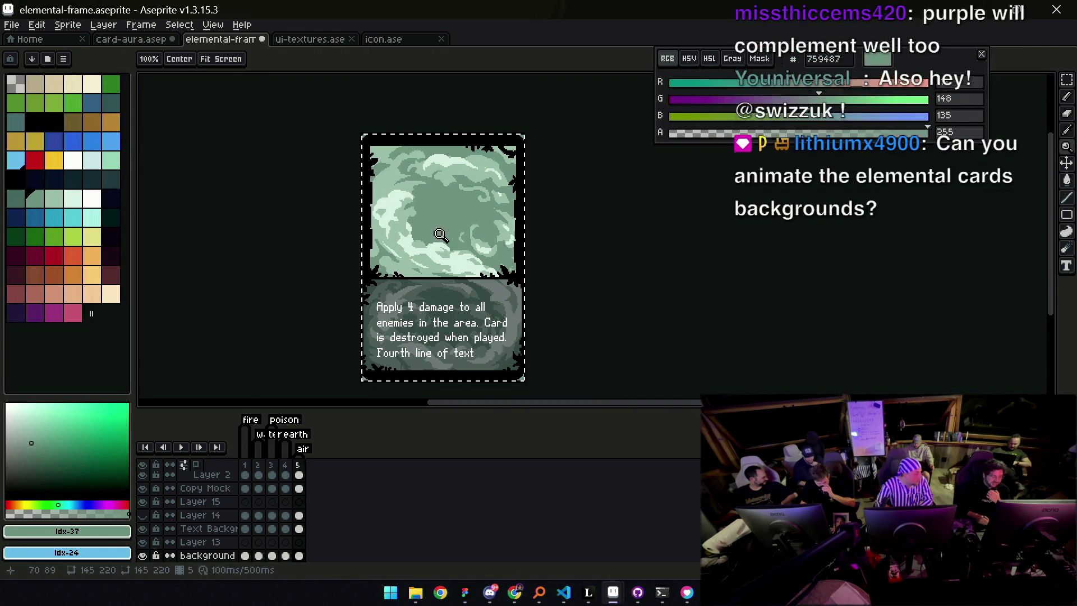
mouse_move(285, 465)
left_mouse_down()
mouse_move(247, 467)
mouse_move(308, 470)
left_mouse_up()
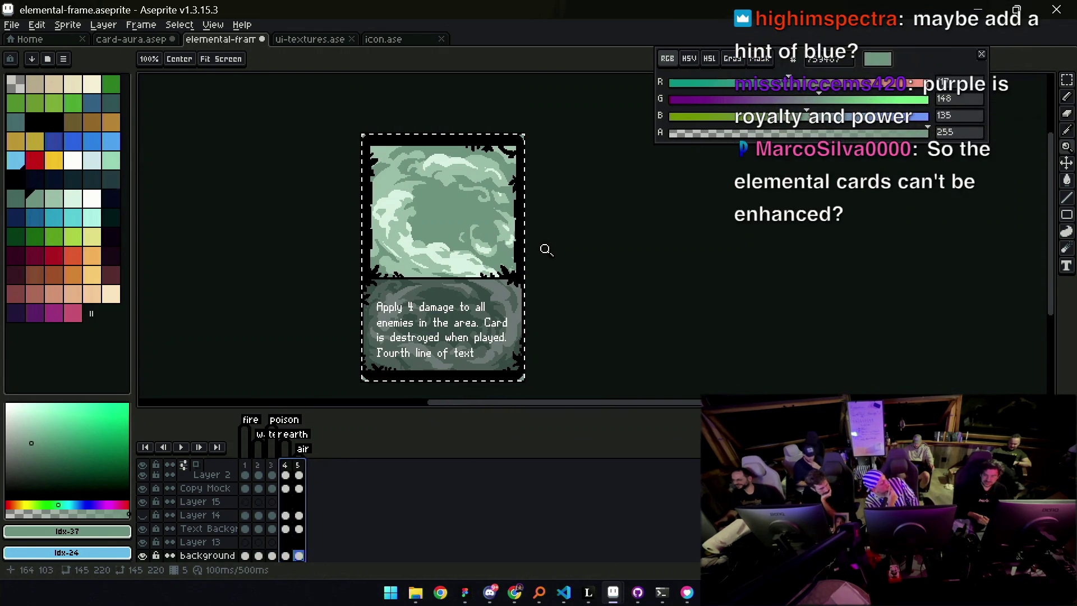
Zoom in and out to review the recoloured elemental-frame card
scroll(547, 240, "down", 1)
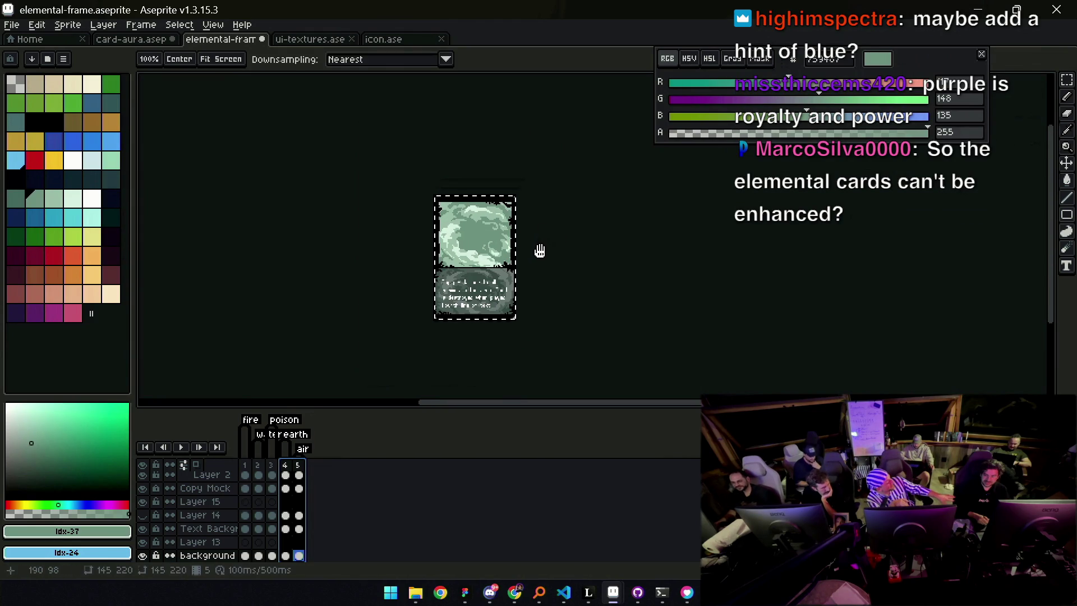
scroll(550, 242, "up", 1)
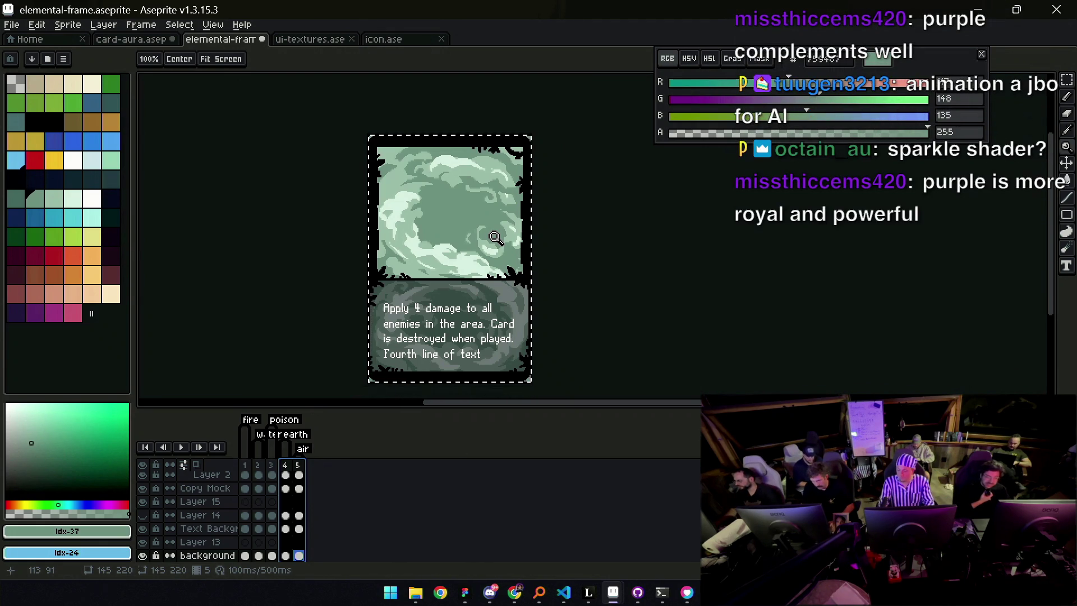
scroll(559, 257, "up", 2)
scroll(561, 261, "down", 3)
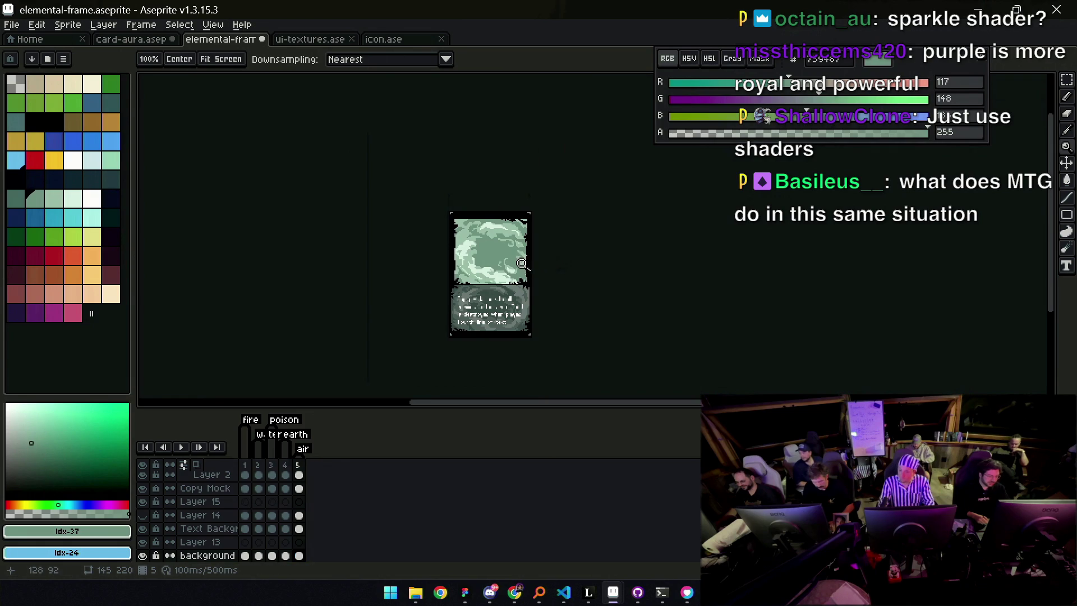
scroll(527, 276, "up", 2)
key("v")
key("z")
scroll(529, 272, "up", 2)
scroll(516, 244, "down", 3)
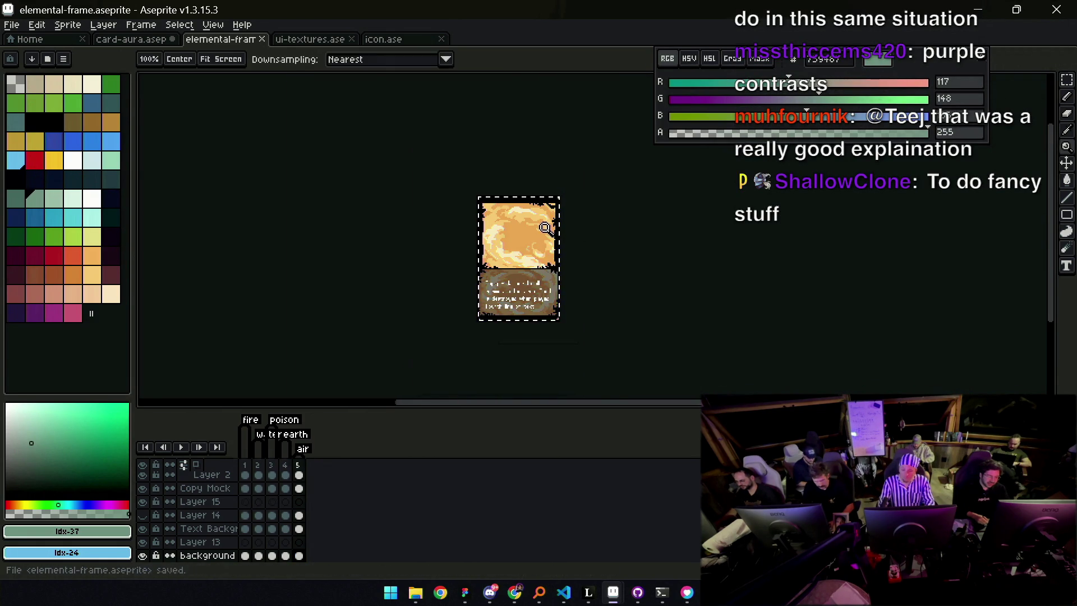
scroll(554, 228, "up", 1)
Save elemental-frame.aseprite, then switch through ui-textures to the icon.ase sprite
key("ctrl+s")
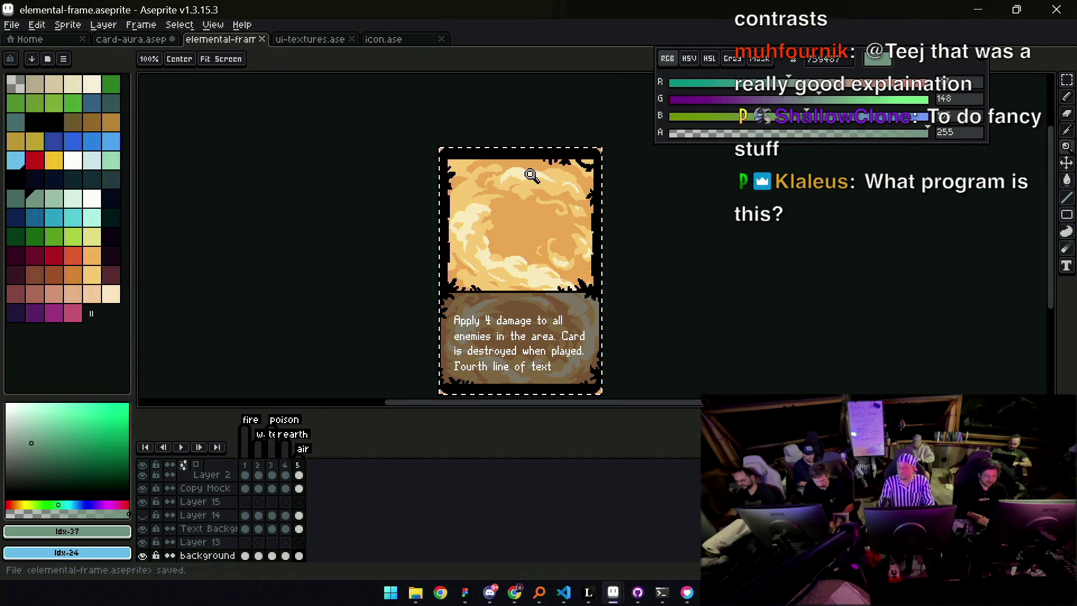
left_click_drag(395, 135, 394, 149)
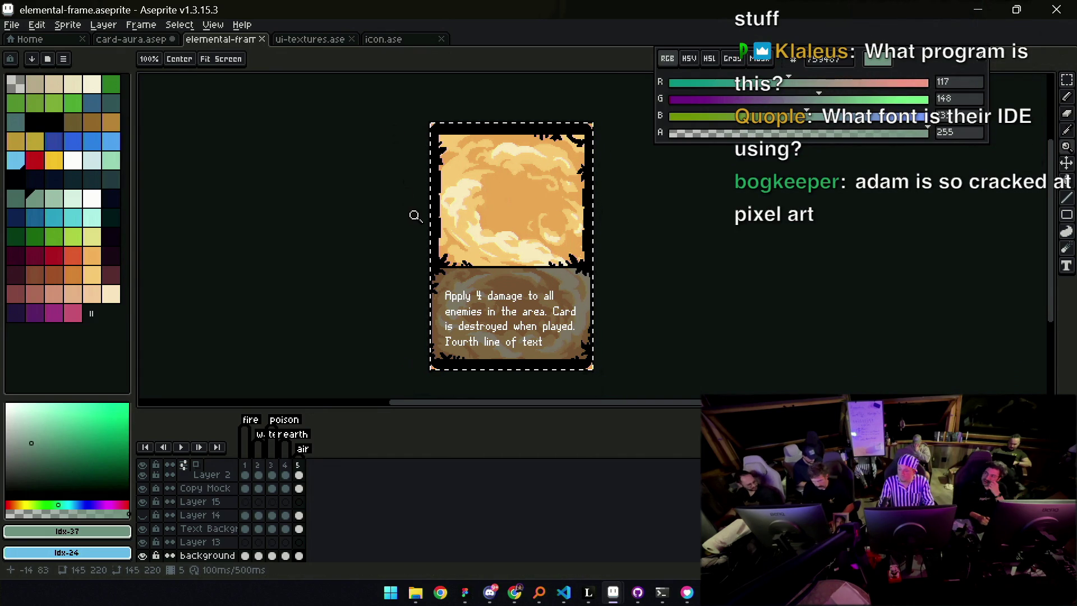
left_click(314, 39)
left_click(377, 39)
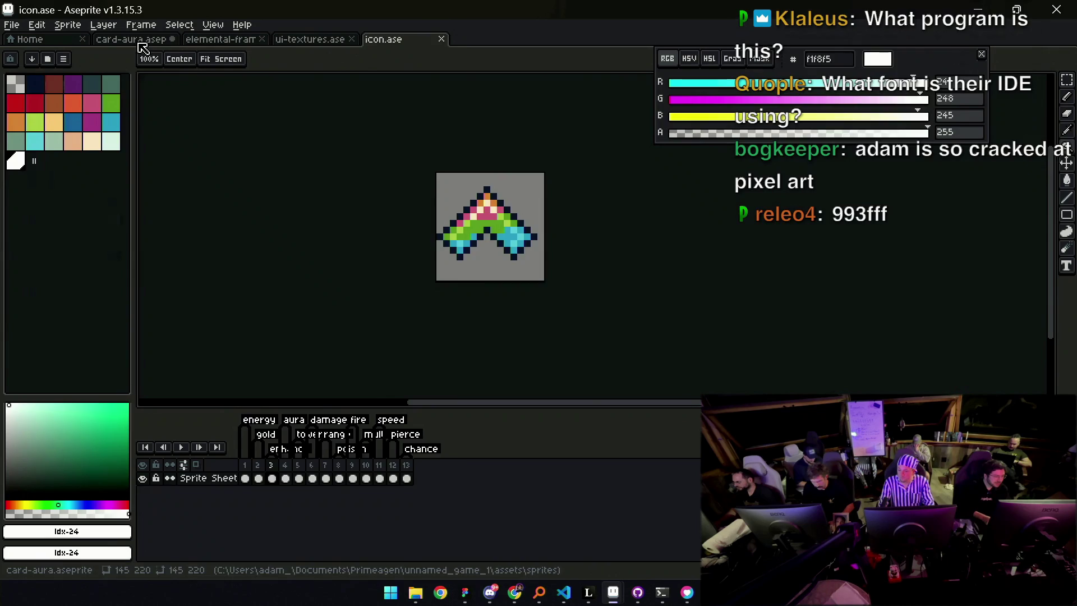
On the card-aura document, hide the red gem layer (Layer 5)
left_click(138, 40)
scroll(477, 207, "down", 1)
scroll(485, 232, "up", 1)
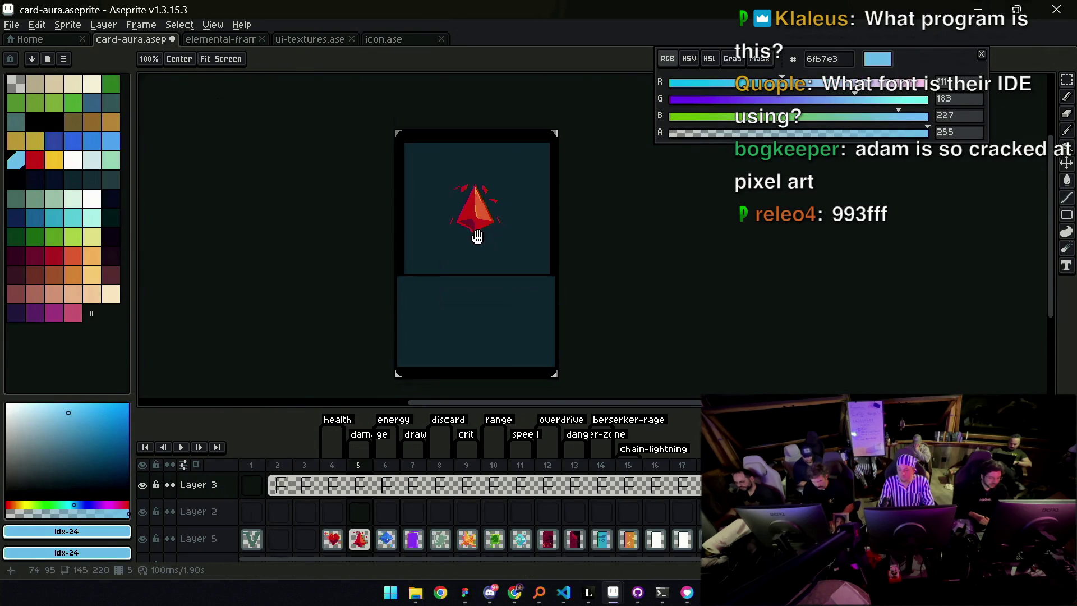
left_click(482, 235)
key("v")
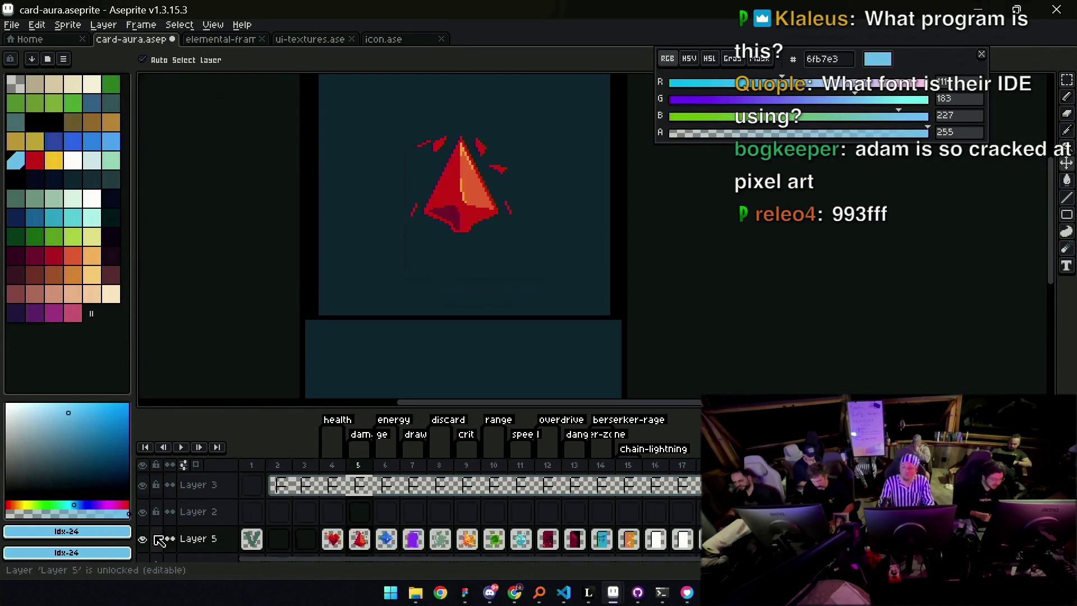
left_click(143, 538)
mouse_move(488, 247)
left_mouse_down()
mouse_move(492, 235)
mouse_move(498, 267)
left_mouse_up()
scroll(499, 264, "down", 3)
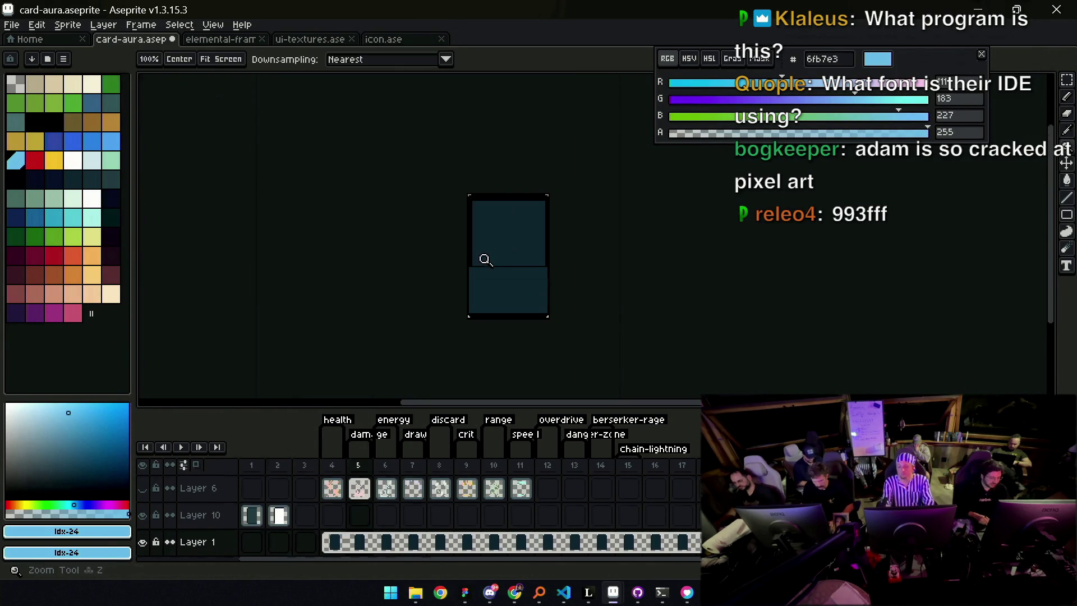
key("space")
scroll(508, 241, "up", 1)
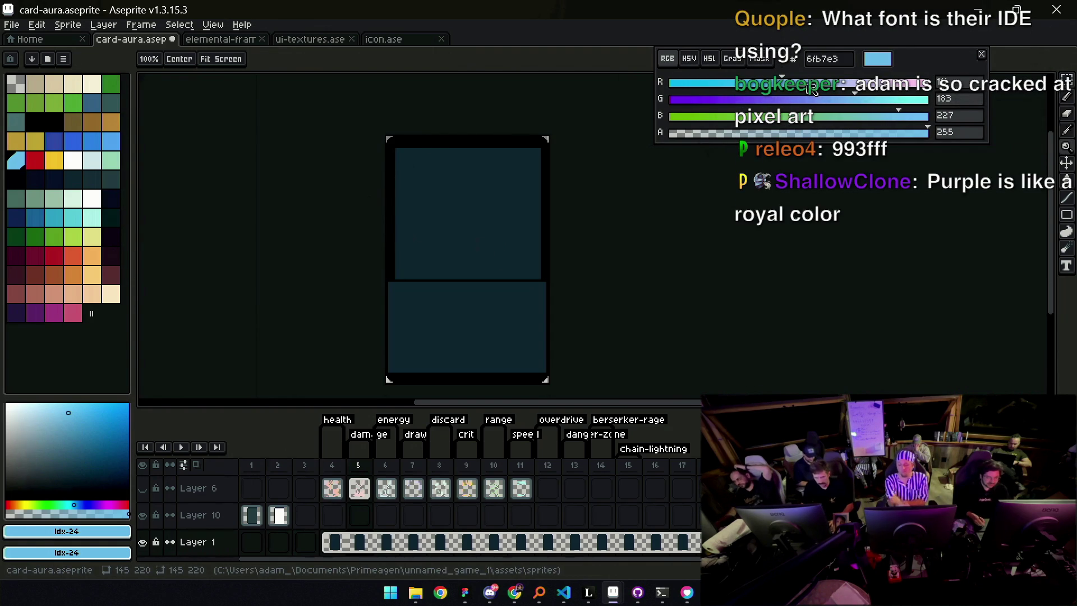
Mix a muted purple with the RGB sliders and flood-fill both teal panels with it
left_click_drag(813, 88, 805, 85)
left_click(776, 83)
left_click(776, 100)
left_click(819, 87)
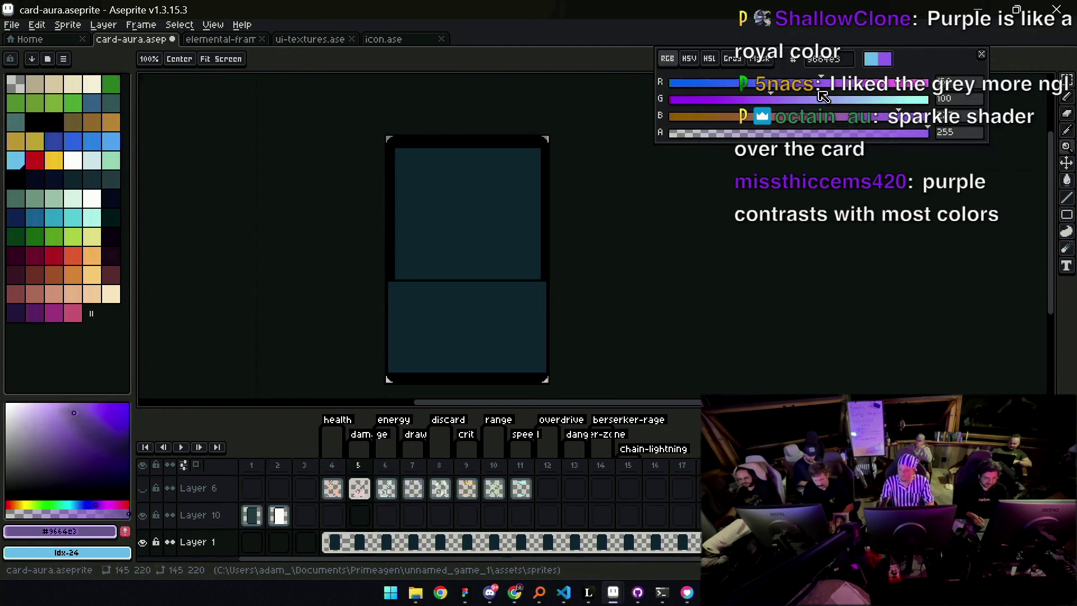
key("g")
left_click(513, 234)
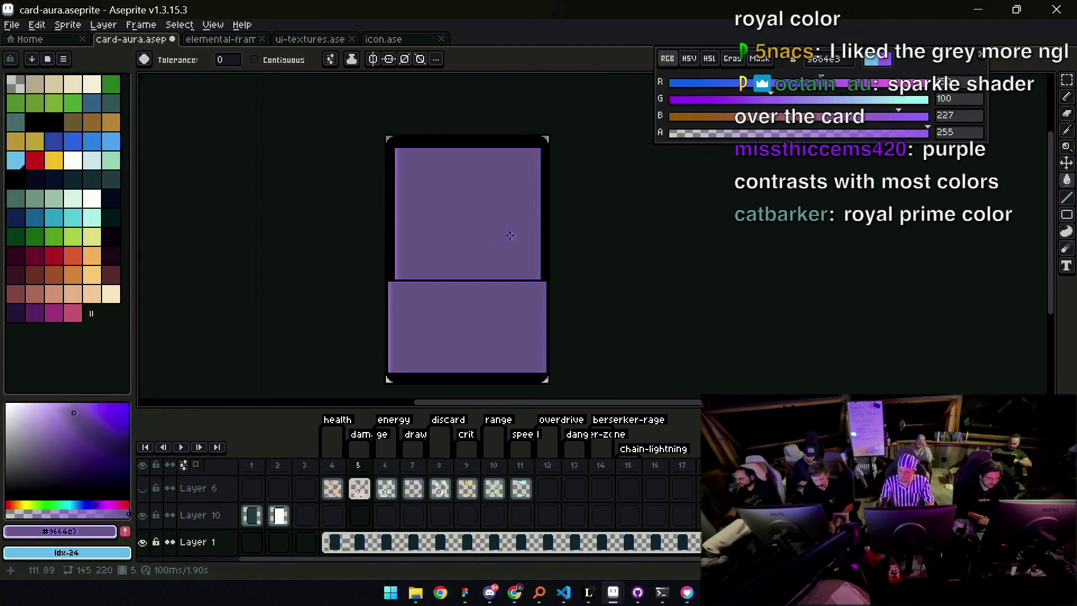
left_click_drag(806, 88, 743, 99)
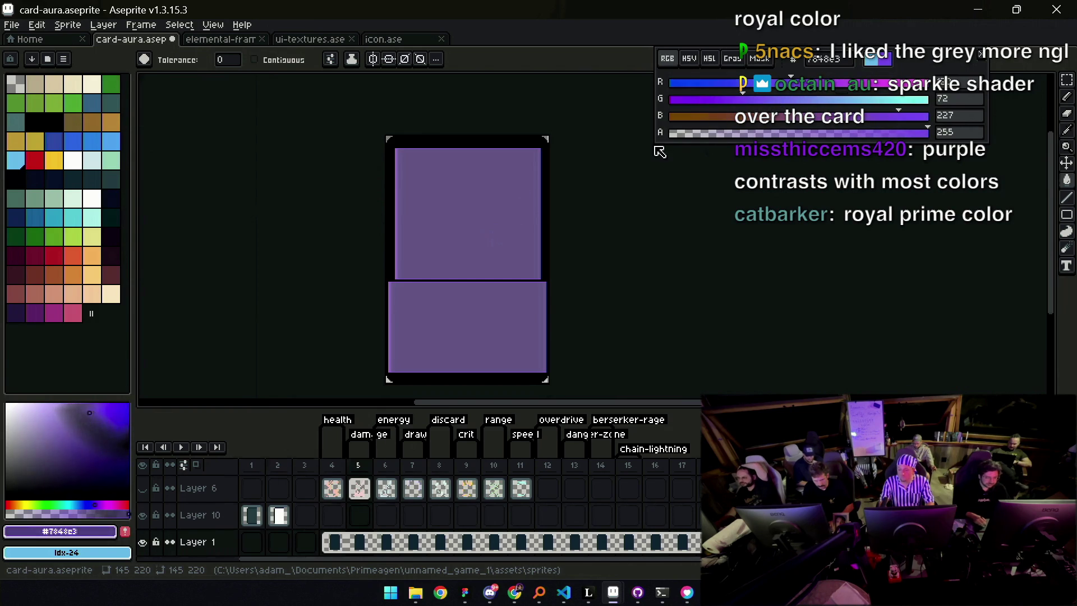
left_click(541, 219)
mouse_move(868, 117)
left_mouse_down()
mouse_move(849, 116)
mouse_move(871, 116)
left_mouse_up()
left_click(481, 213)
left_click(505, 240)
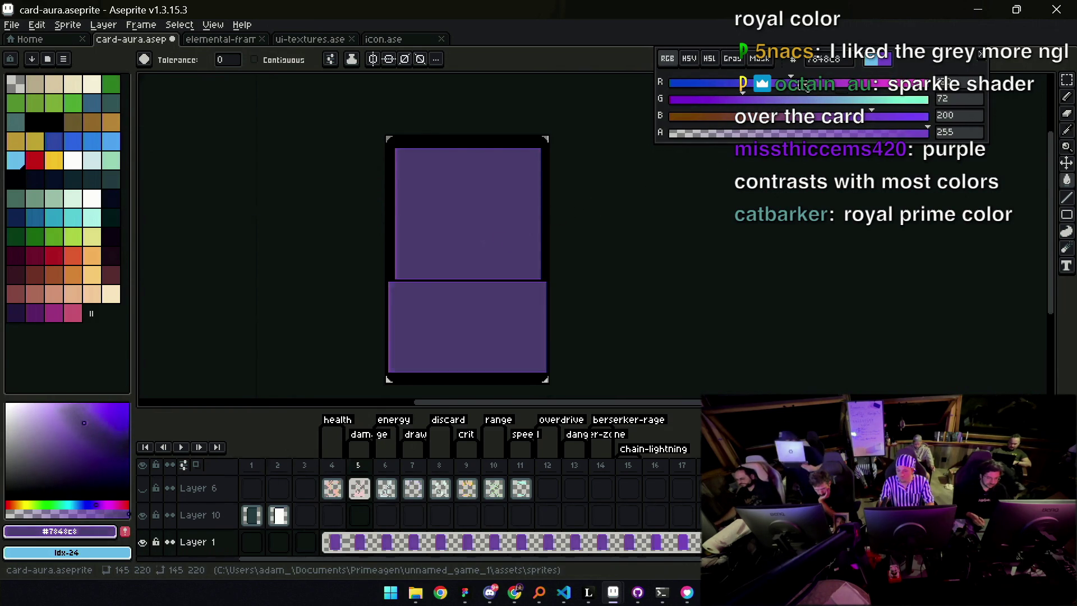
Paint a purple blob on the upper panel with a 16px pencil
key("b")
key("plus")
key("plus")
key("plus")
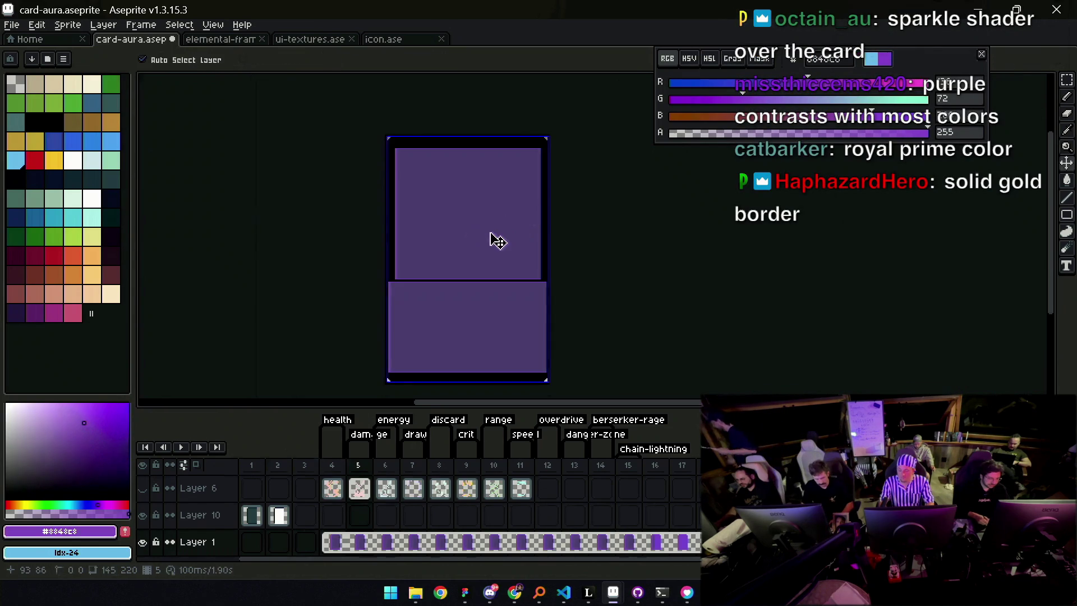
key("plus")
key("plus")
left_click_drag(486, 230, 477, 241)
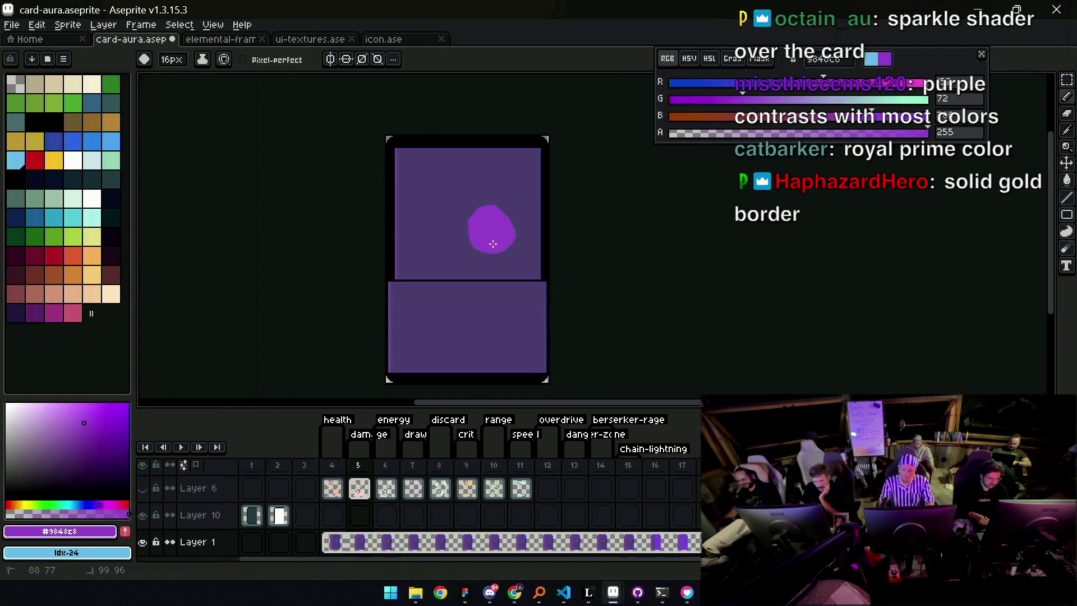
Dab lighter purple, pale blue and pink test blobs on the card
key("i")
left_click_drag(476, 245, 507, 257)
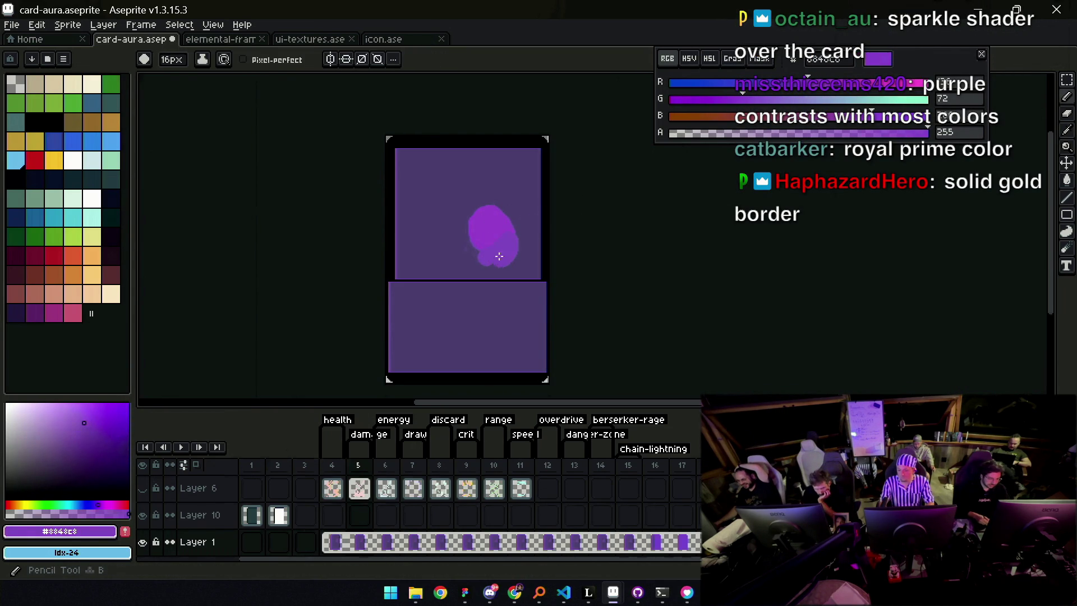
left_click(781, 107)
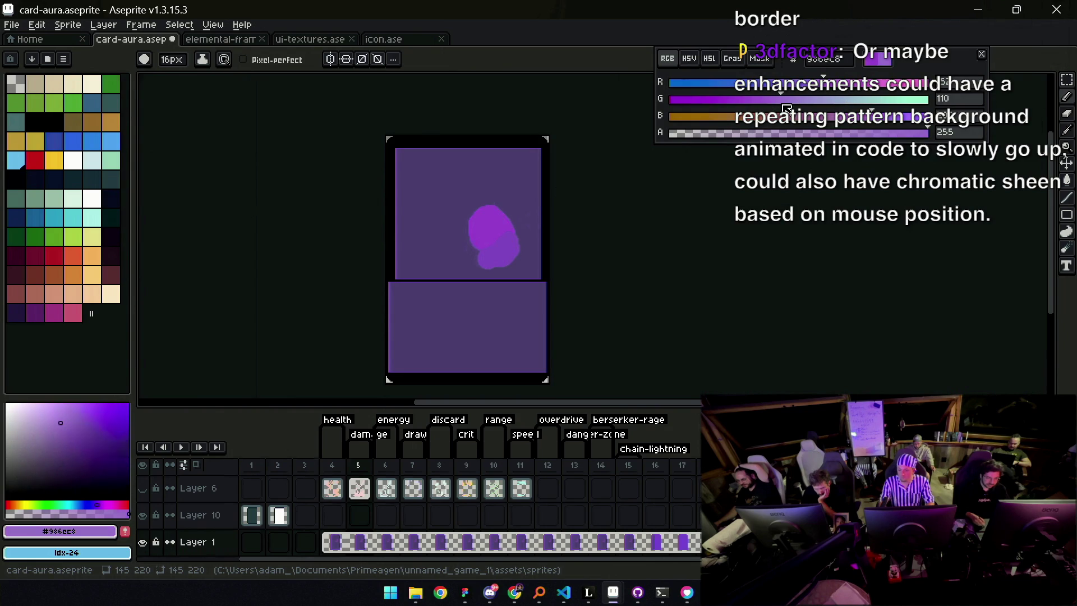
left_click_drag(439, 266, 441, 240)
left_click(434, 240, "alt")
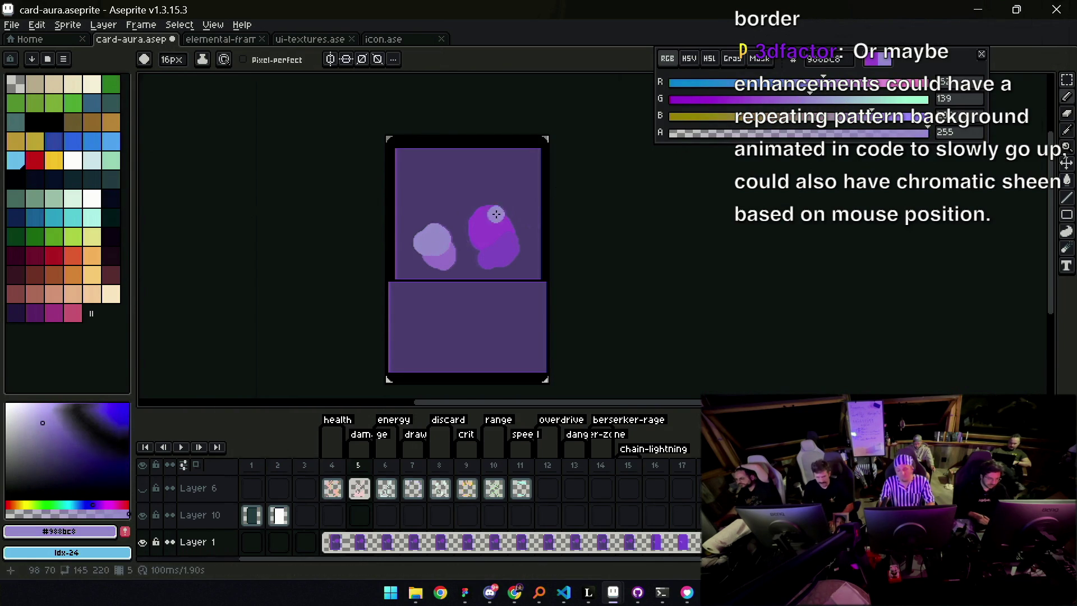
left_click(433, 227)
left_click(860, 83)
left_click(442, 212)
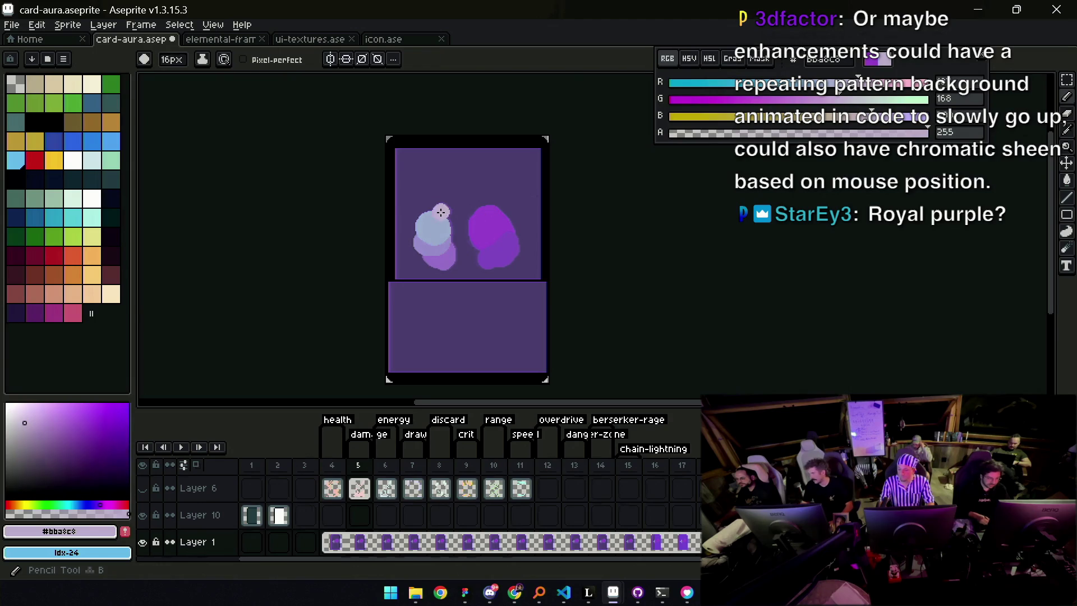
left_click_drag(859, 79, 895, 79)
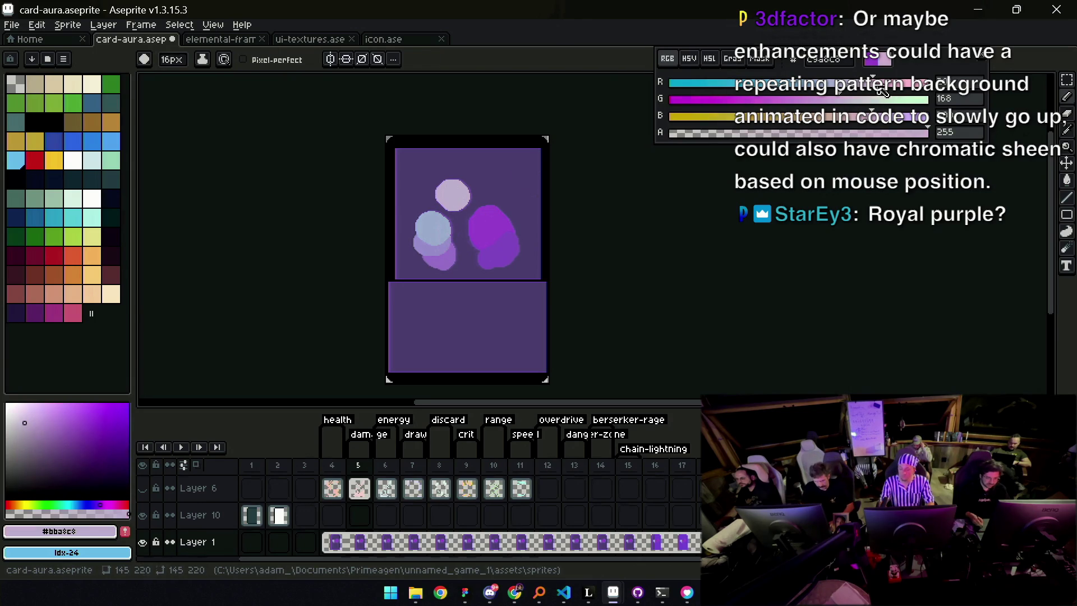
left_click_drag(474, 182, 452, 190)
Sample the original purple and extend the blob down toward the lower panel
key("i")
left_click(450, 189)
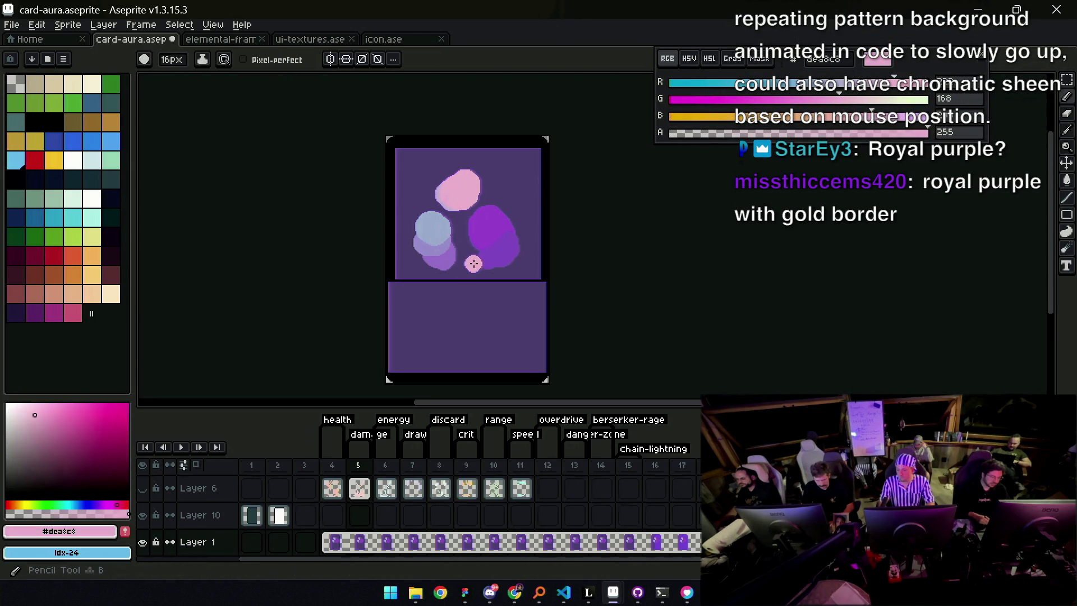
left_click(510, 241)
key("b")
left_click_drag(510, 244, 501, 269)
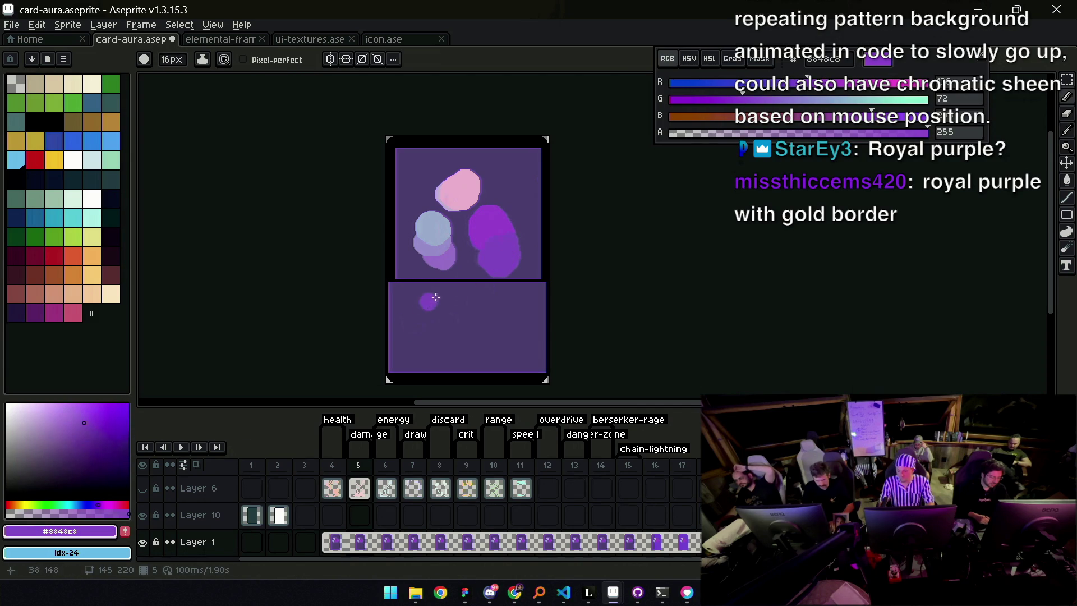
key("plus")
key("plus")
left_click_drag(397, 329, 393, 352)
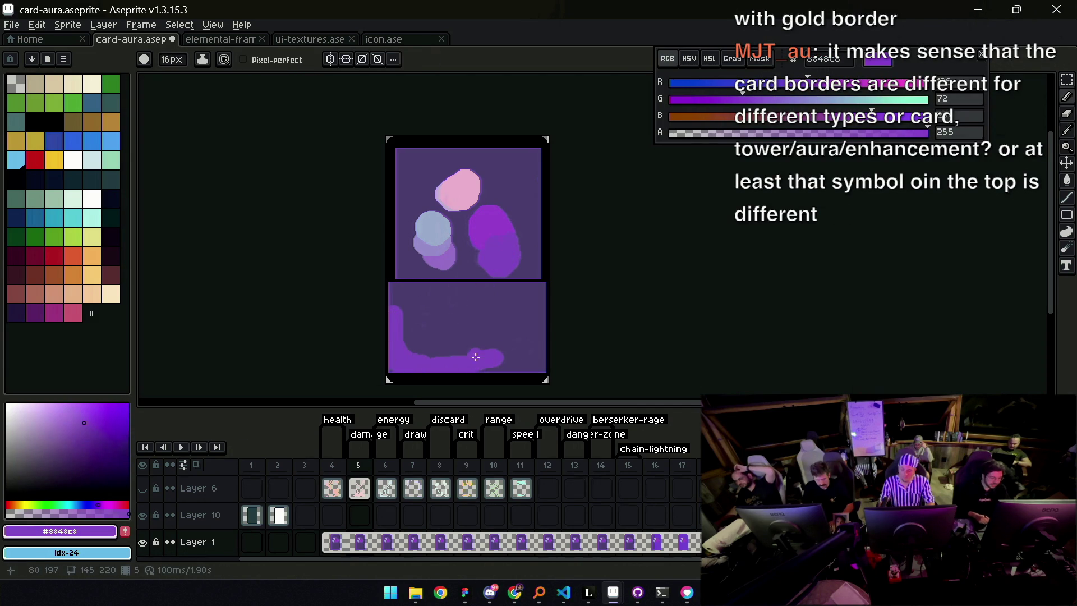
key("ctrl+z")
mouse_move(511, 285)
left_mouse_down()
mouse_move(494, 262)
mouse_move(514, 327)
mouse_move(443, 317)
left_mouse_up()
Paint over the test blobs with the background purple
key("z")
scroll(489, 289, "down", 3)
scroll(489, 289, "up", 1)
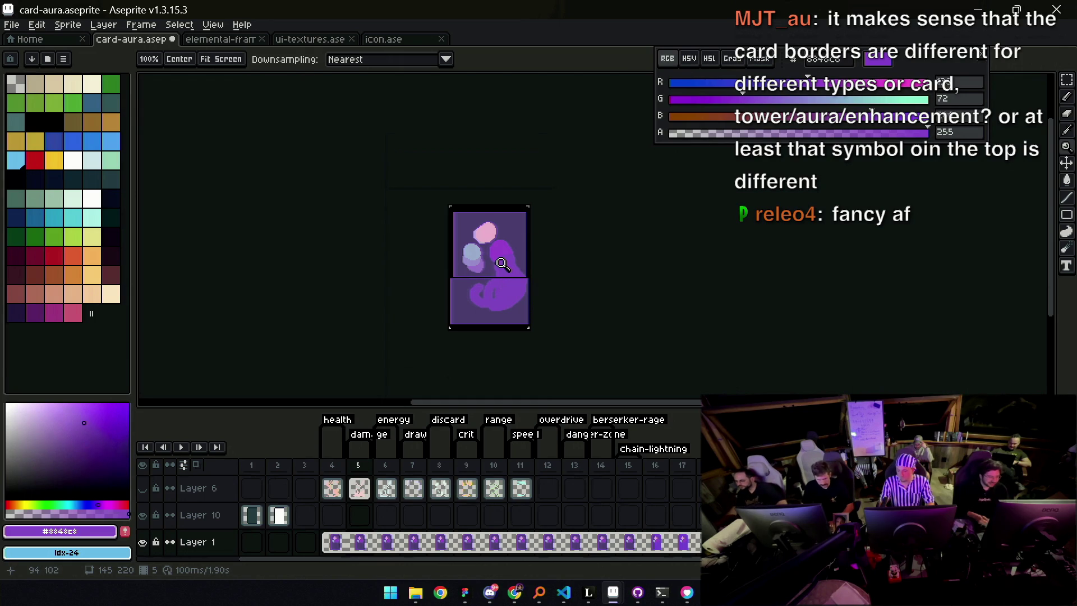
scroll(486, 248, "up", 2)
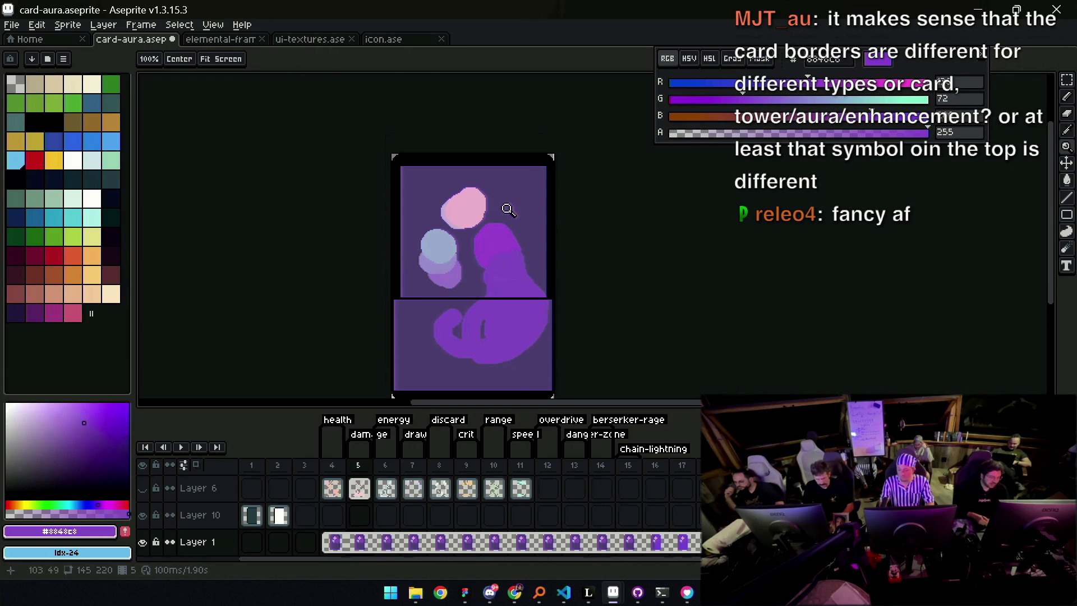
key("i")
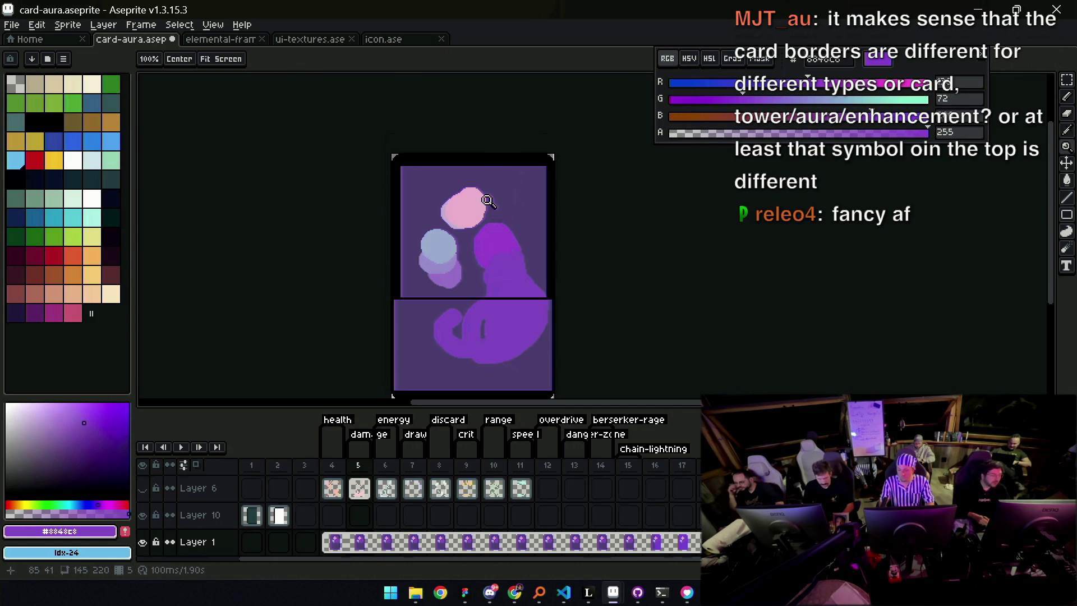
scroll(494, 185, "down", 1)
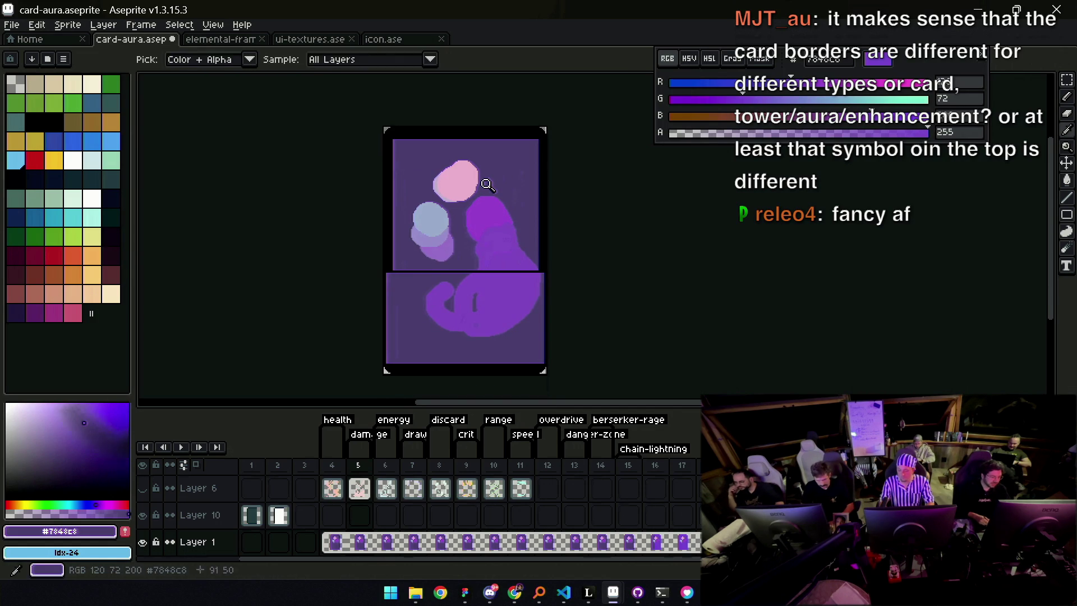
key("z")
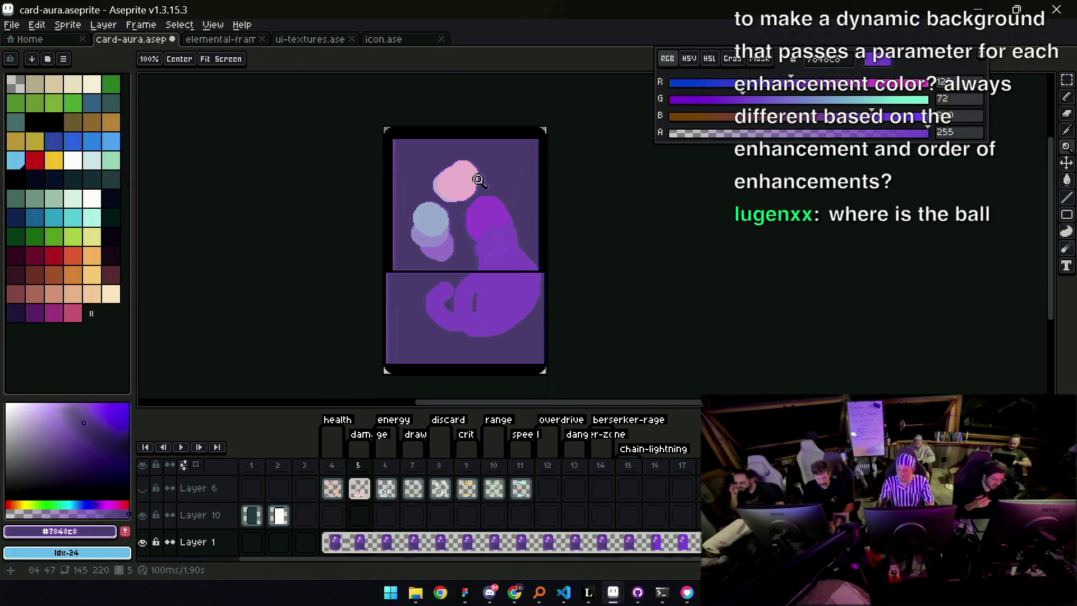
key("b")
mouse_move(430, 193)
left_mouse_down()
mouse_move(427, 236)
mouse_move(449, 169)
mouse_move(498, 197)
mouse_move(539, 325)
mouse_move(469, 311)
left_mouse_up()
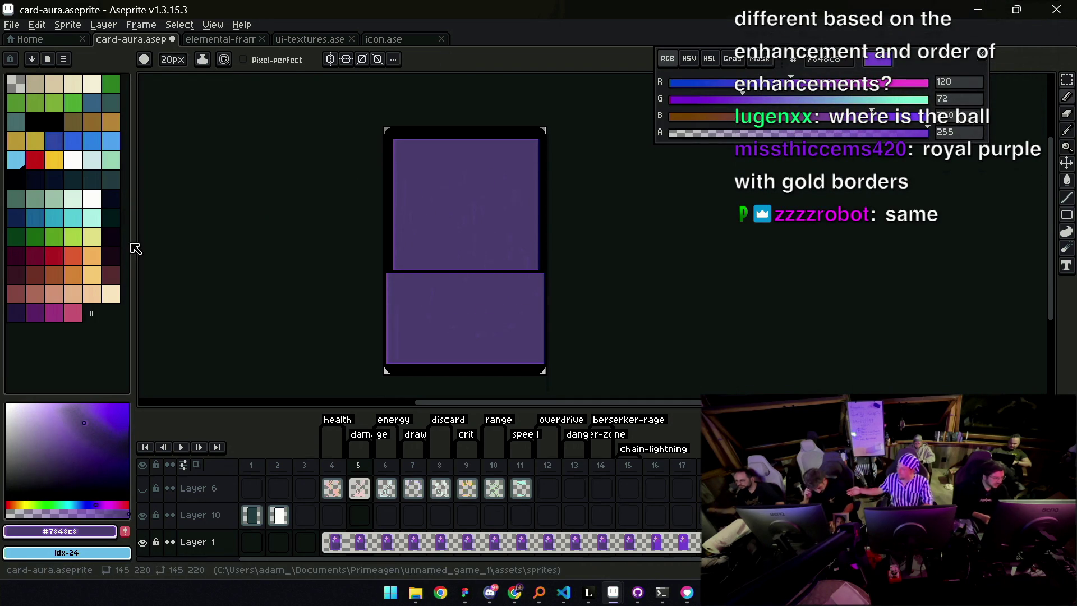
Mix a dark purple and draw thin rays fanning down across both panels
left_click(775, 82)
left_click(726, 93)
left_click(856, 122)
left_click_drag(444, 149, 414, 224)
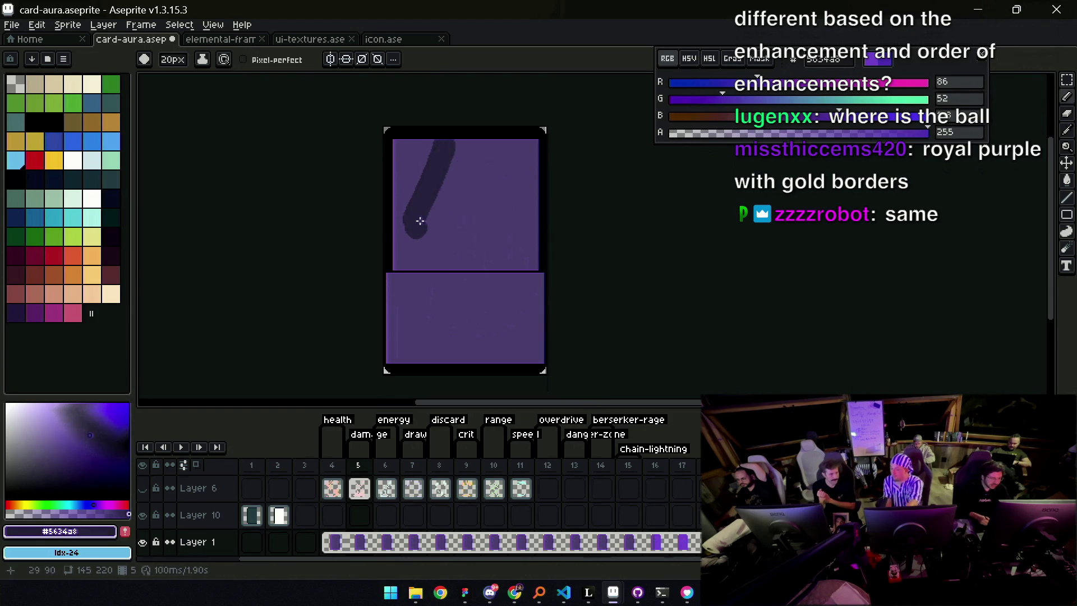
key("minus")
key("minus")
key("minus")
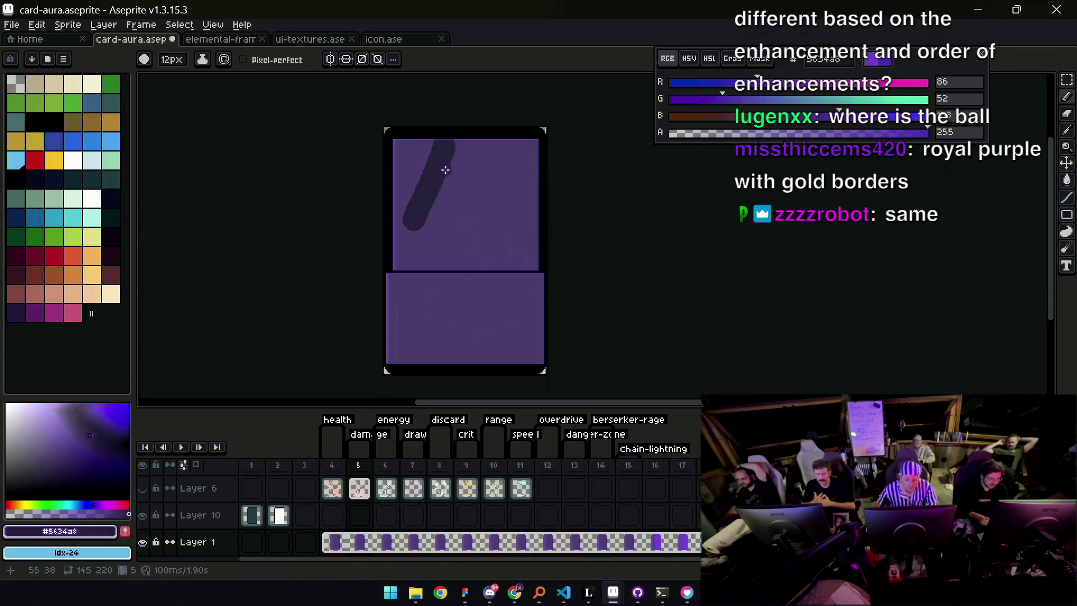
key("ctrl+z")
mouse_move(397, 269)
left_mouse_down()
mouse_move(447, 177)
mouse_move(411, 308)
left_mouse_up()
mouse_move(465, 169)
left_mouse_down()
mouse_move(444, 346)
mouse_move(543, 337)
left_mouse_up()
mouse_move(498, 157)
left_mouse_down()
mouse_move(536, 231)
mouse_move(533, 249)
mouse_move(535, 191)
left_mouse_up()
left_click(455, 144, "alt")
Paint a lighter purple sun glow at the top and a dark wavy band along the bottom
key("minus")
key("minus")
key("minus")
key("plus")
key("plus")
key("plus")
mouse_move(460, 168)
left_mouse_down()
mouse_move(404, 151)
mouse_move(464, 125)
mouse_move(538, 152)
left_mouse_up()
left_click(462, 167, "alt")
mouse_move(413, 335)
left_mouse_down()
mouse_move(511, 325)
mouse_move(536, 298)
left_mouse_up()
left_click(420, 169, "alt")
mouse_move(420, 169)
left_mouse_down()
mouse_move(461, 123)
mouse_move(490, 152)
mouse_move(547, 162)
left_mouse_up()
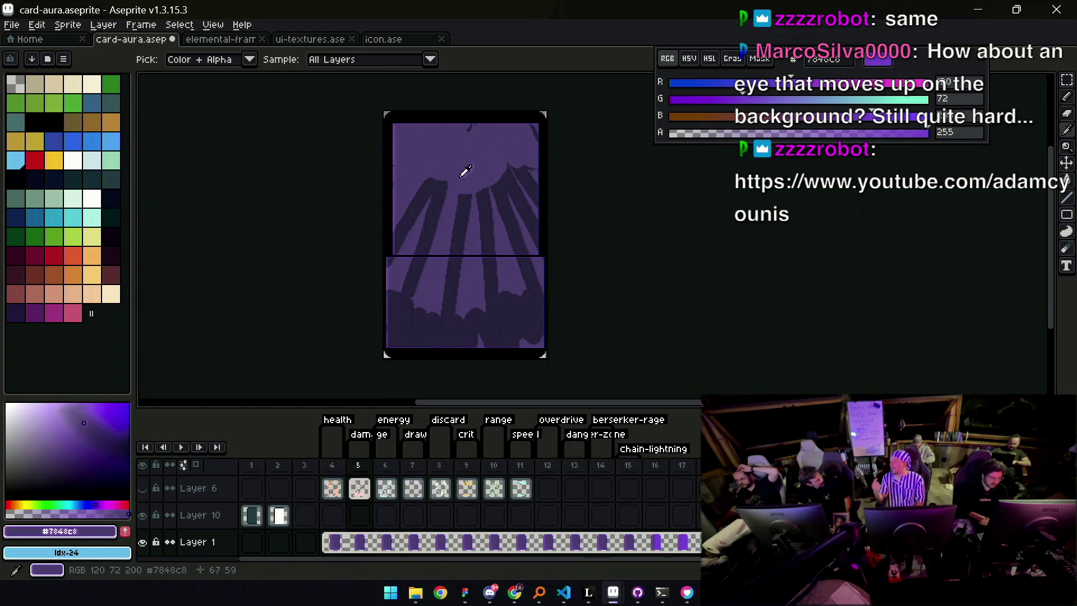
Trim the ray tops with lighter purple, then enlarge the timeline to show more layers
left_click(412, 308, "alt")
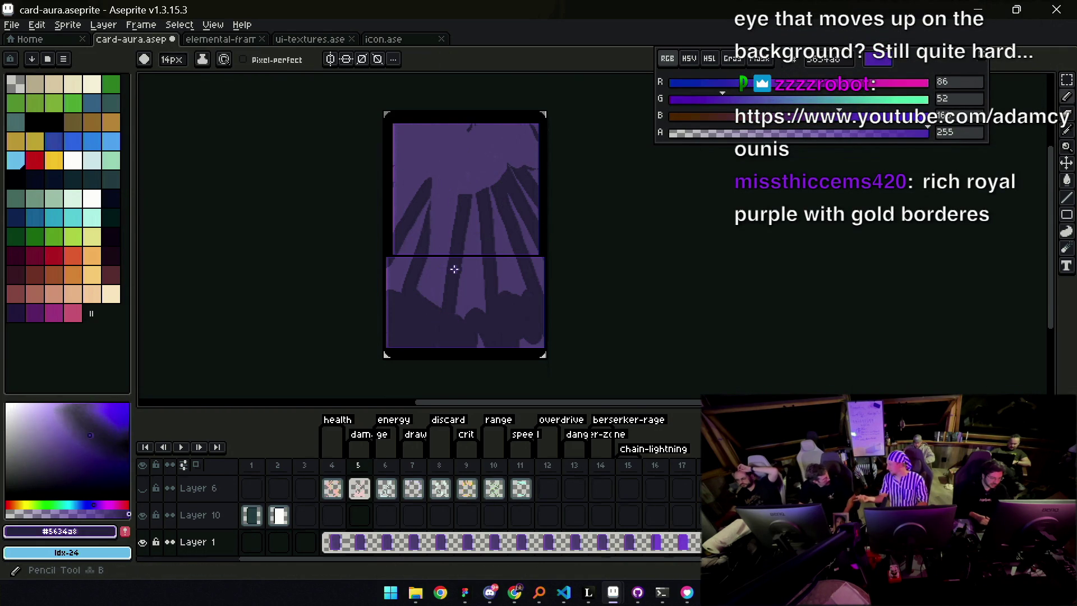
left_click(468, 190, "alt")
left_click_drag(460, 208, 488, 190)
left_click(518, 170, "alt")
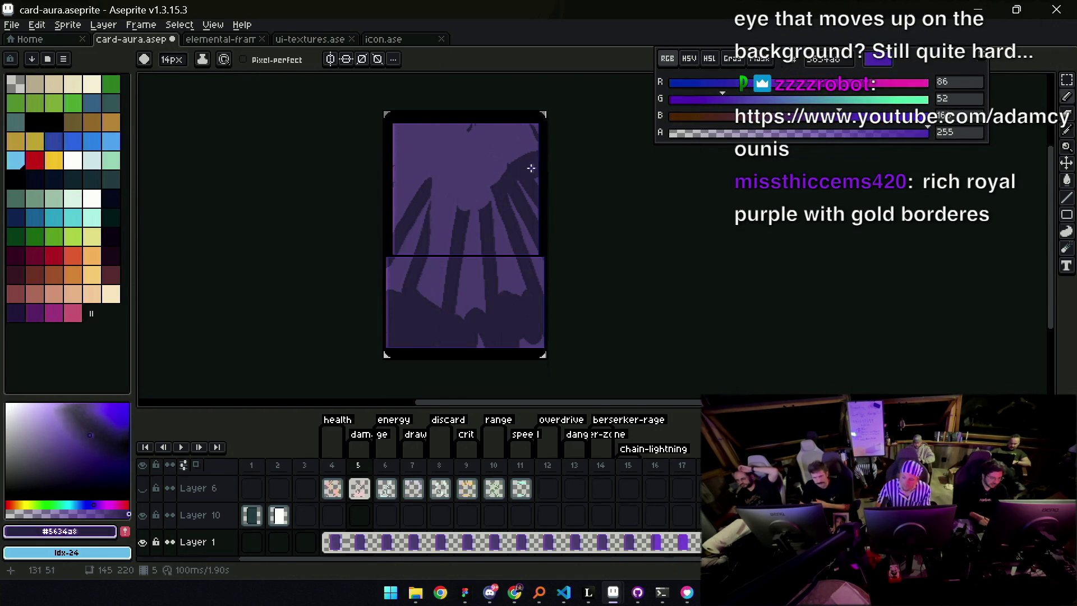
left_click(533, 137, "alt")
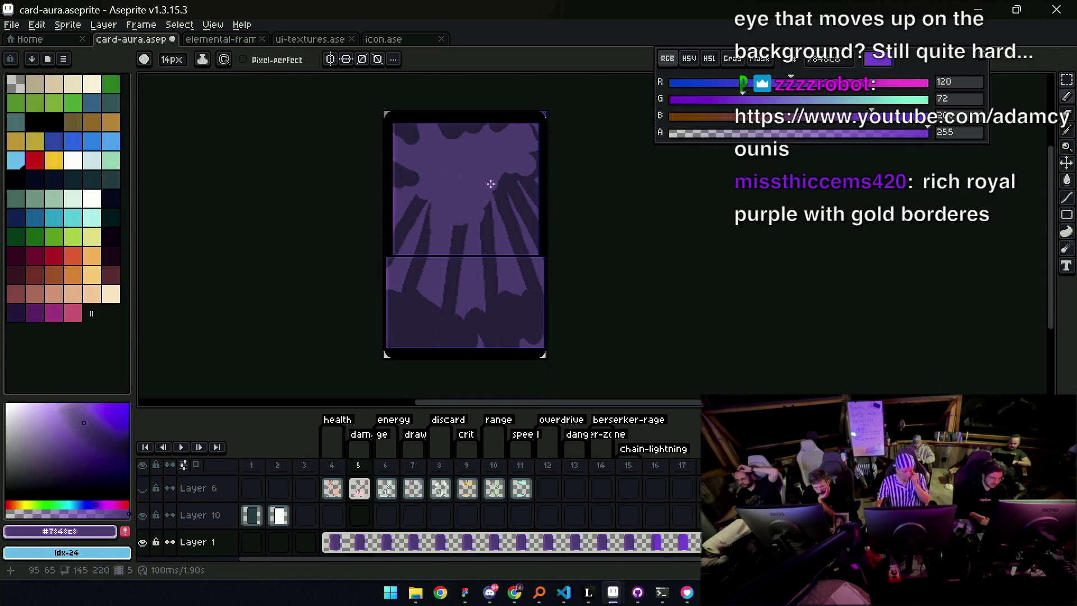
left_click_drag(489, 203, 500, 234)
left_click(432, 247, "alt")
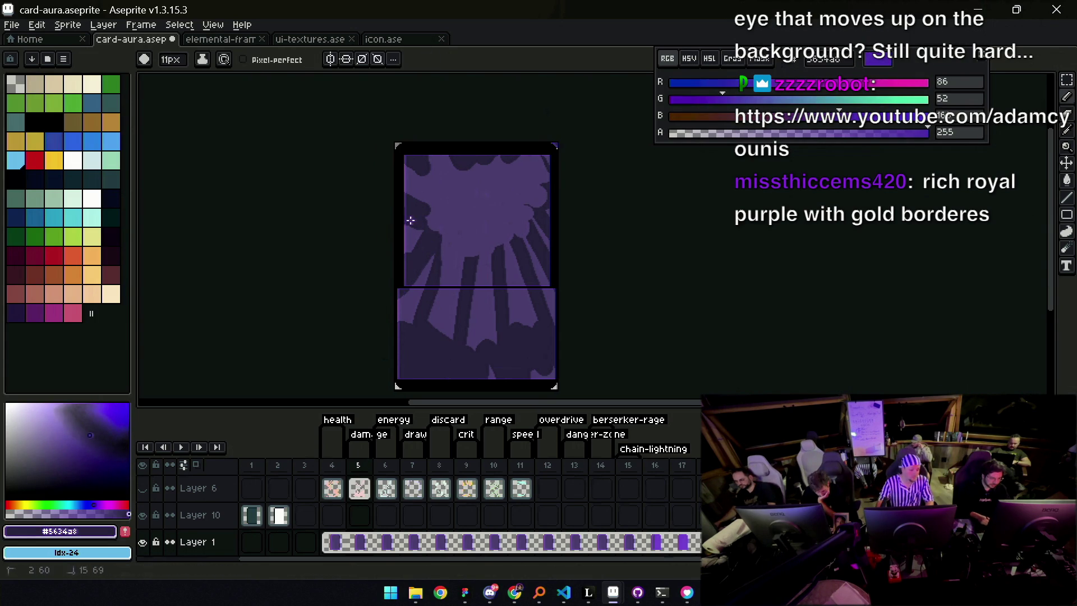
key("alt")
key("alt")
left_click(516, 280, "alt")
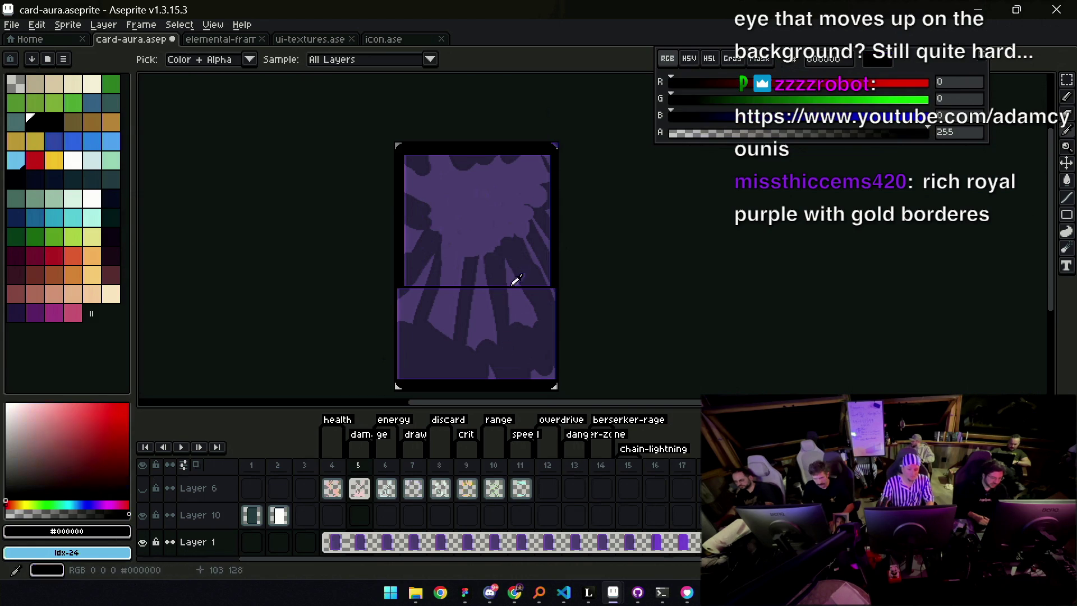
key("shift+b")
left_click_drag(421, 404, 421, 307)
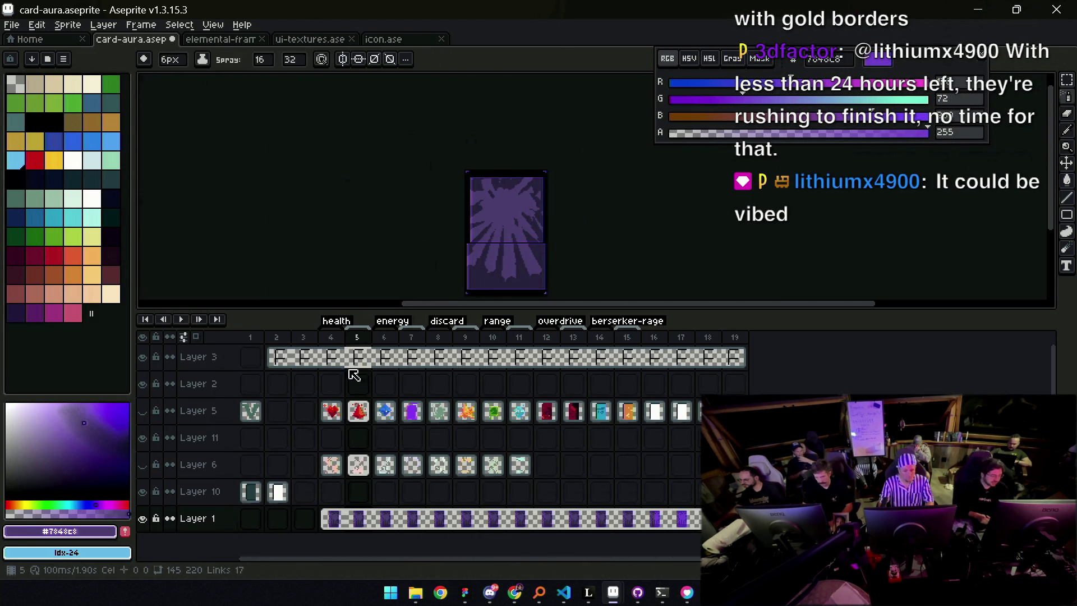
mouse_move(336, 383)
left_mouse_down()
mouse_move(373, 384)
mouse_move(340, 387)
left_mouse_up()
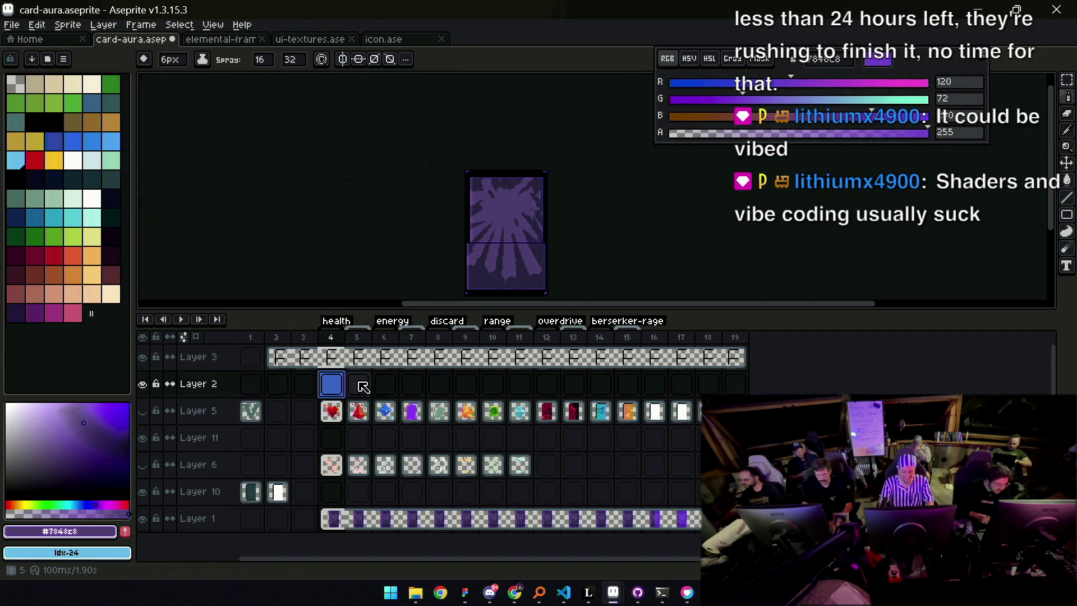
left_click(412, 383)
left_click_drag(455, 310, 447, 305)
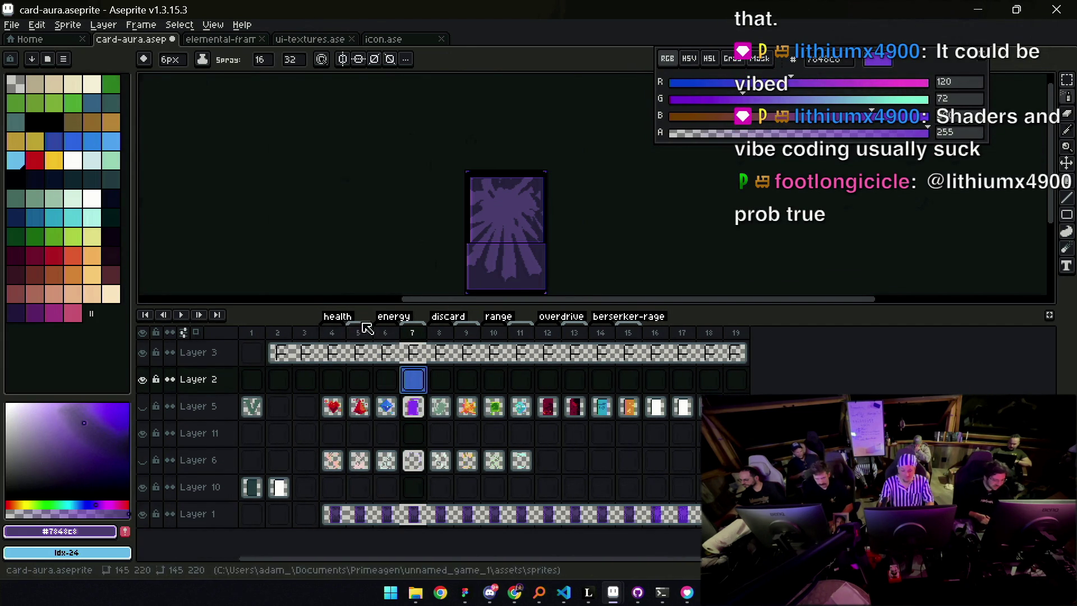
left_click(337, 352)
left_click(341, 381)
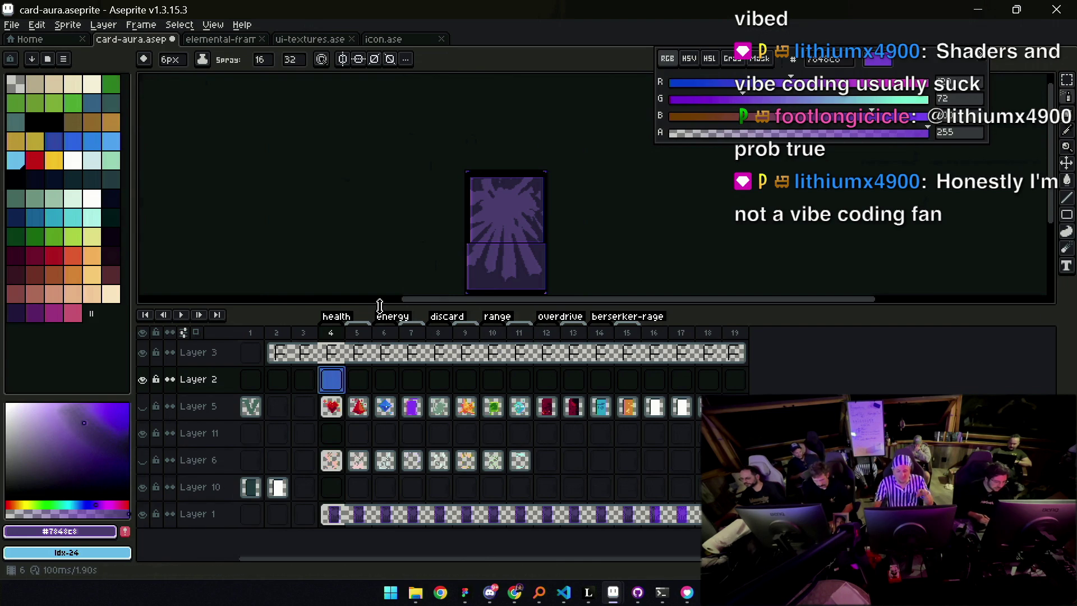
left_click(466, 379)
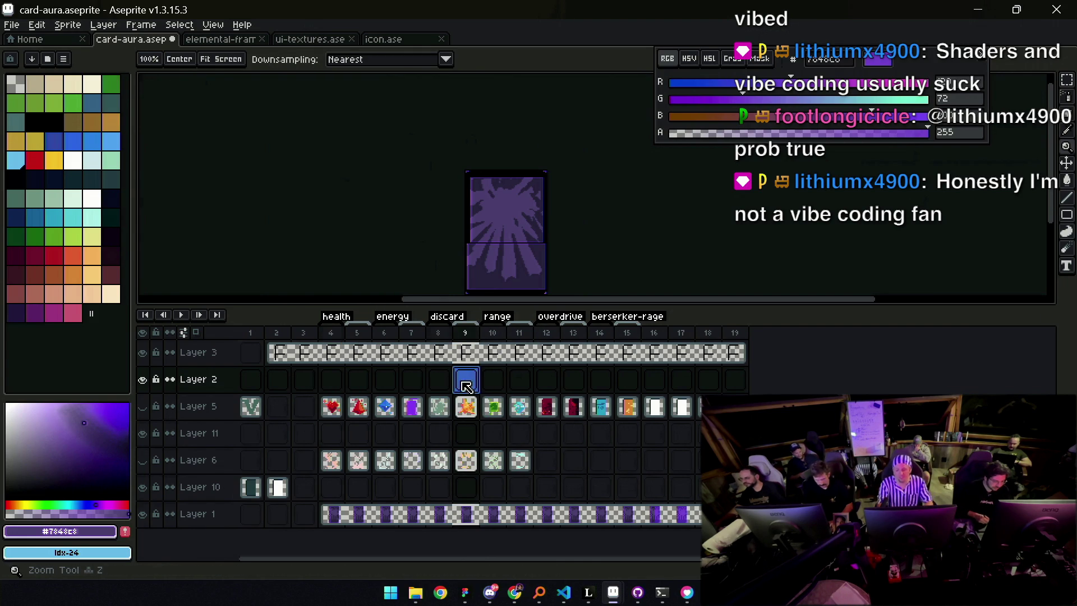
scroll(467, 368, "down", 5, "ctrl")
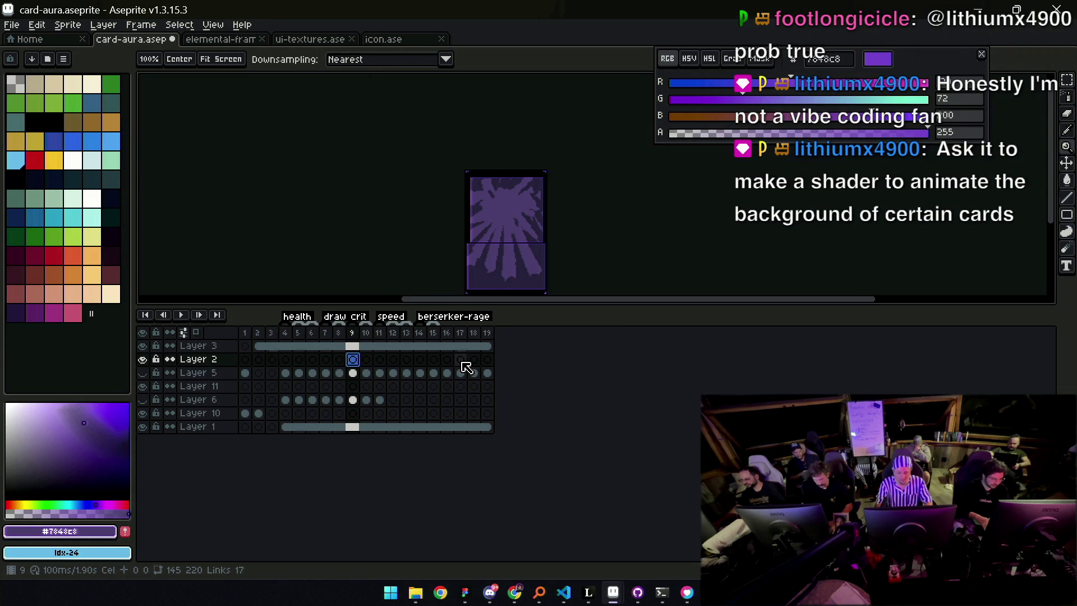
scroll(466, 368, "up", 5, "ctrl")
scroll(466, 367, "down", 2)
scroll(467, 368, "up", 2)
scroll(466, 367, "down", 2)
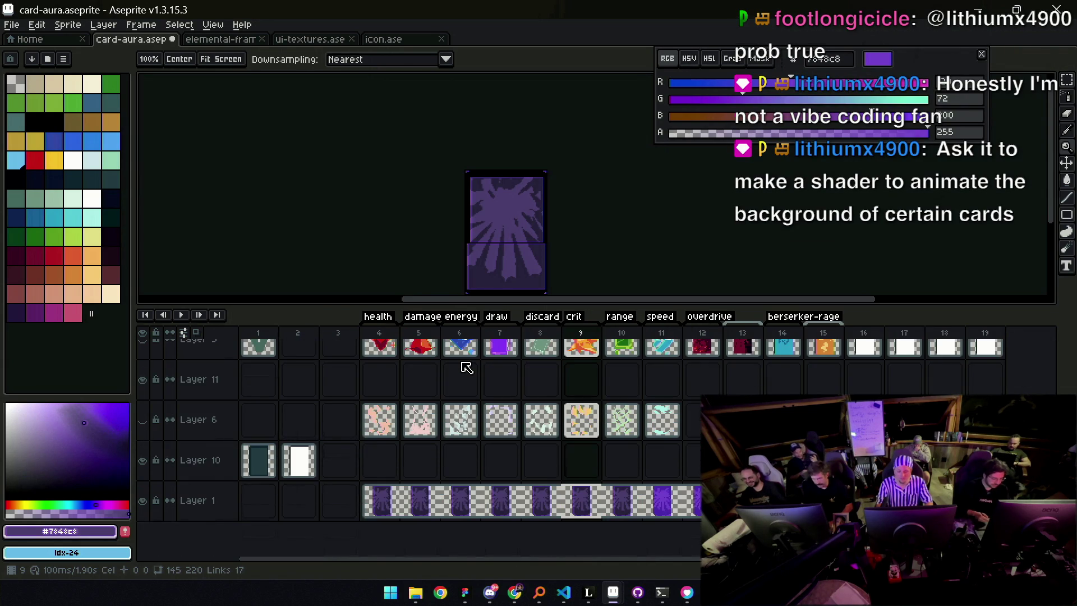
scroll(449, 365, "up", 3)
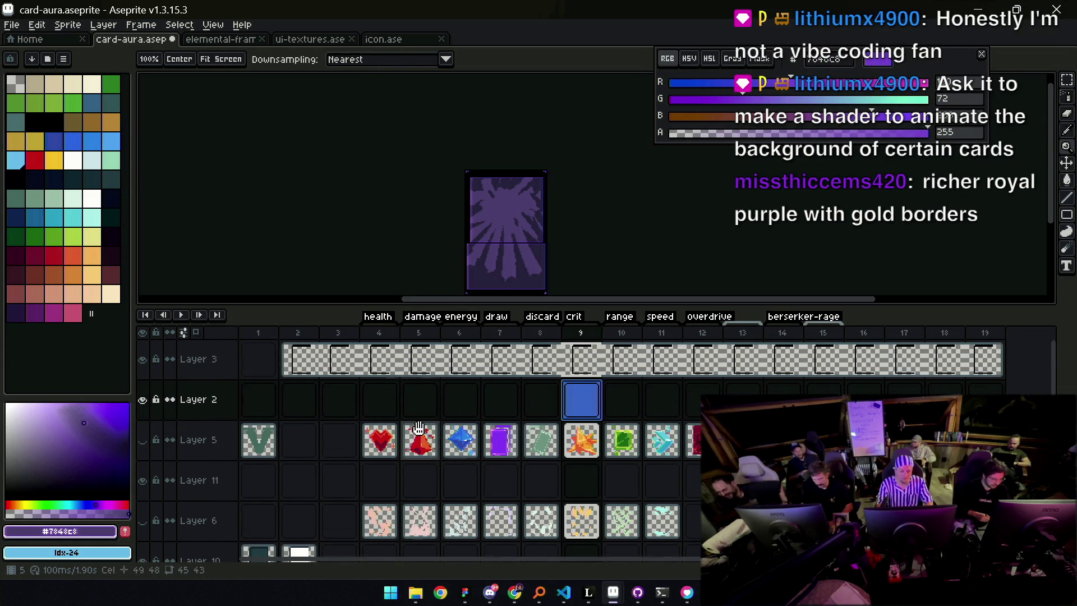
scroll(421, 441, "down", 3)
left_click(420, 457)
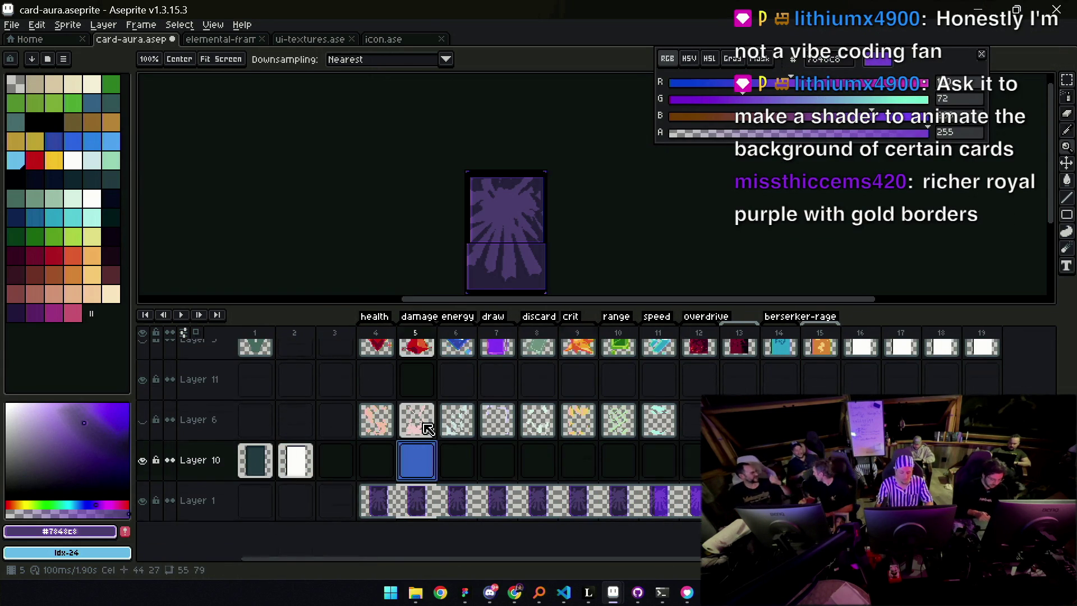
scroll(427, 429, "up", 2)
key("z")
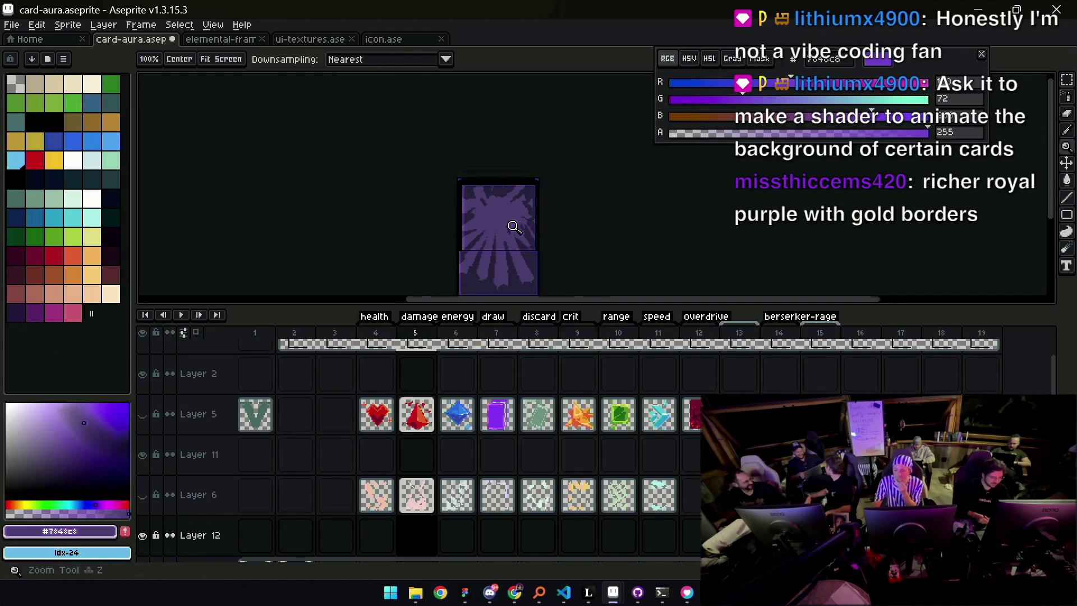
Pick black as the drawing colour and enlarge the canvas area above the timeline
scroll(514, 227, "up", 4)
scroll(505, 219, "down", 2)
left_click(473, 210, "alt")
key("b")
key("z")
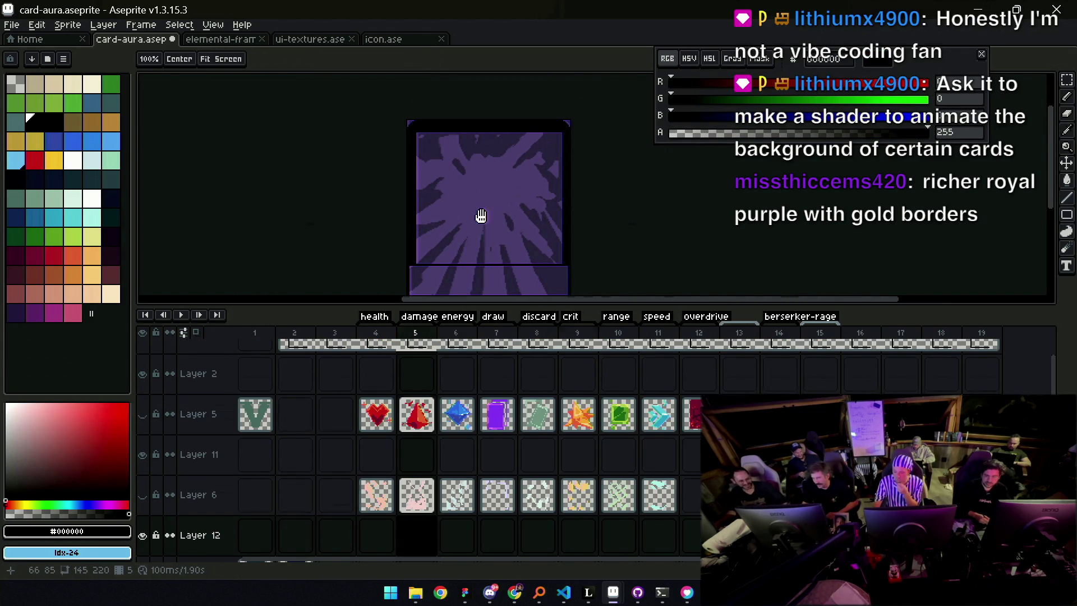
scroll(488, 210, "up", 4)
scroll(530, 237, "down", 3)
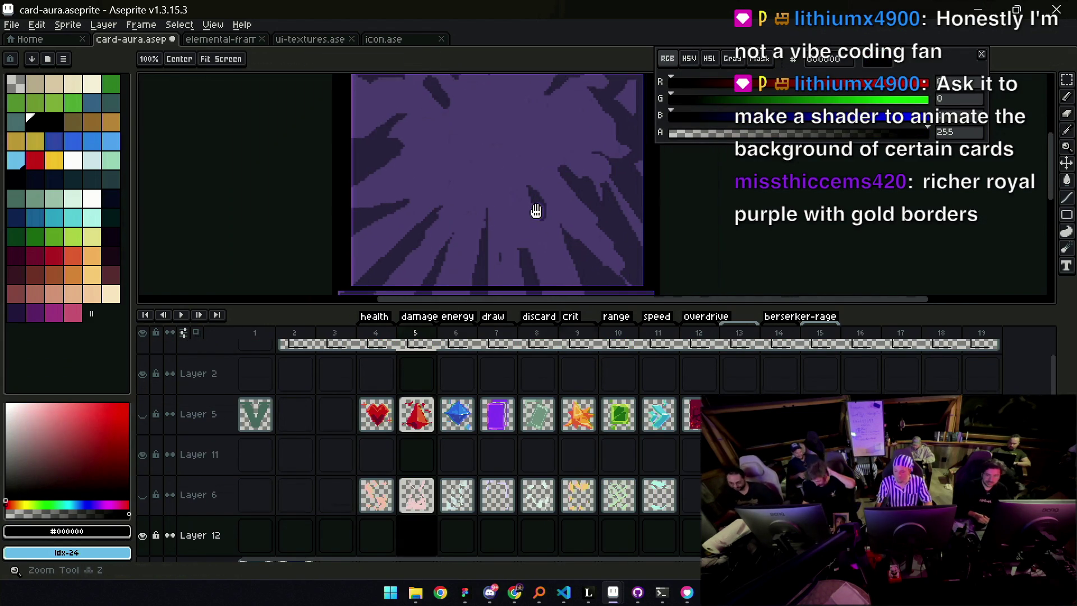
left_click_drag(714, 305, 714, 374)
scroll(606, 289, "down", 2)
scroll(566, 274, "up", 1)
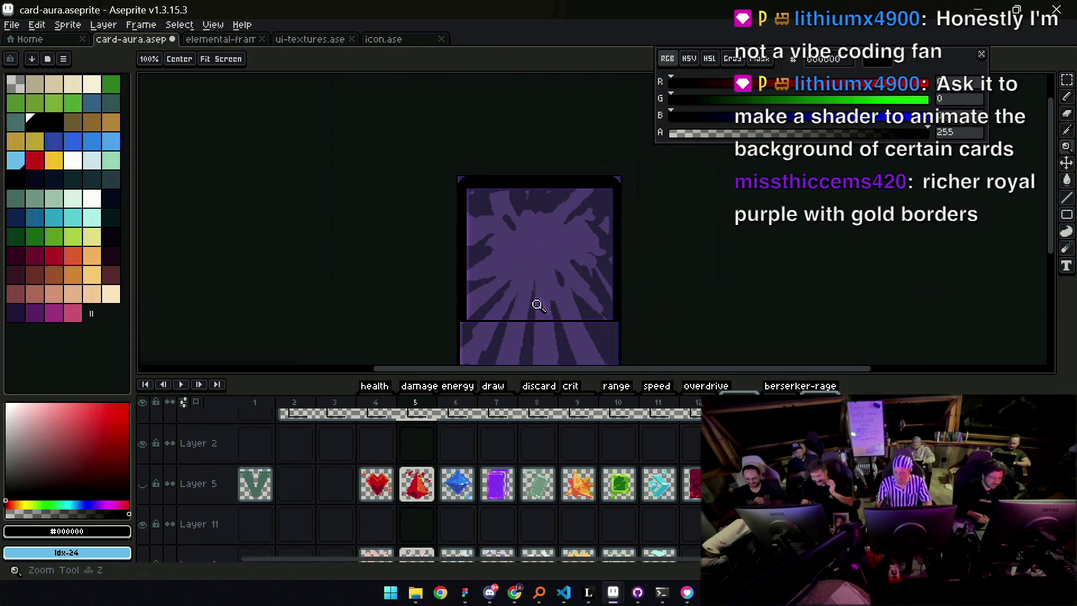
scroll(531, 277, "up", 2)
key("b")
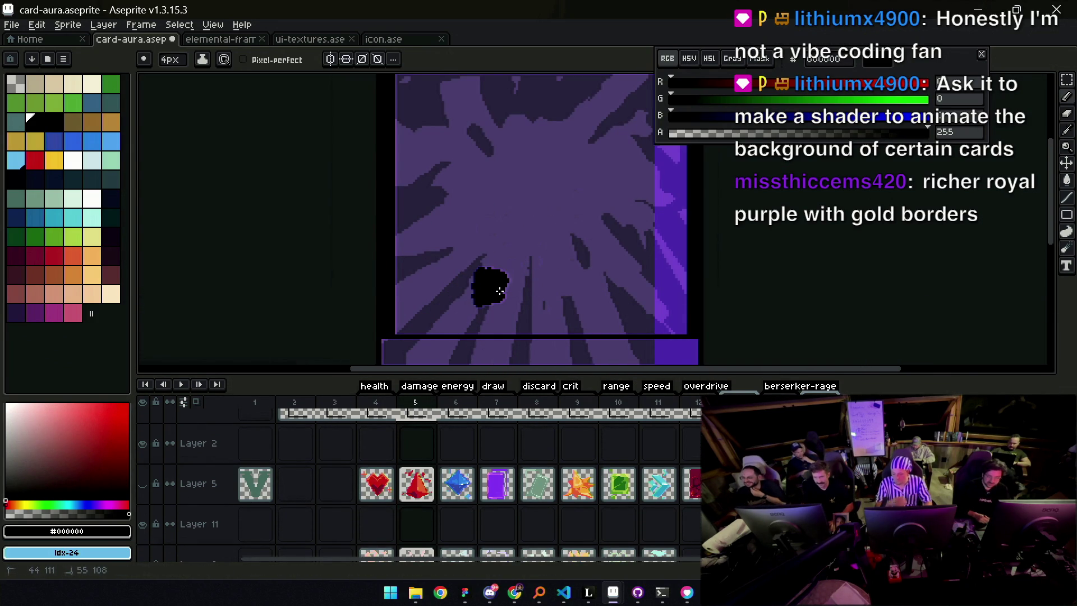
Paint a rough black sword shape and rotate it with a lasso selection
mouse_move(492, 283)
left_mouse_down()
mouse_move(496, 273)
mouse_move(481, 296)
left_mouse_up()
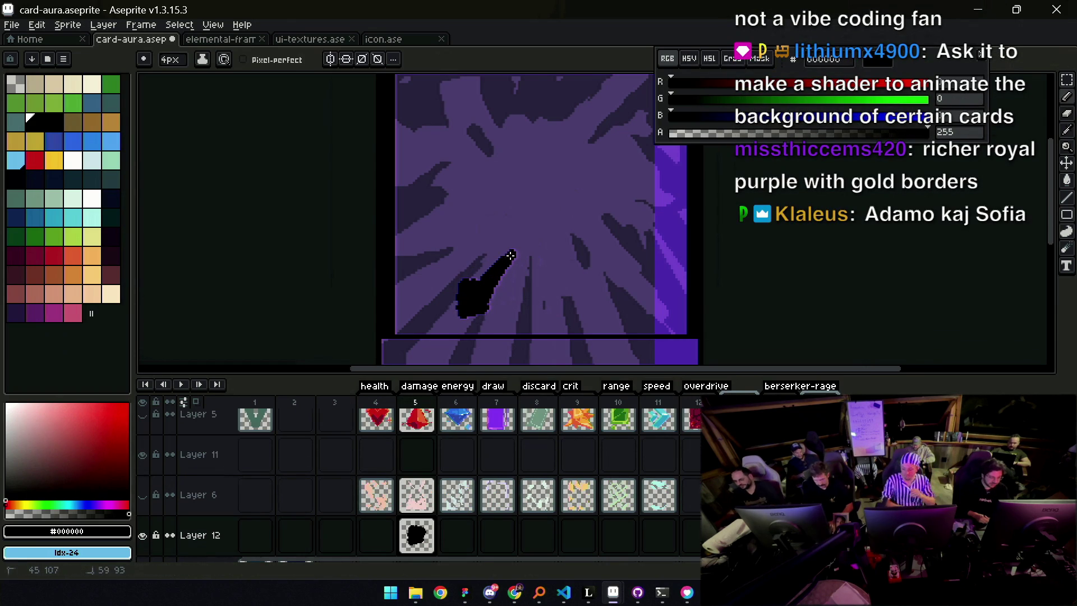
left_click_drag(502, 258, 511, 255)
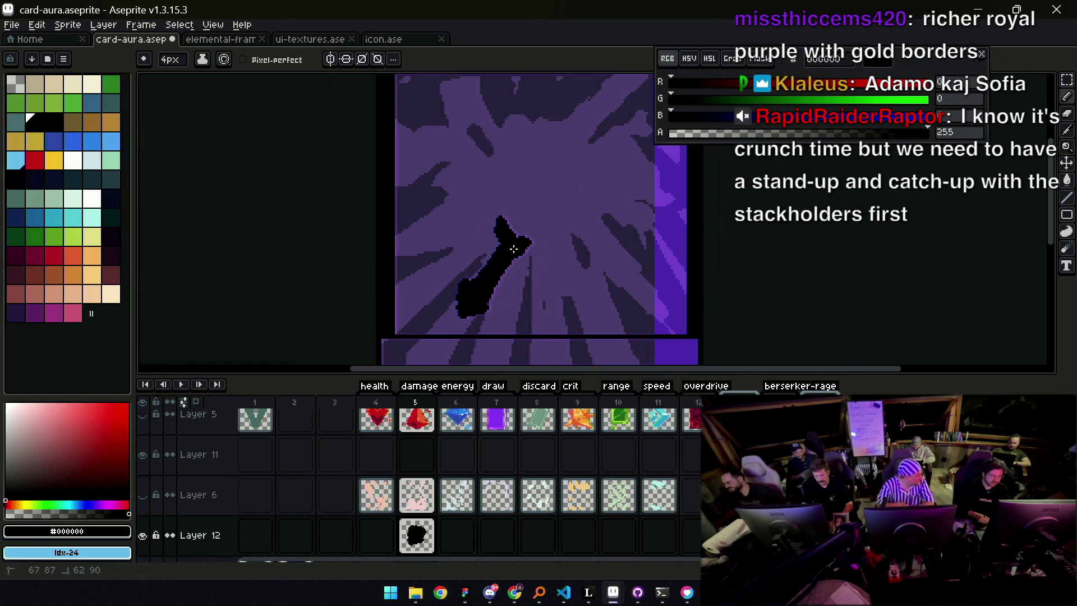
scroll(516, 248, "down", 3)
scroll(480, 264, "up", 1)
key("q")
mouse_move(488, 272)
left_mouse_down()
mouse_move(490, 258)
mouse_move(537, 248)
mouse_move(488, 287)
left_mouse_up()
key("Return")
Resize the black key-shaped hilt and nudge it left and down
key("e")
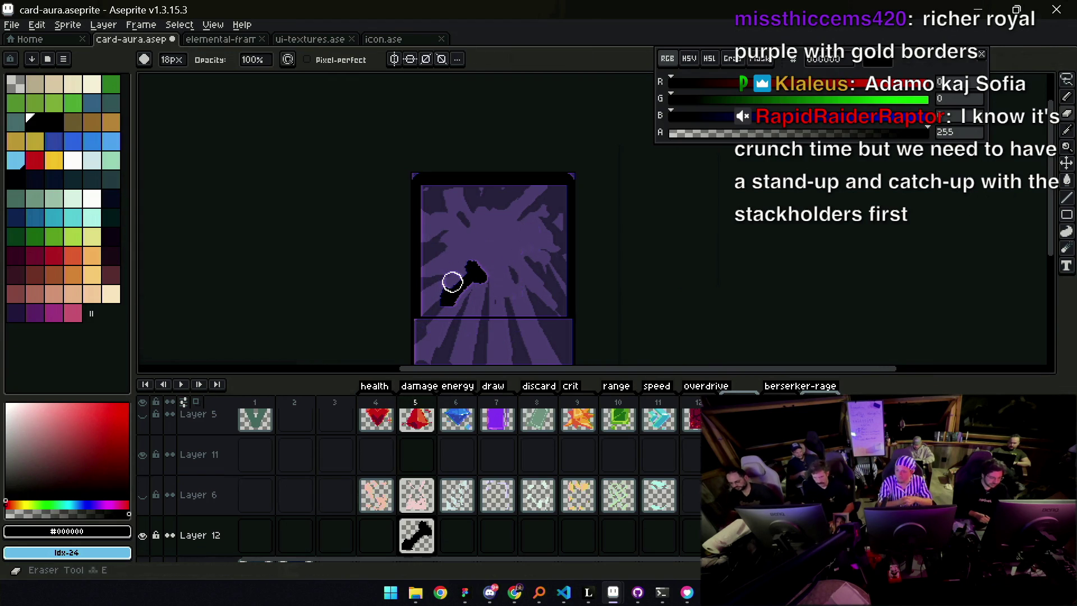
key("b")
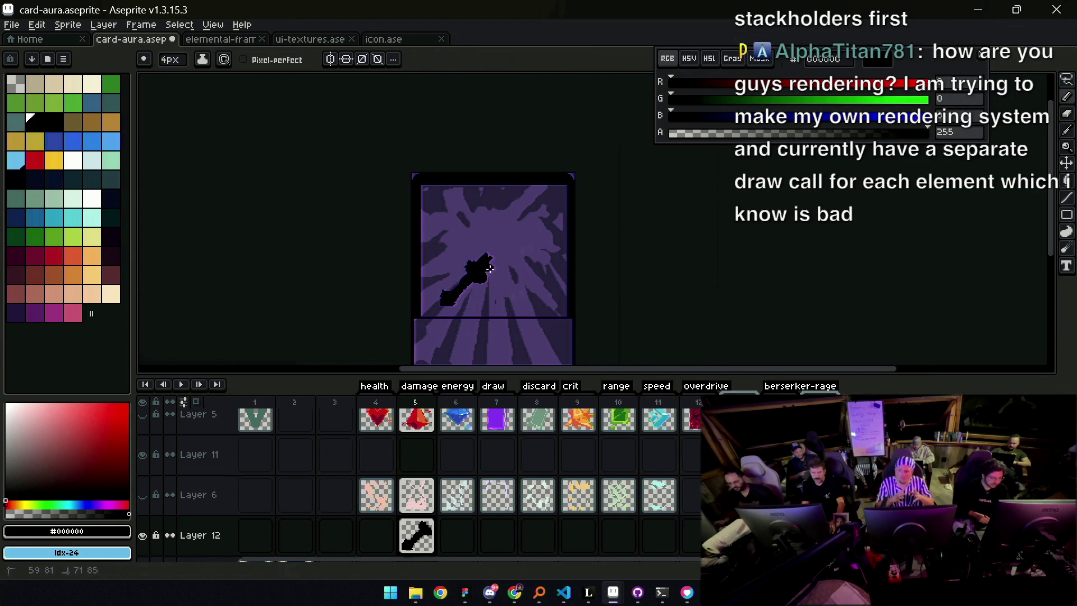
key("b")
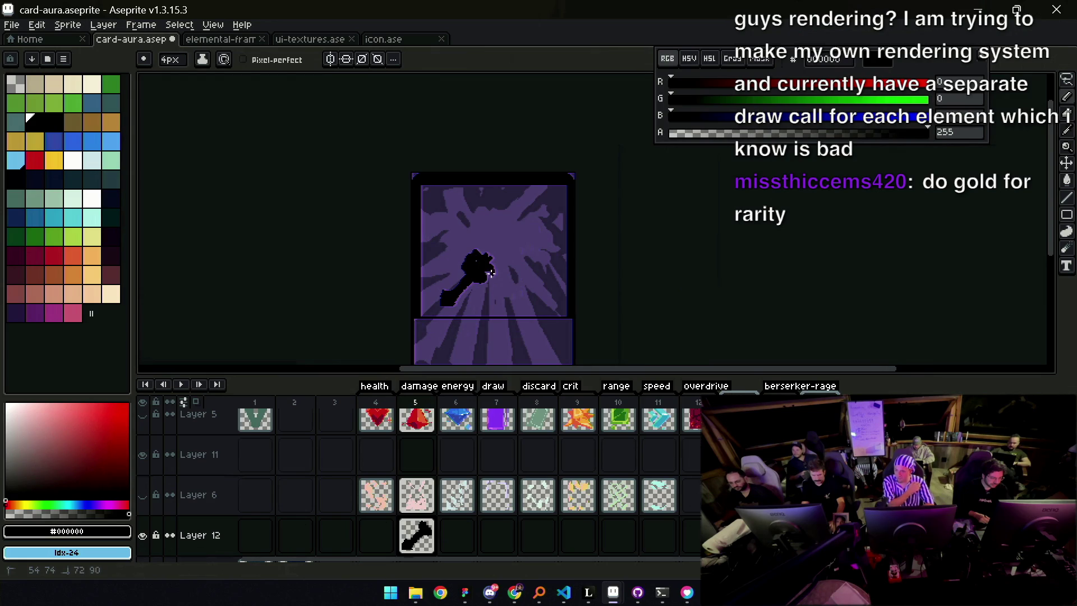
key("q")
mouse_move(471, 240)
left_mouse_down()
mouse_move(510, 231)
mouse_move(497, 249)
left_mouse_up()
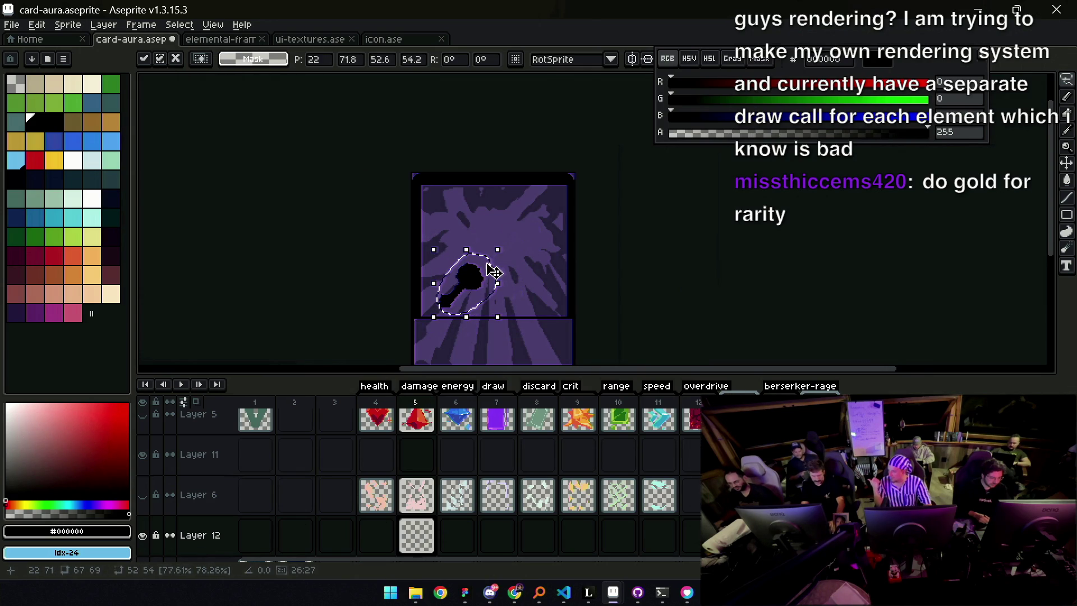
key("ctrl+d")
key("b")
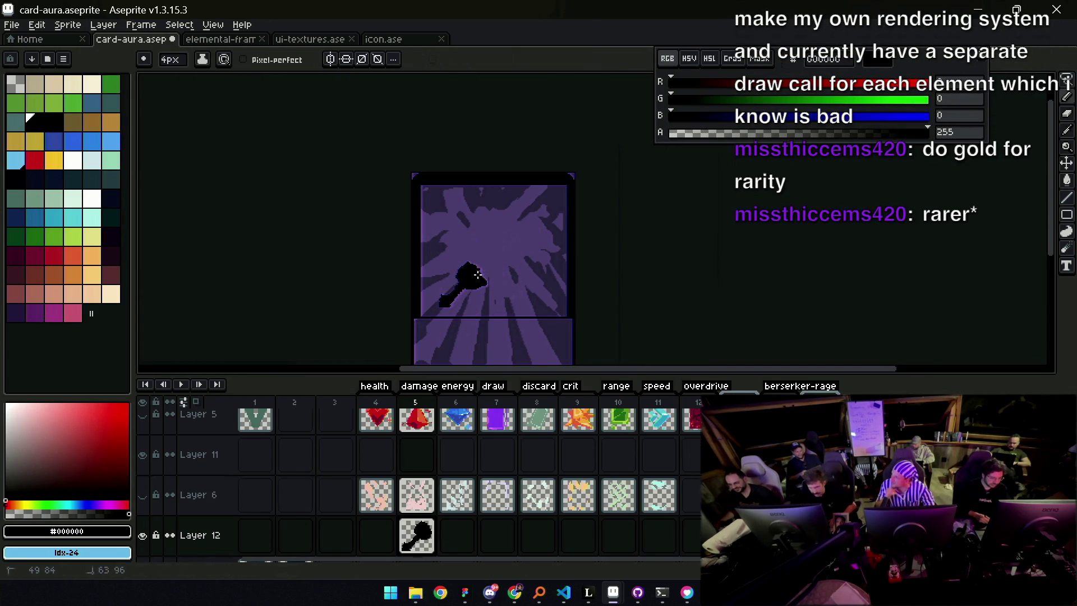
left_click_drag(471, 281, 466, 285, "ctrl")
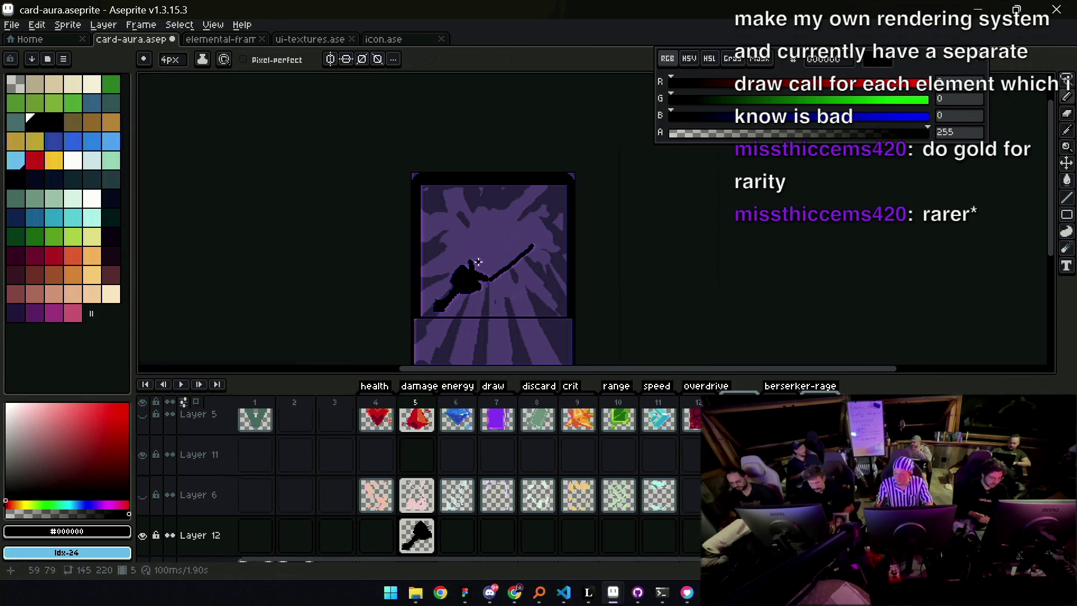
Draw the blade's straight edge and fill the blade solid black
left_click_drag(471, 256, 559, 201)
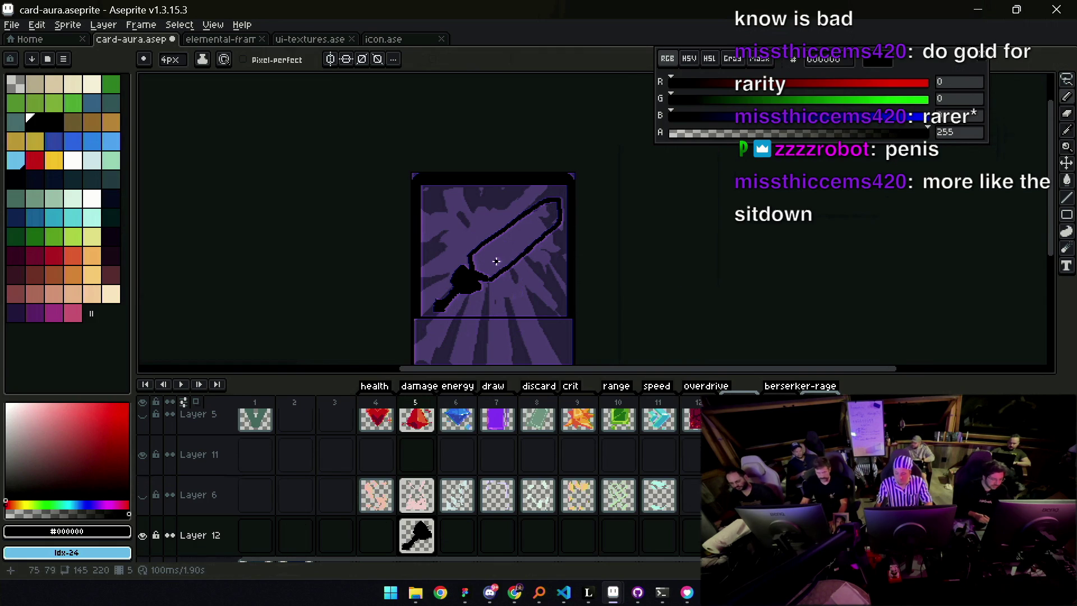
key("g")
key("b")
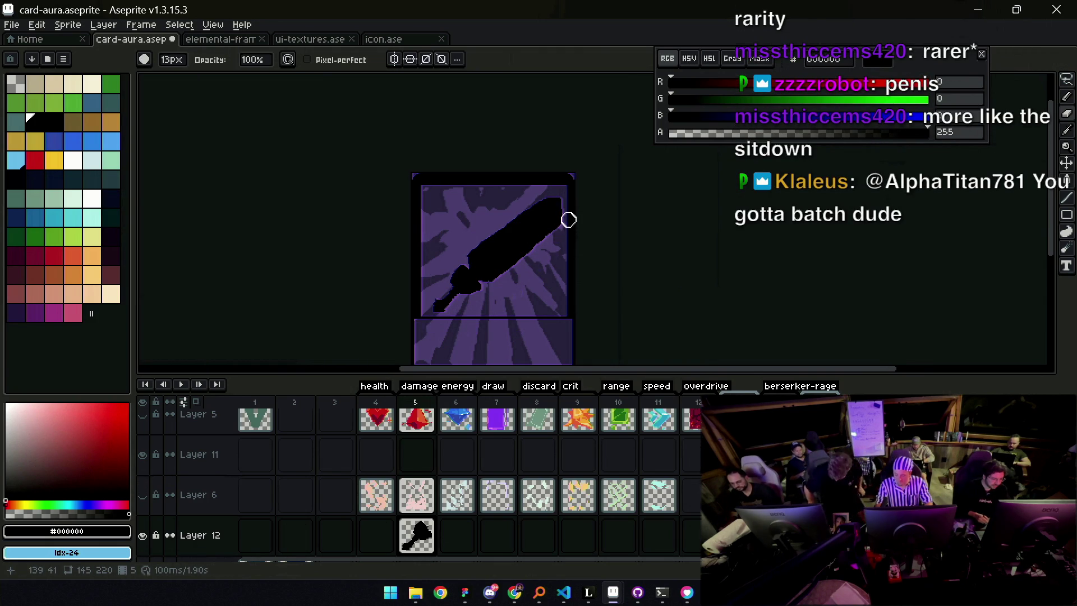
left_click(551, 236)
left_click_drag(513, 270, 505, 278)
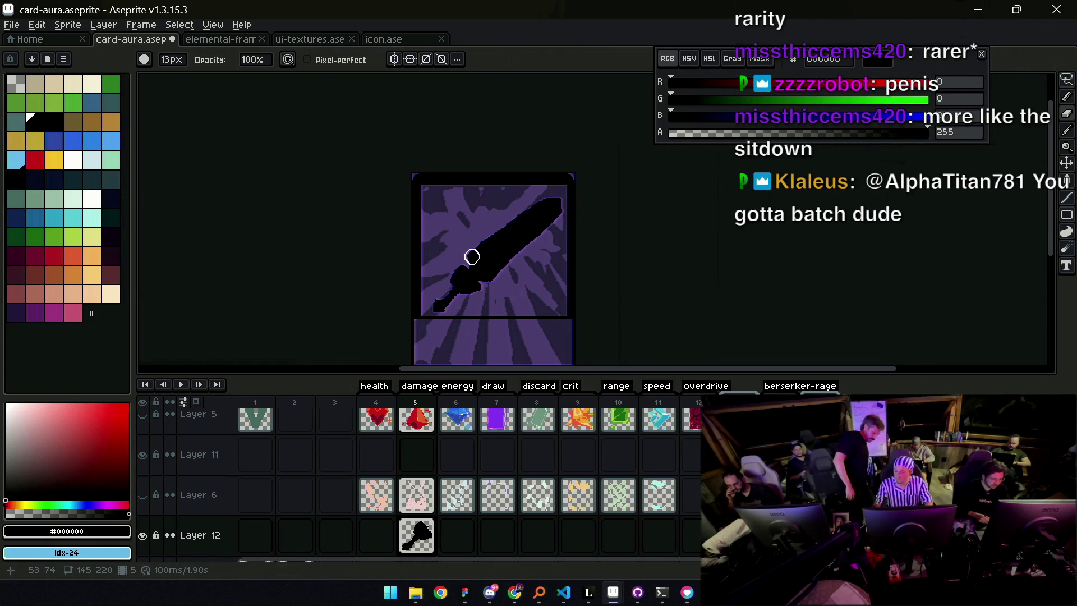
Clean up the blade: straighten its lower-right edge, fill the notch, smooth the upper-left
key("e")
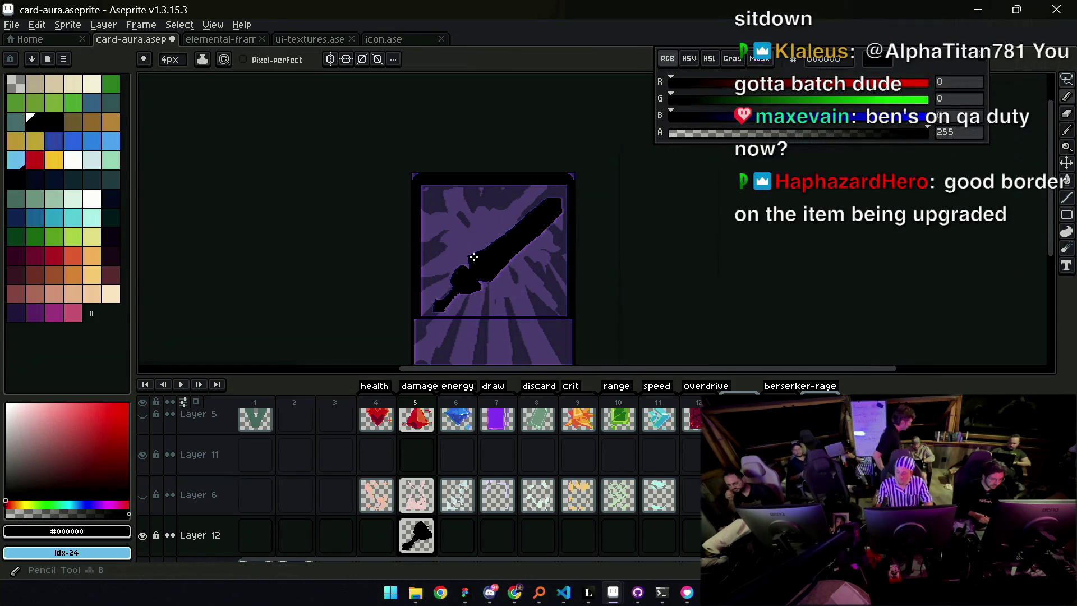
key("b")
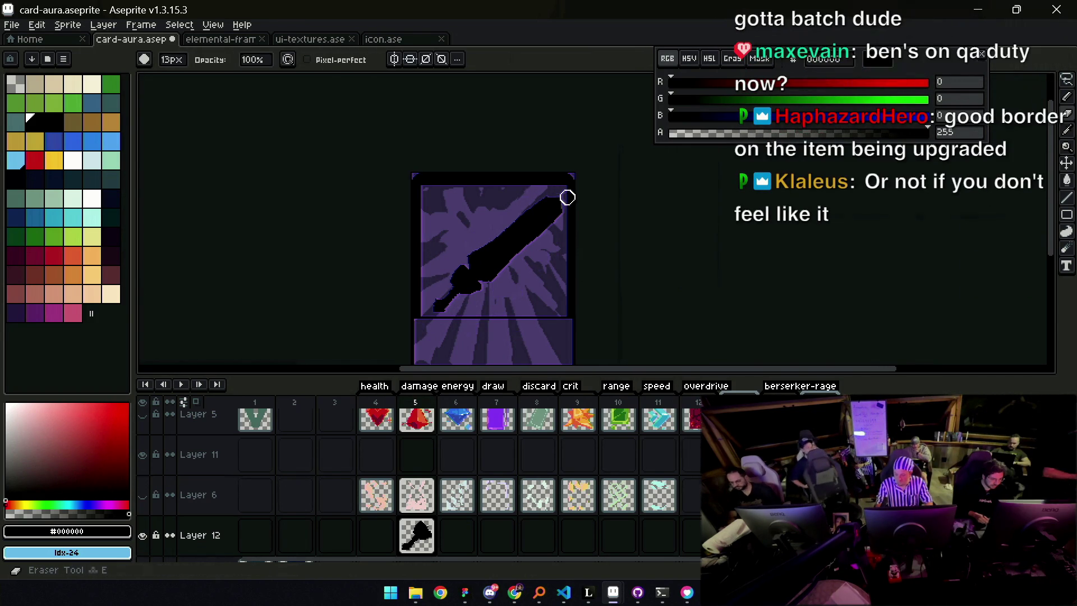
key("b")
scroll(518, 258, "down", 2)
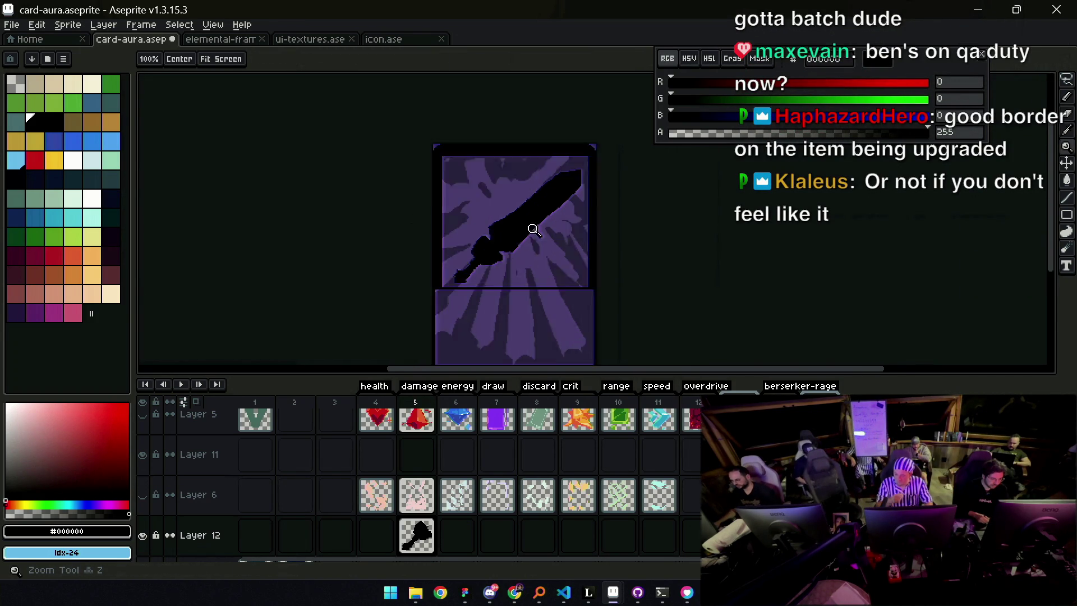
scroll(518, 258, "up", 3)
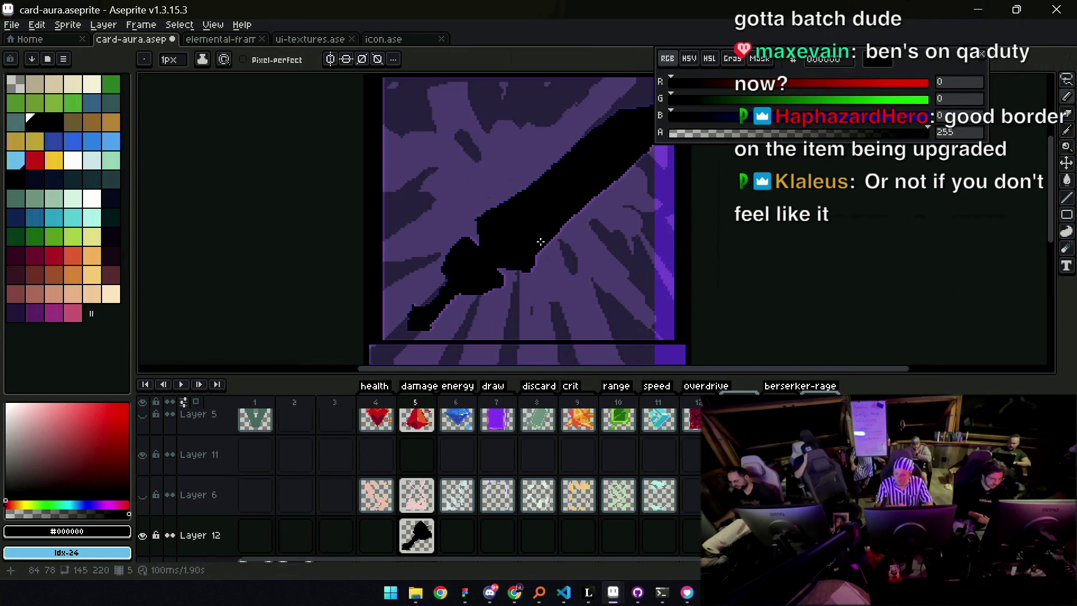
left_click_drag(529, 267, 572, 214)
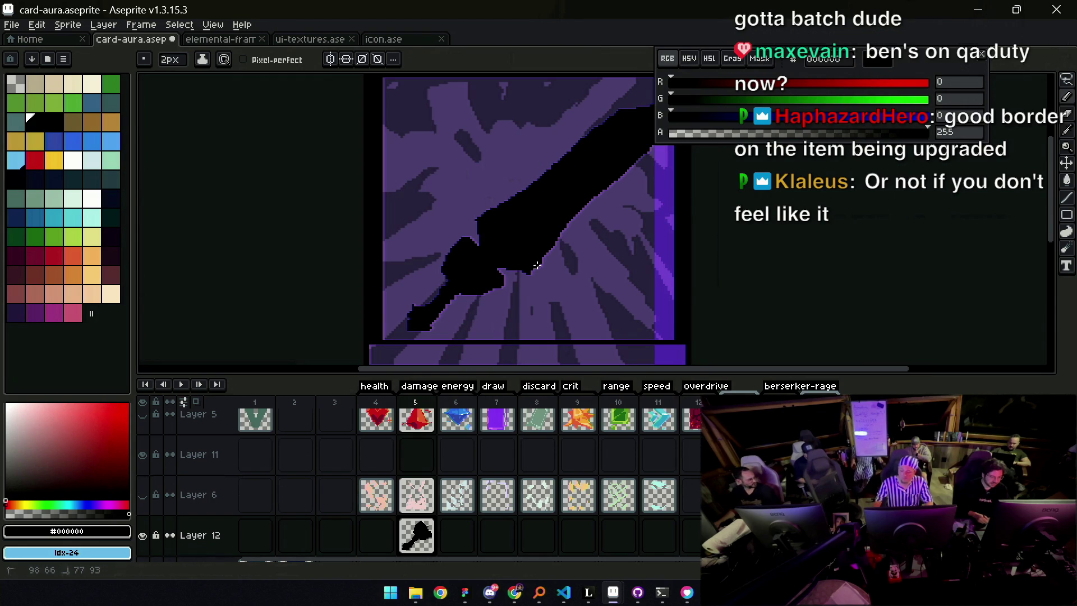
left_click_drag(533, 269, 524, 277)
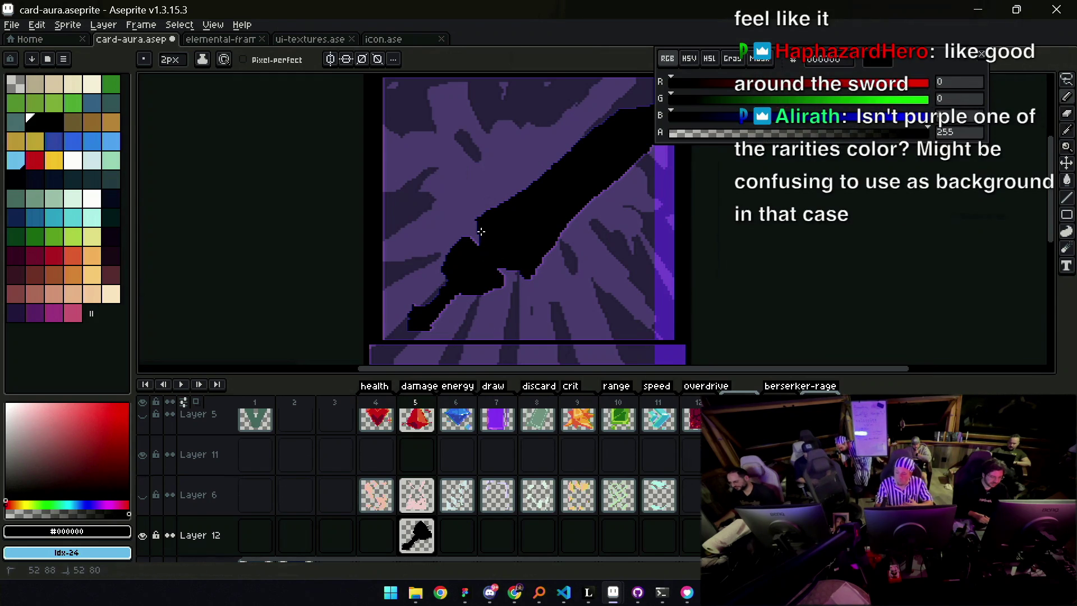
left_click_drag(474, 218, 477, 211)
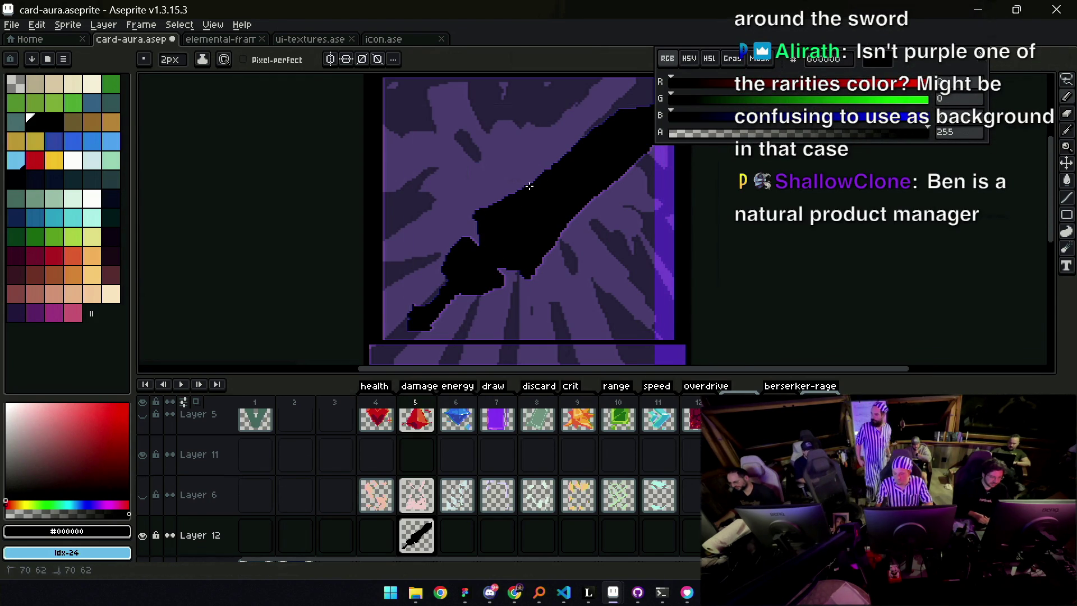
key("z")
scroll(570, 173, "down", 3)
scroll(542, 241, "up", 2)
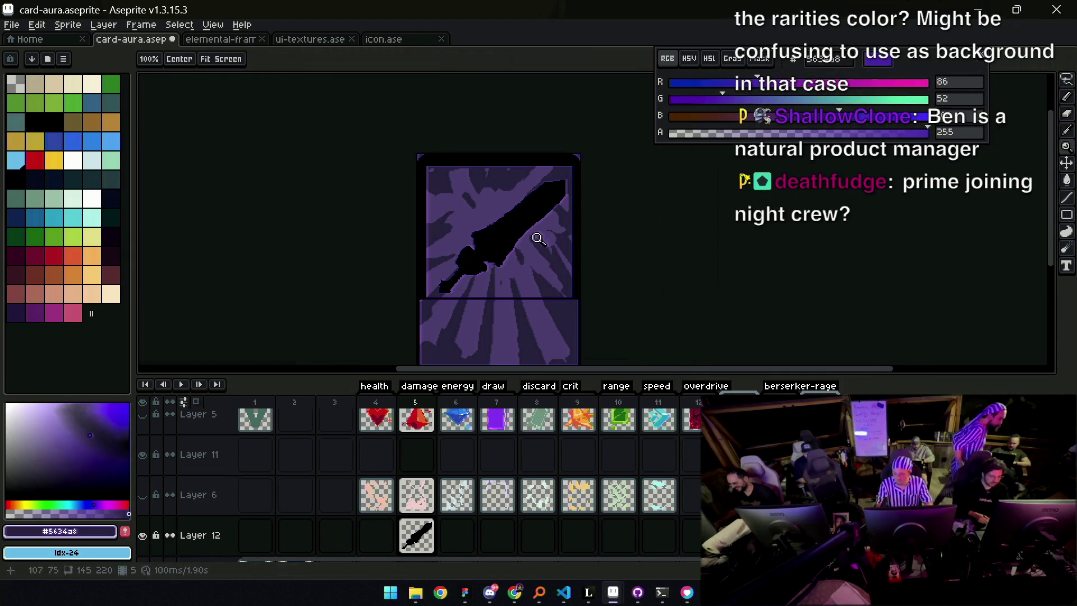
Darken the purple colour and bucket-fill the background areas on Layer 1
left_click(720, 98)
left_click(717, 99)
key("v")
left_click(553, 269)
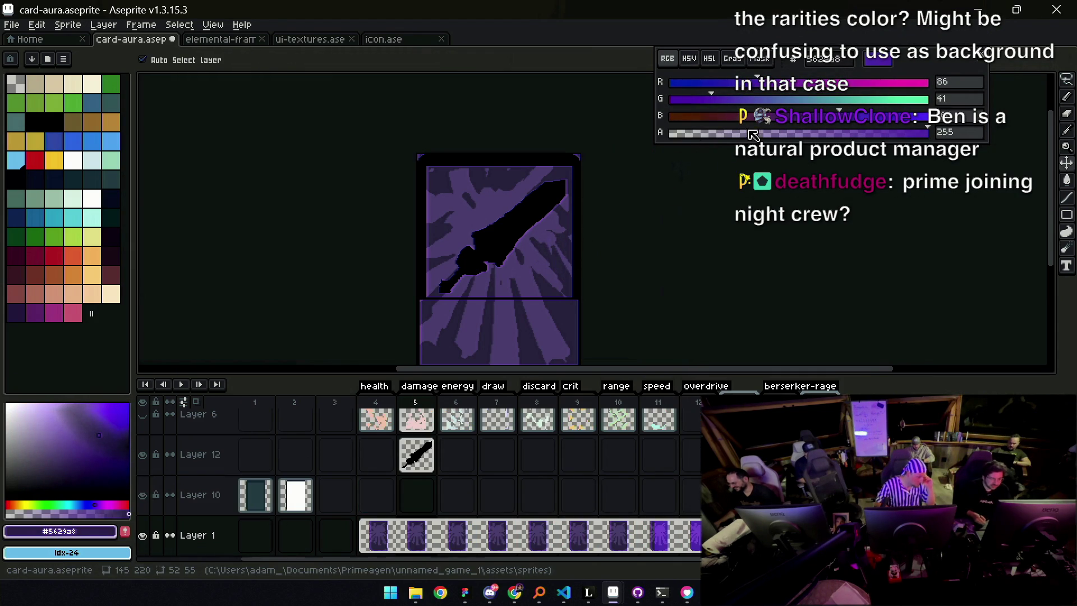
left_click(705, 99)
left_click(739, 82)
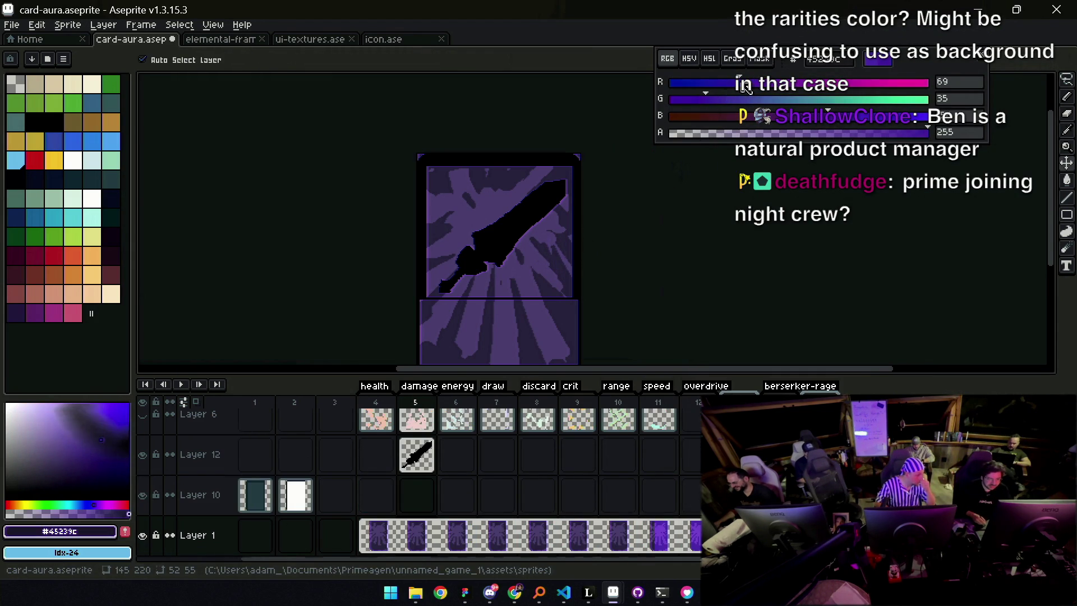
key("g")
left_click(565, 307)
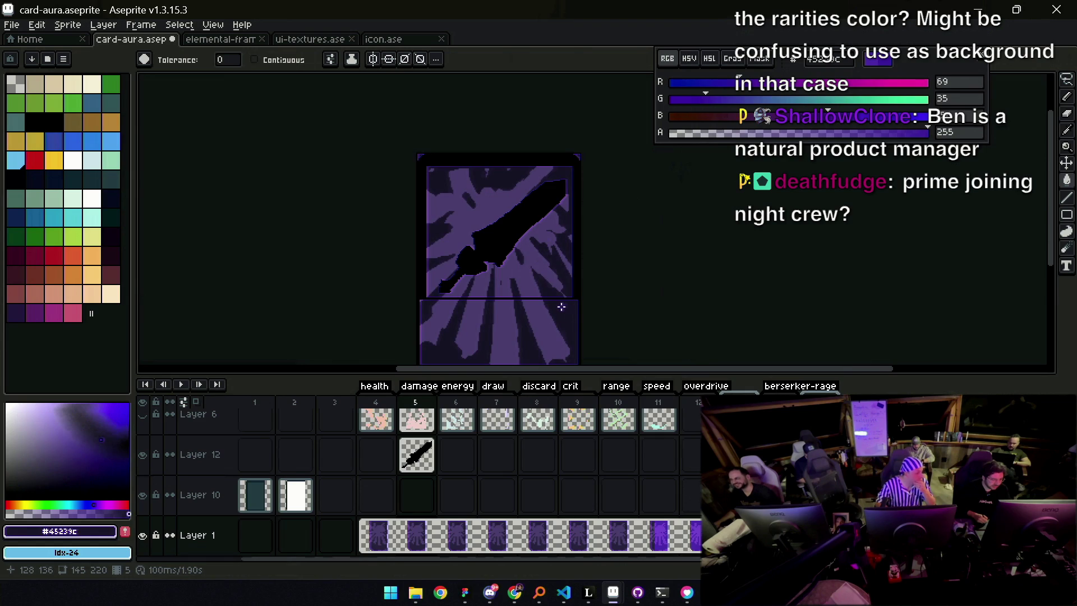
Adjust the fill colour to the brighter violet #61299c and refill the purple background
left_click(711, 100)
left_click(745, 82)
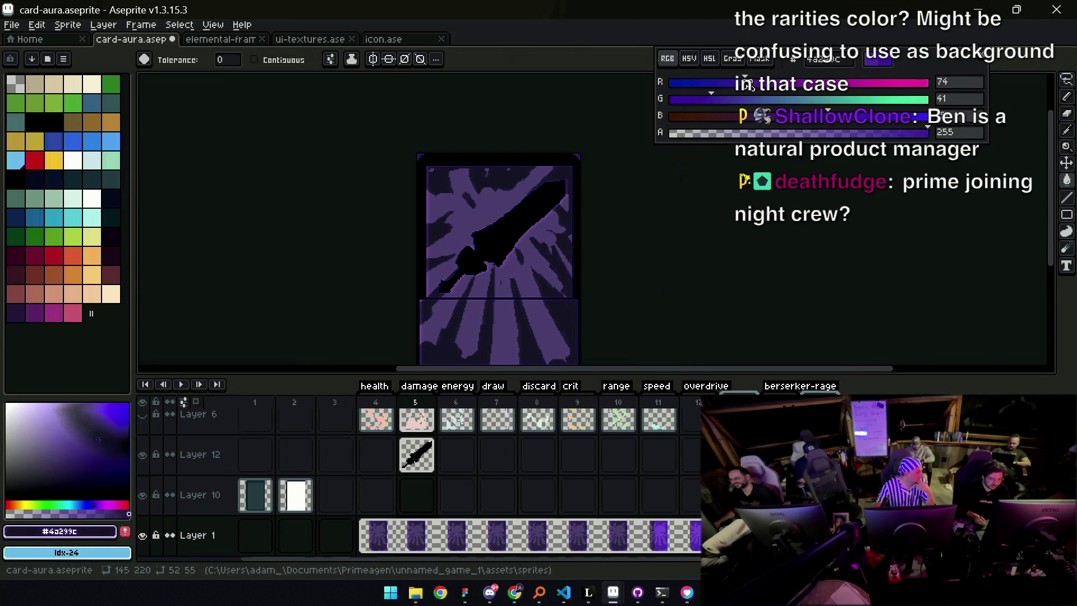
left_click(547, 257)
key("ctrl+z")
left_click(545, 255)
key("ctrl+z")
left_click(769, 83)
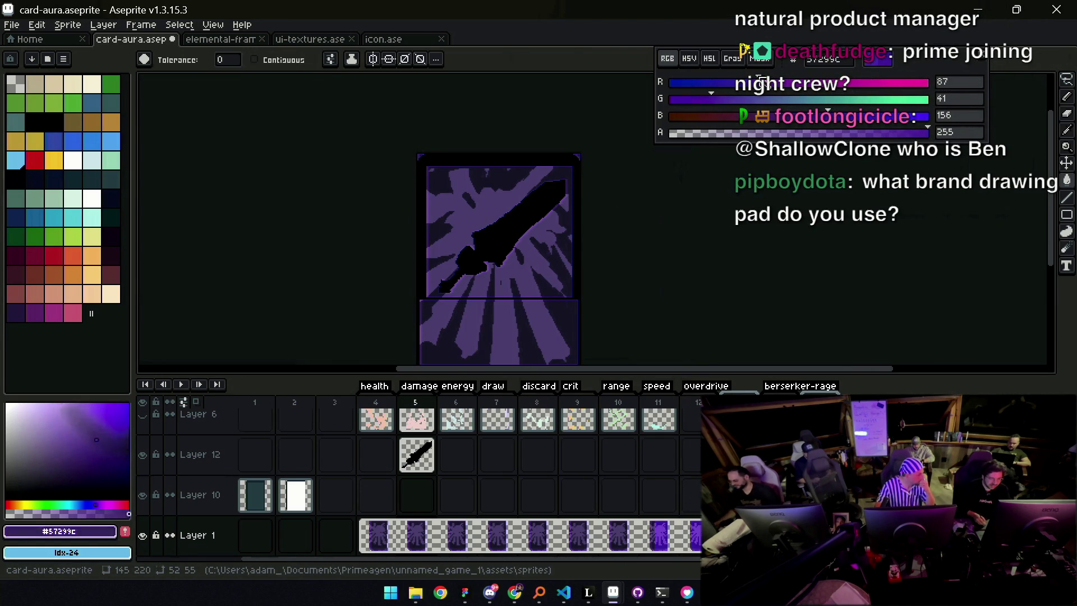
left_click(545, 256)
Zoom out and bring up File > Open Recent
key("z")
scroll(545, 241, "down", 2)
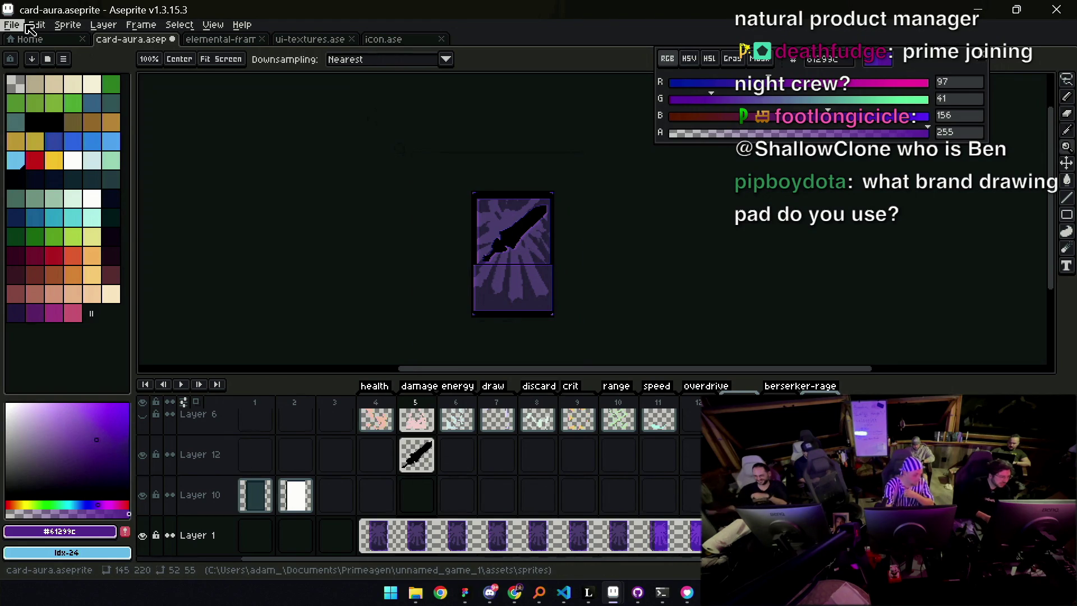
left_click(37, 25)
mouse_move(62, 66)
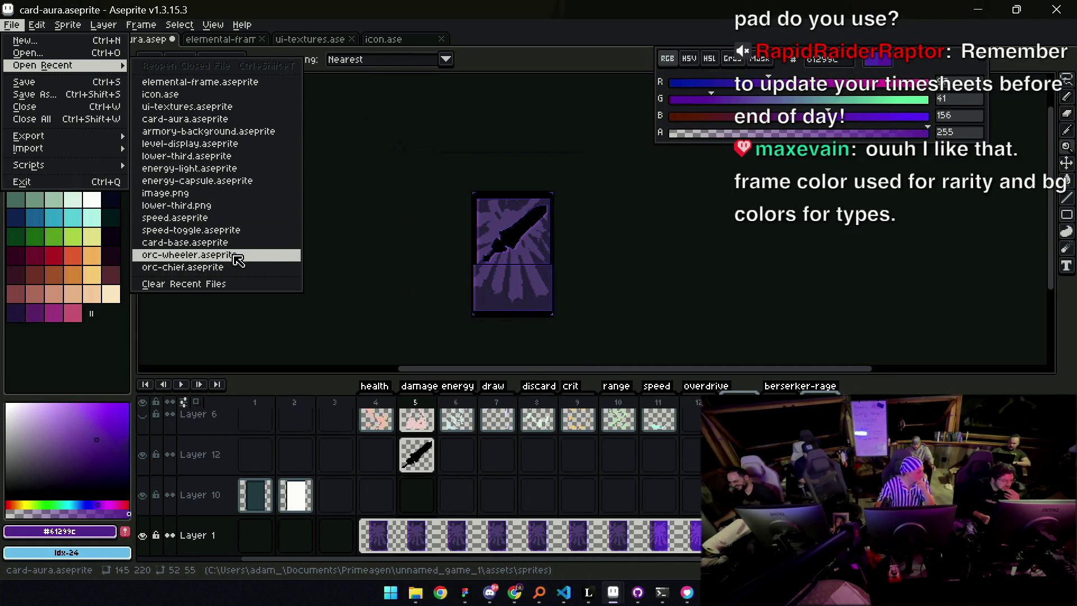
Open upgrade-button.aseprite from the sprites/ui folder
left_click(56, 53)
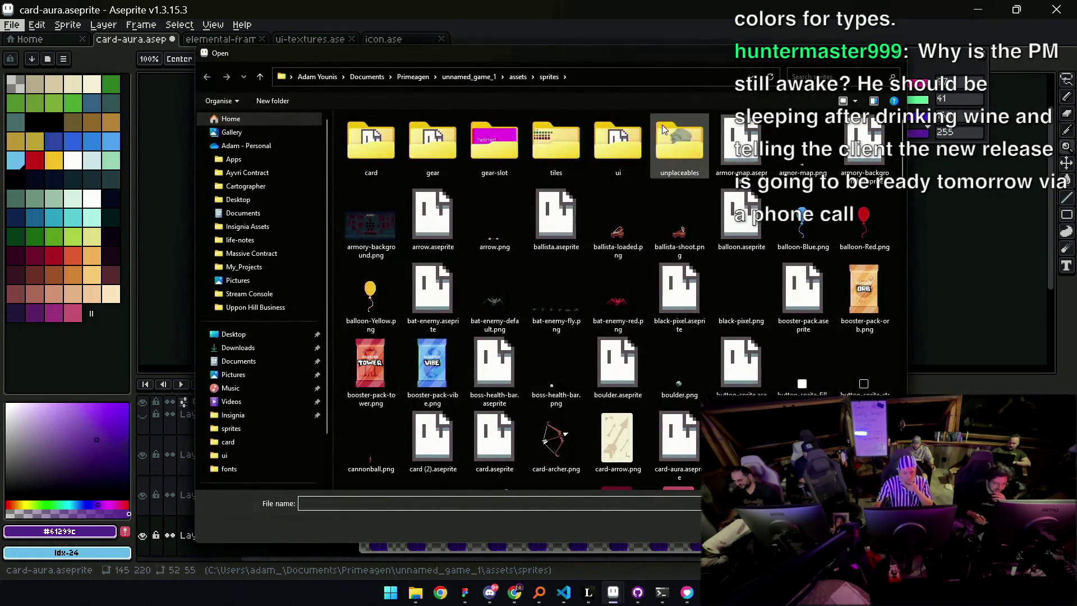
double_click(617, 143)
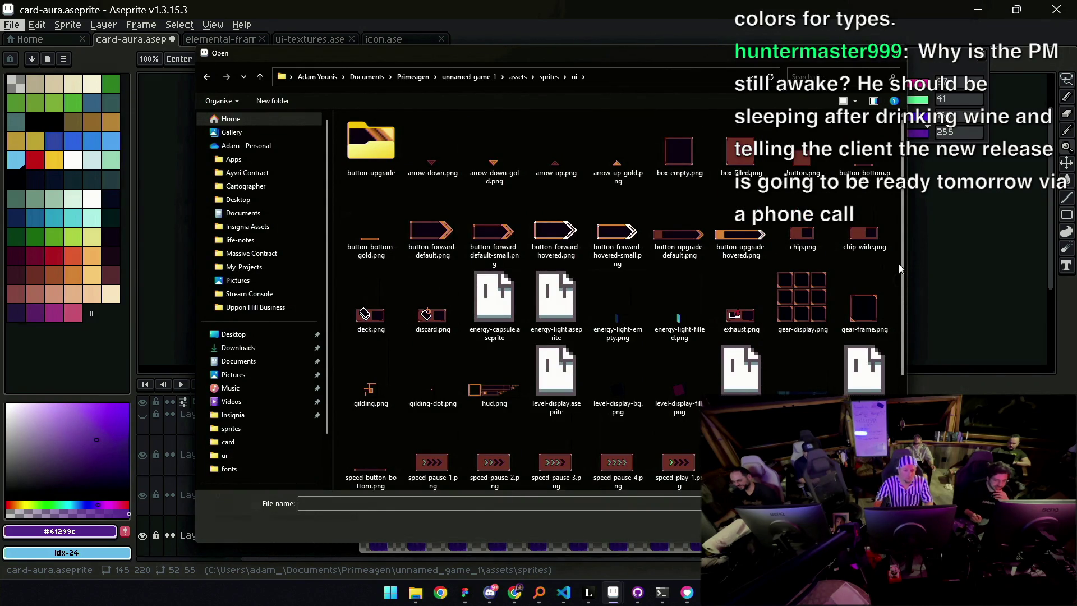
left_click(381, 161)
double_click(381, 161)
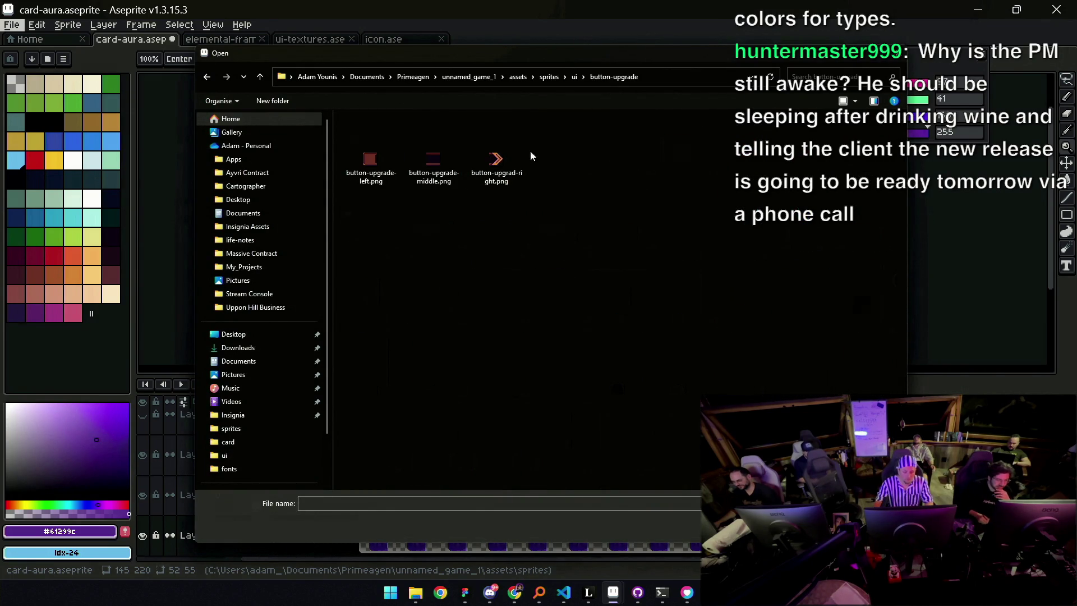
left_click(573, 77)
scroll(906, 273, "down", 3)
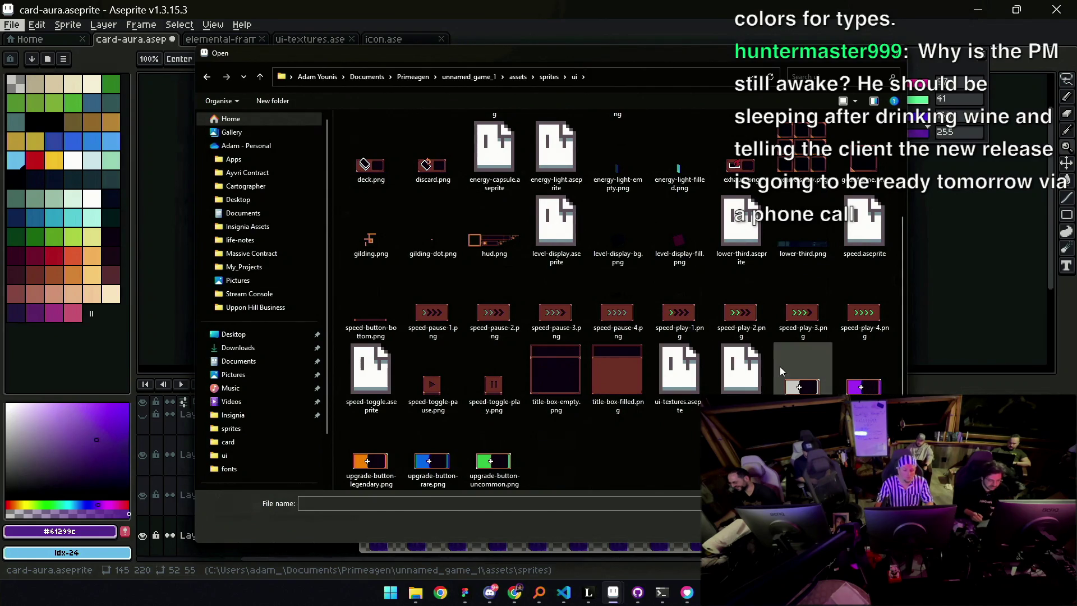
double_click(742, 382)
Eyedrop the #a335ee purple from frame 4 and return to the card-aura tab
scroll(630, 211, "up", 2)
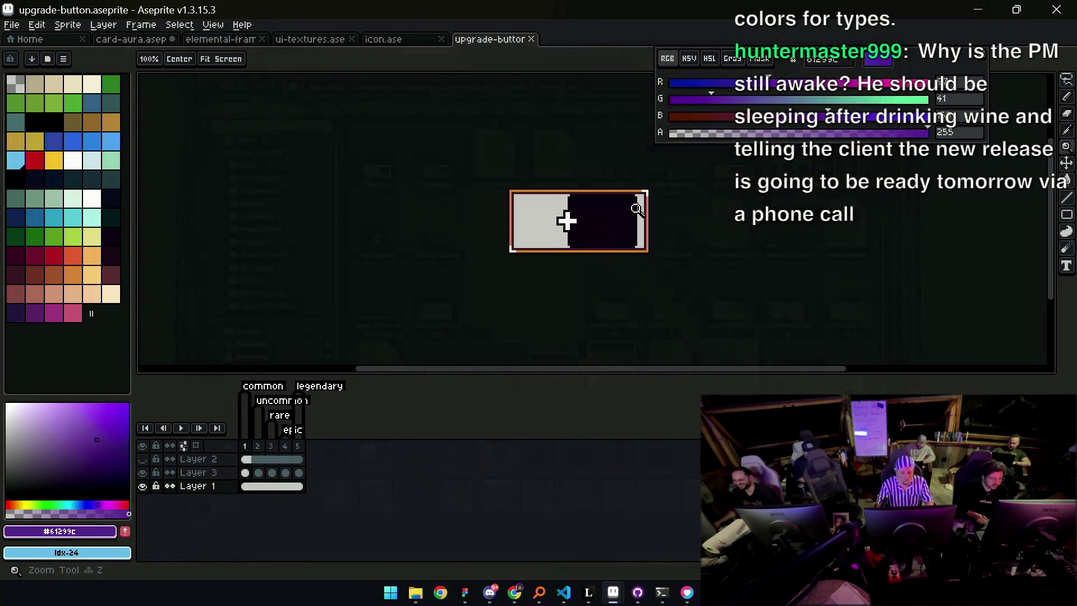
left_click(291, 443)
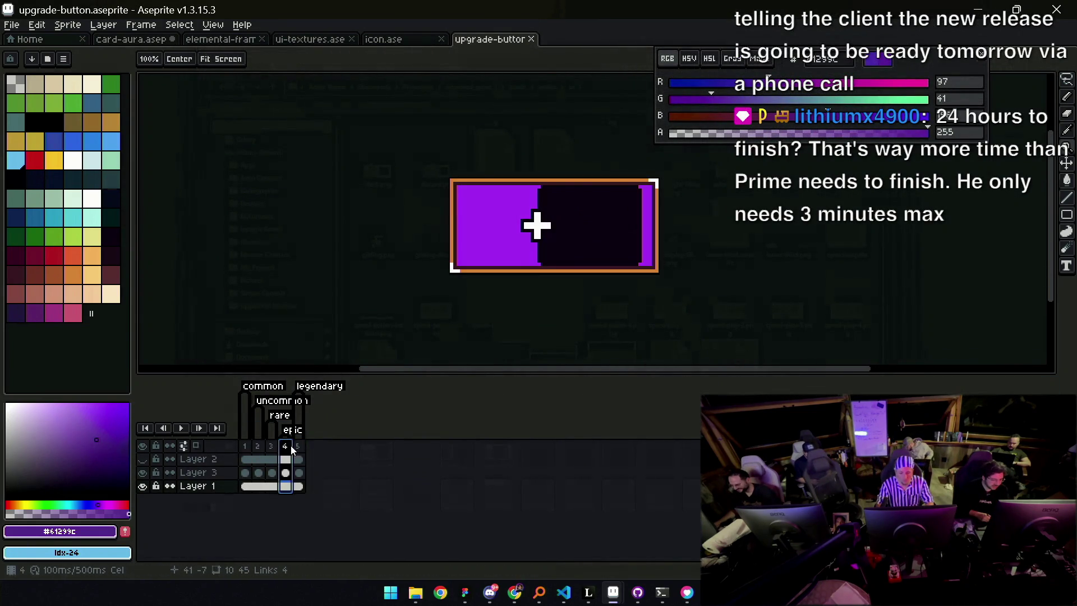
scroll(505, 216, "up", 1)
key("i")
left_click(480, 203)
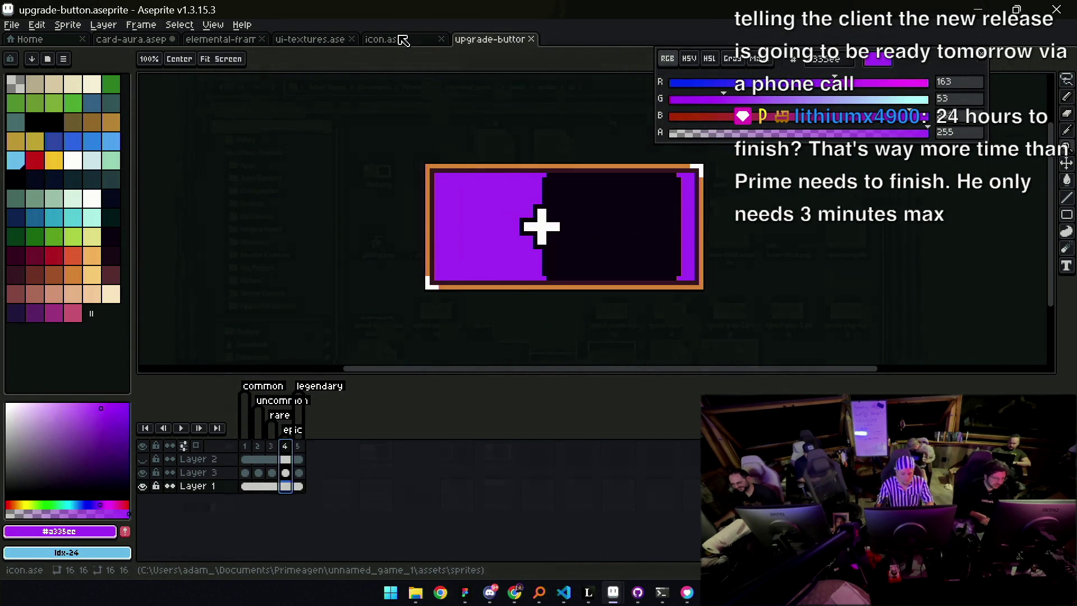
left_click(310, 39)
left_click(236, 40)
left_click(160, 41)
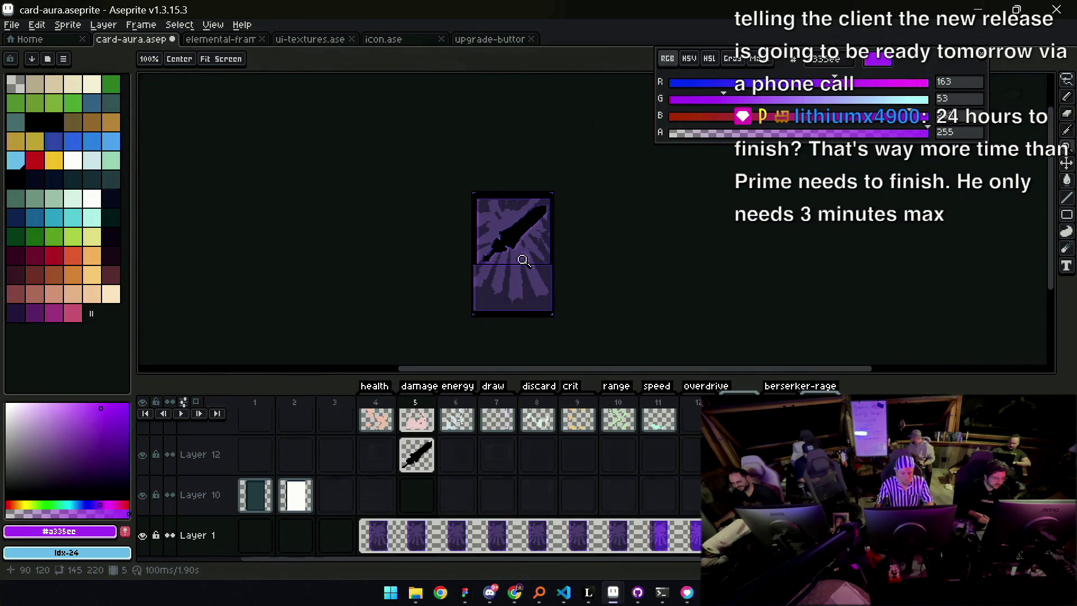
Sample the light purple ray colour, lower its blue and red, and trial-fill the rays
scroll(548, 257, "up", 3)
key("b")
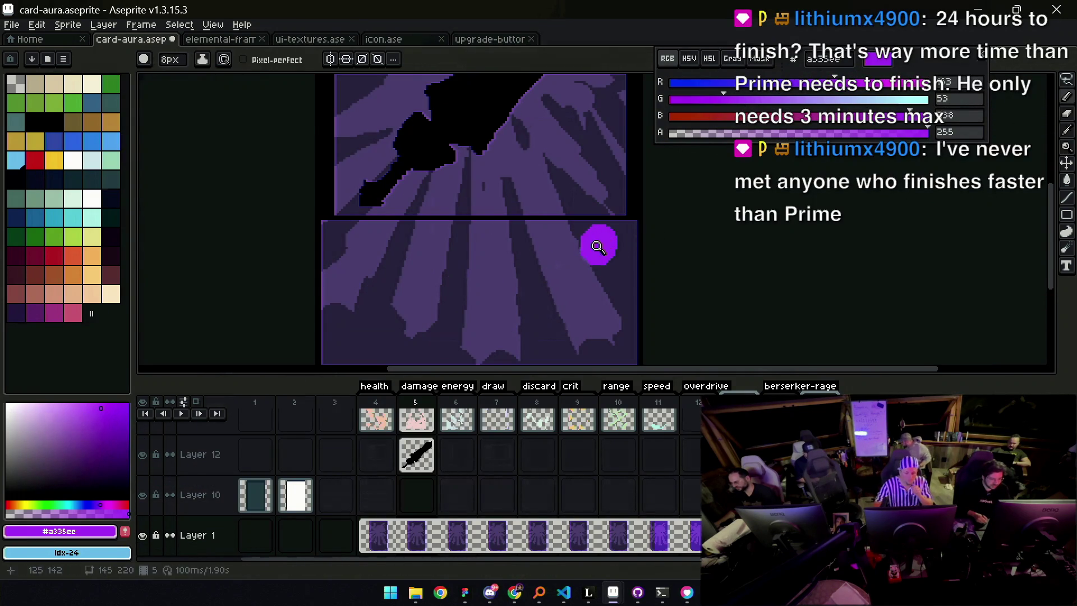
scroll(593, 244, "down", 2)
key("v")
key("i")
left_click(592, 260)
key("z")
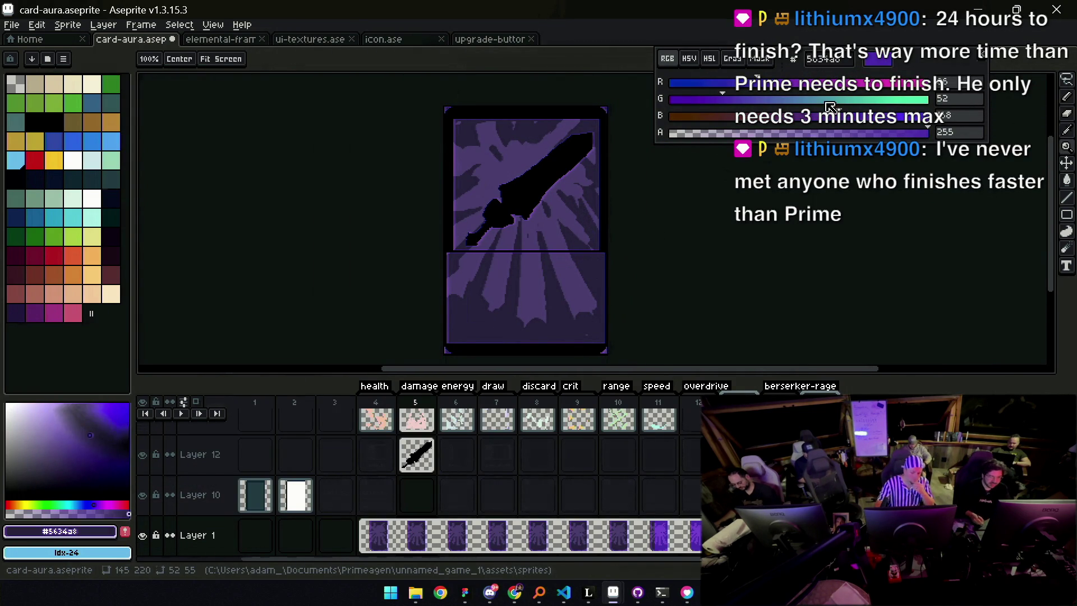
left_click(814, 116)
left_click_drag(754, 84, 738, 84)
key("g")
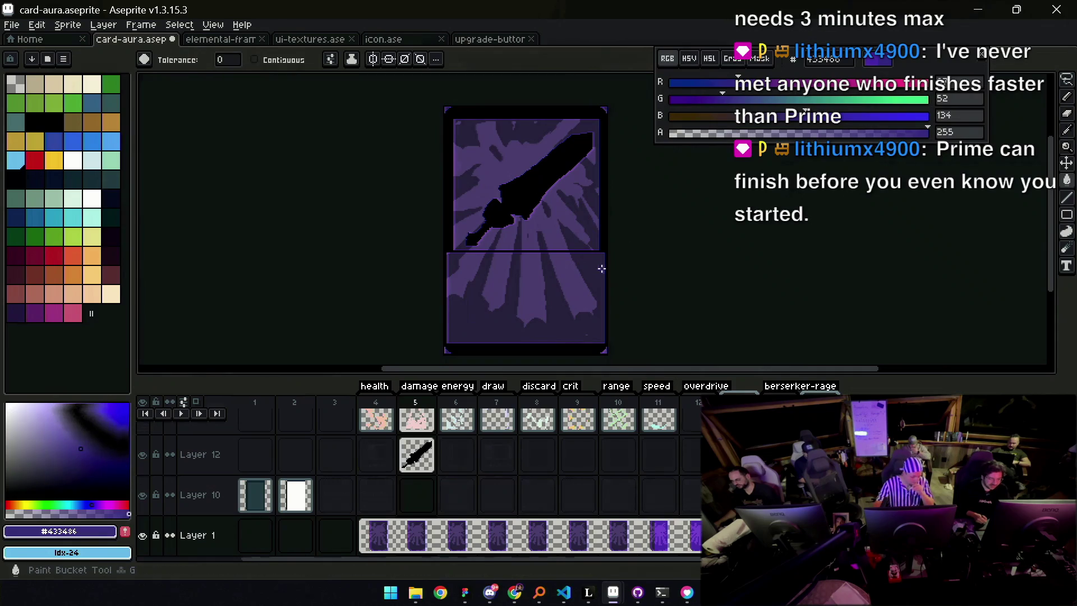
left_click(594, 266)
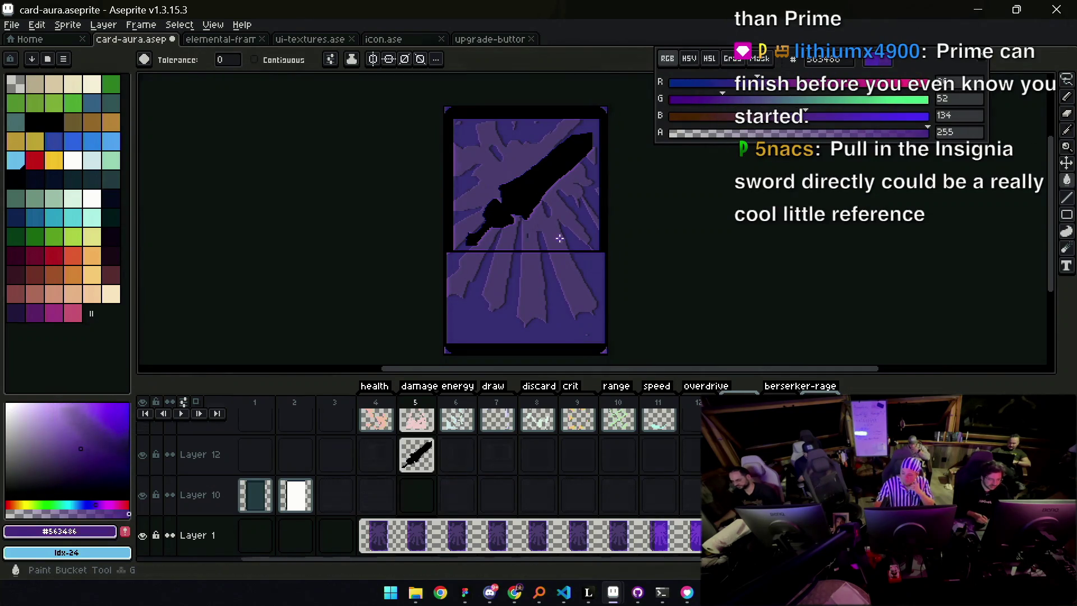
key("ctrl+z")
Tune the green and red sliders until the rays are filled steel blue
left_click(748, 98)
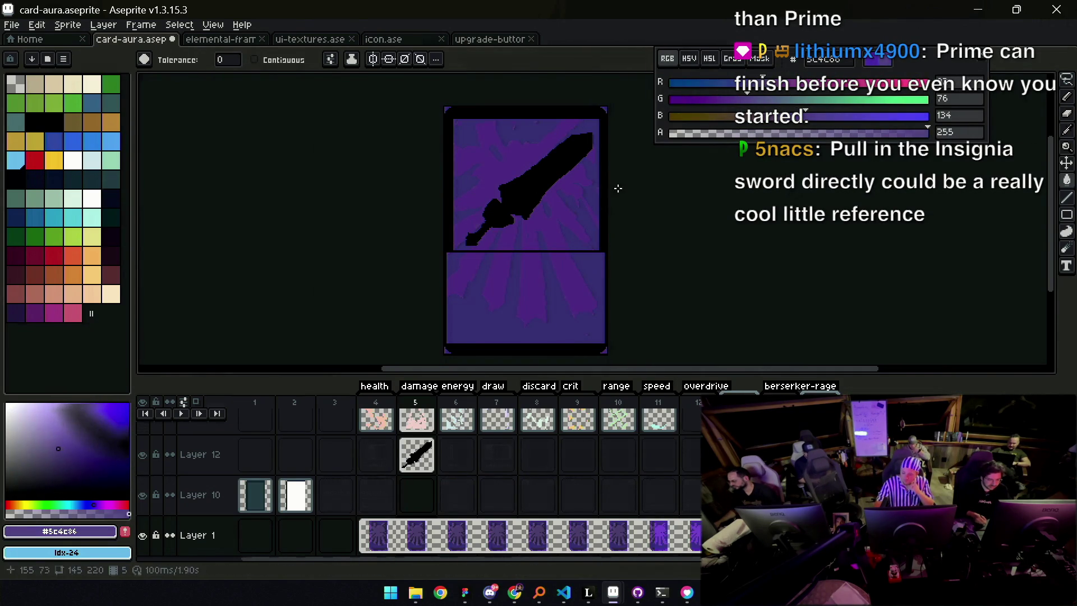
left_click(575, 242)
left_click(729, 98)
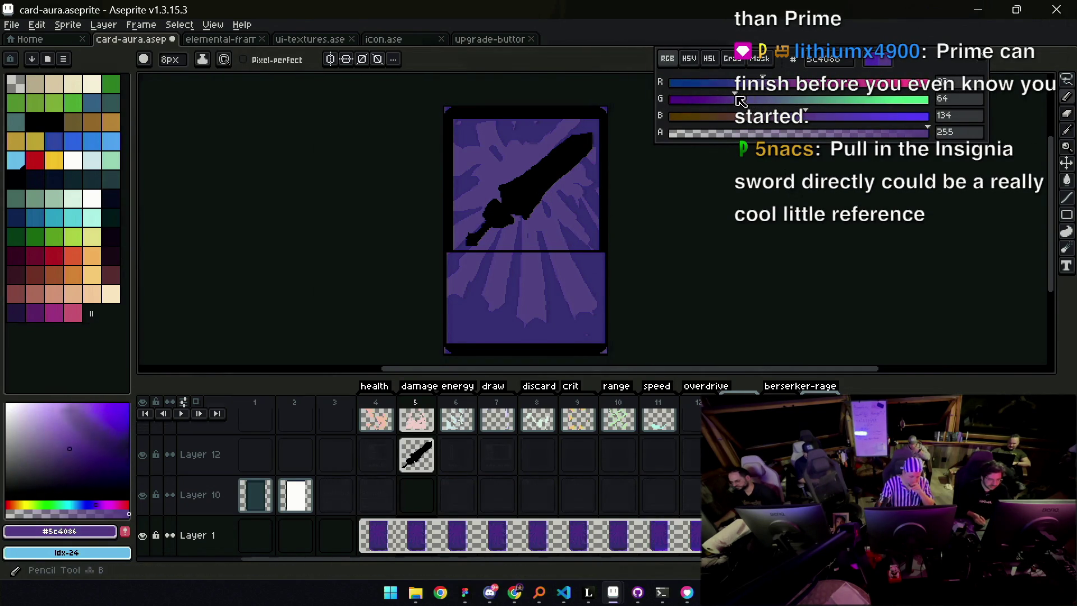
left_click(587, 227)
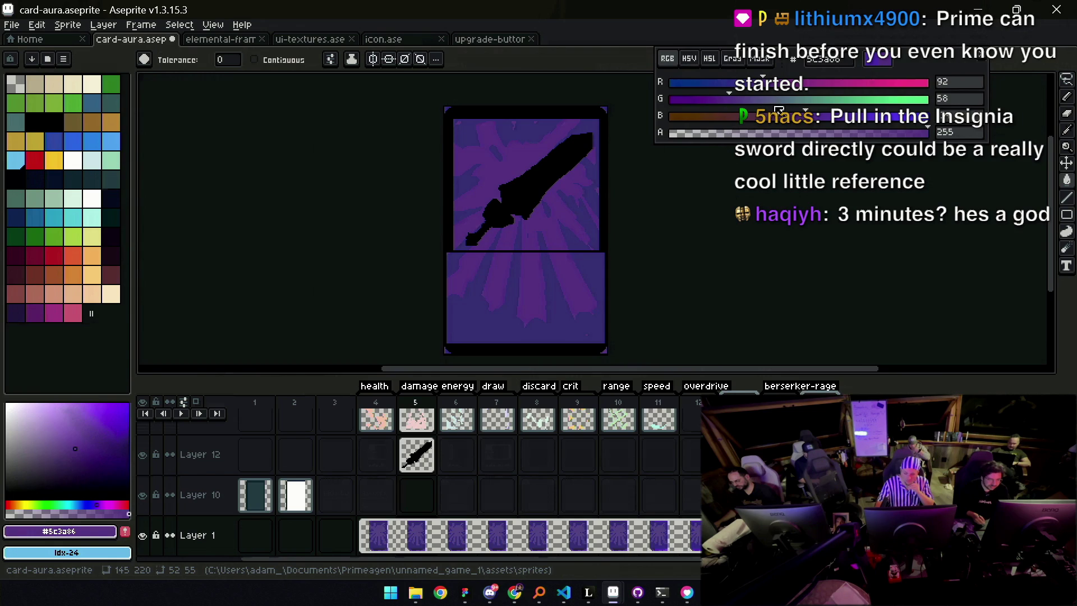
left_click(739, 98)
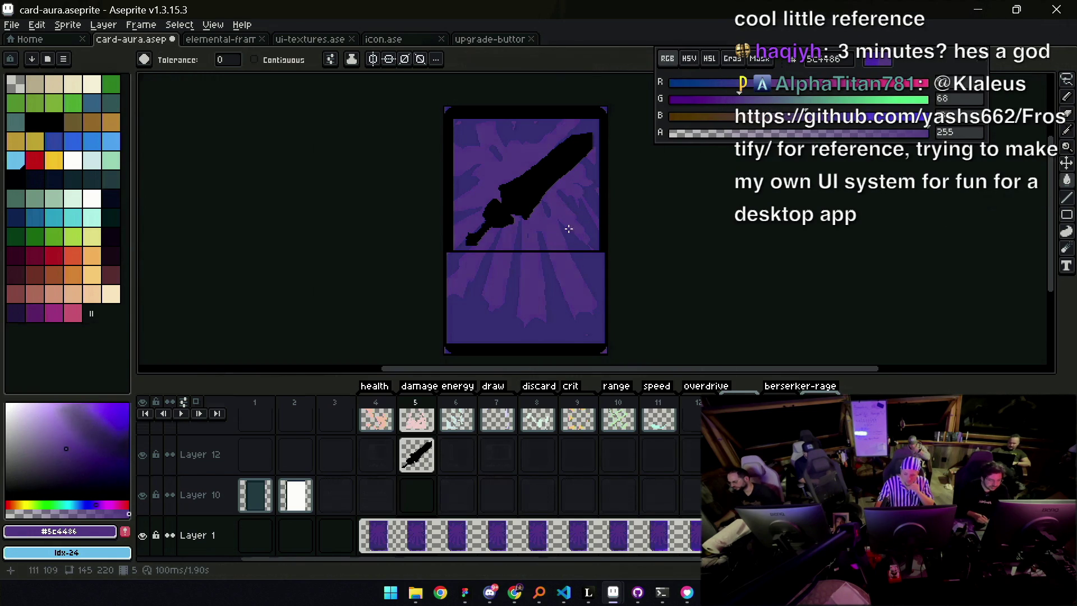
left_click(740, 82)
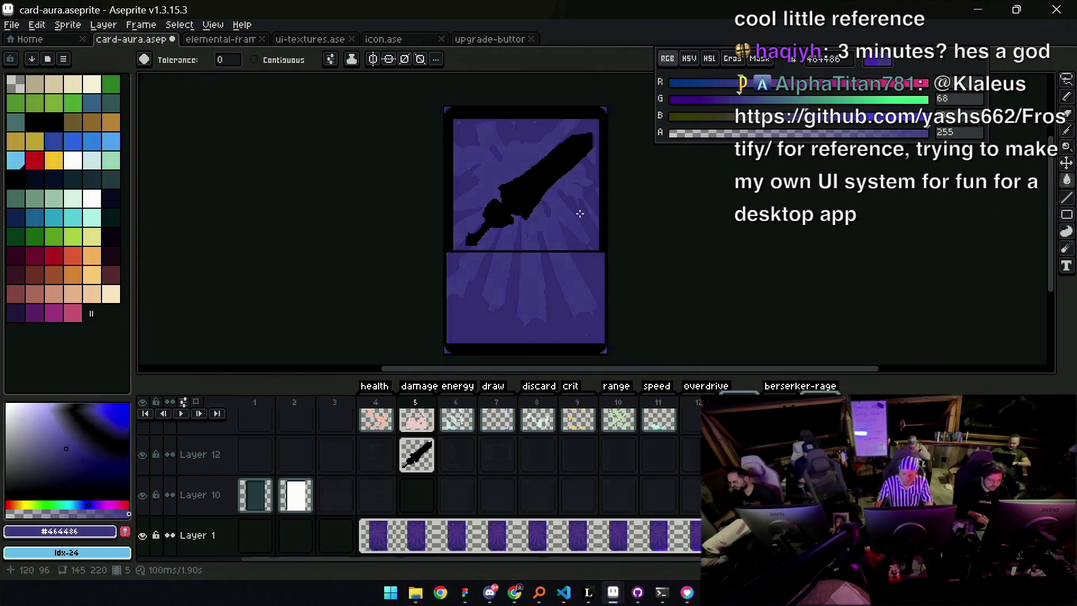
left_click(562, 217, "alt")
left_click(562, 217)
key("ctrl+z")
left_click_drag(755, 90, 726, 90)
left_click(570, 232)
Sample the dark purple, lower its green and red, and fill the dark areas deep indigo
key("z")
scroll(569, 233, "down", 1)
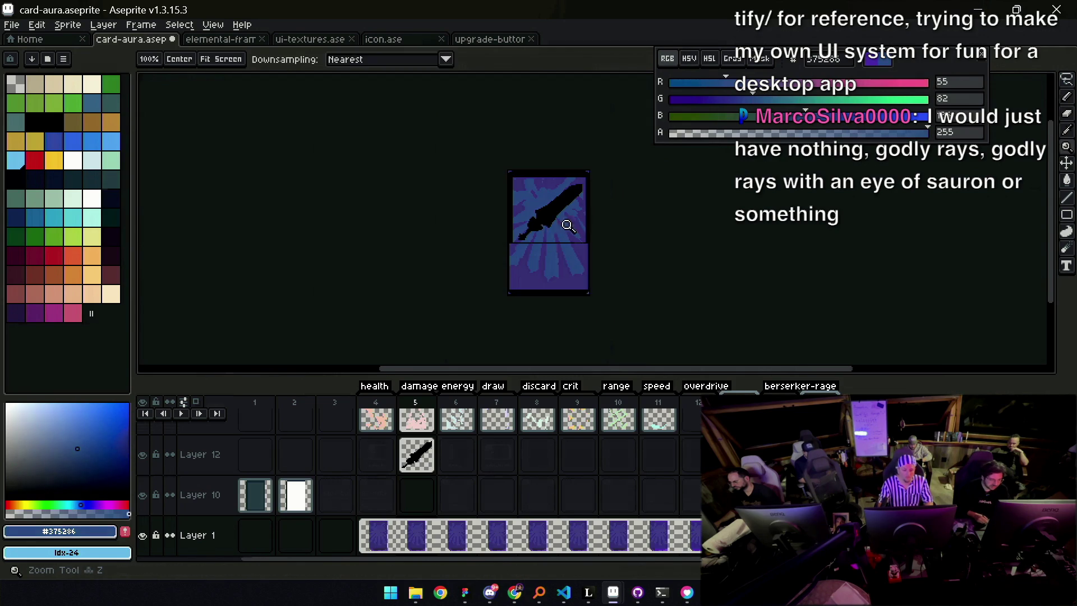
scroll(558, 216, "up", 1)
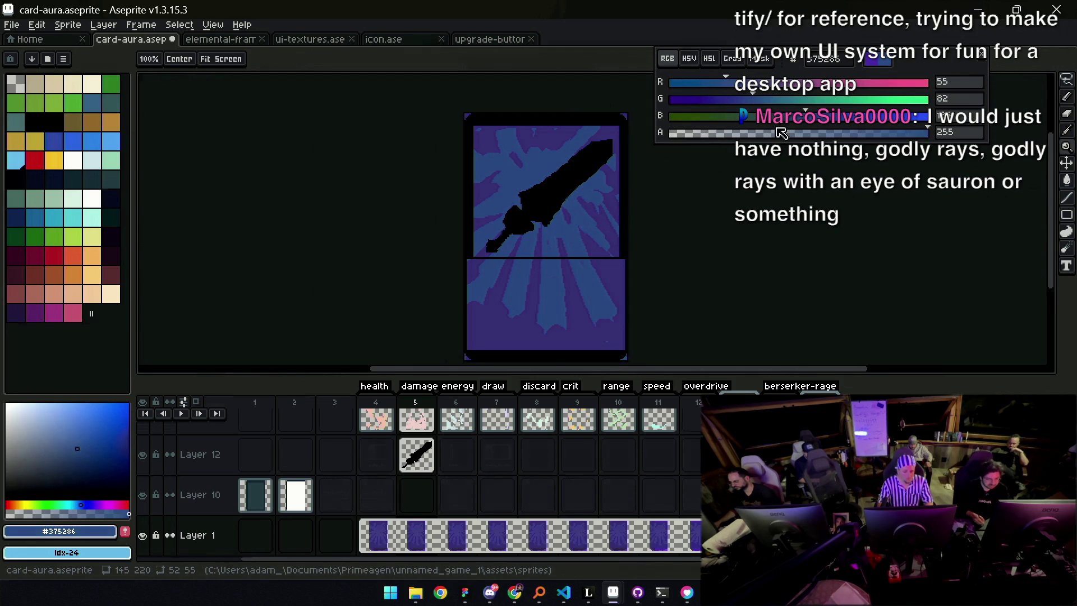
key("b")
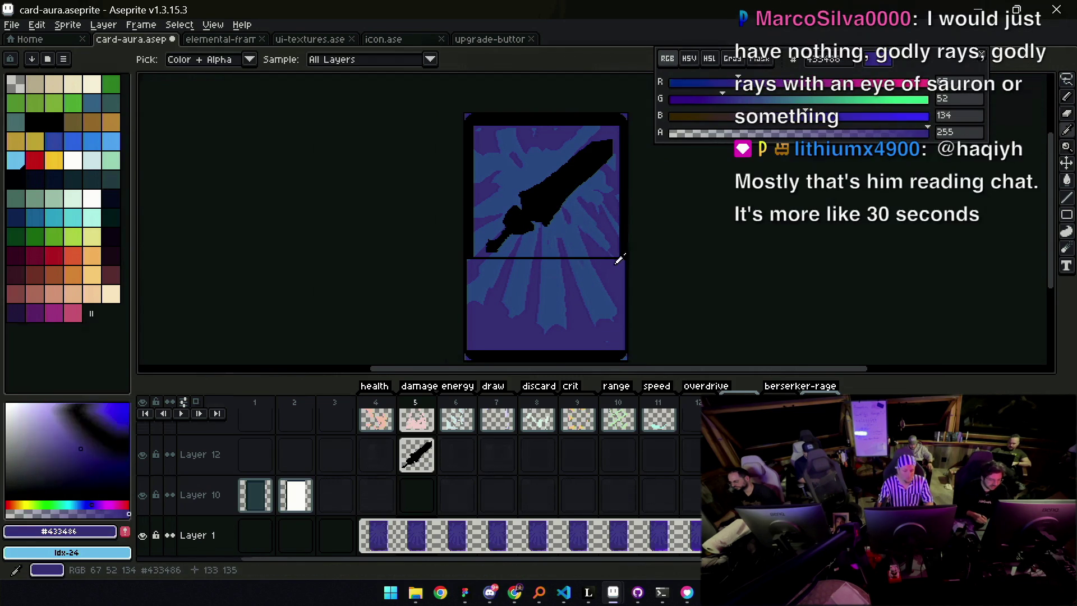
left_click_drag(800, 118, 792, 137)
left_click(716, 99)
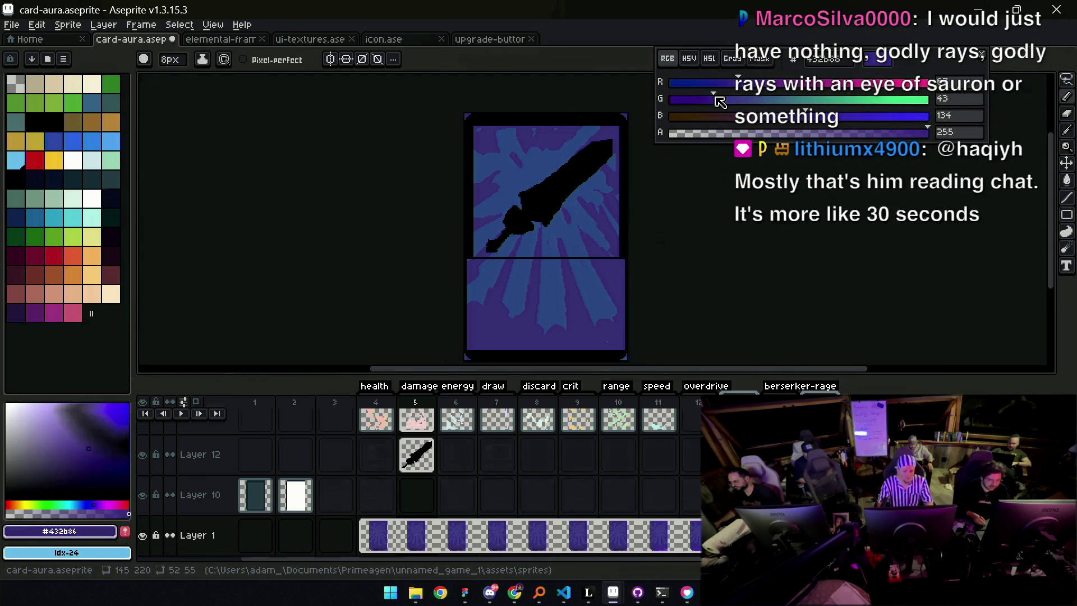
key("g")
left_click(606, 267)
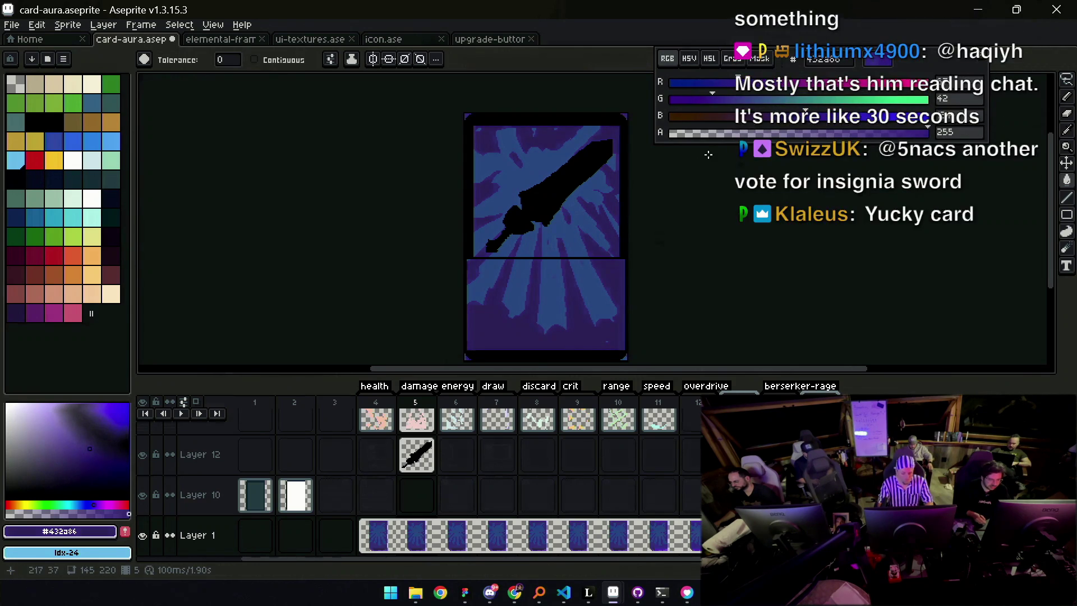
key("ctrl+z")
left_click_drag(737, 84, 723, 84)
left_click(609, 276)
Zoom out to view the whole card, then pan and zoom in on the sword
key("z")
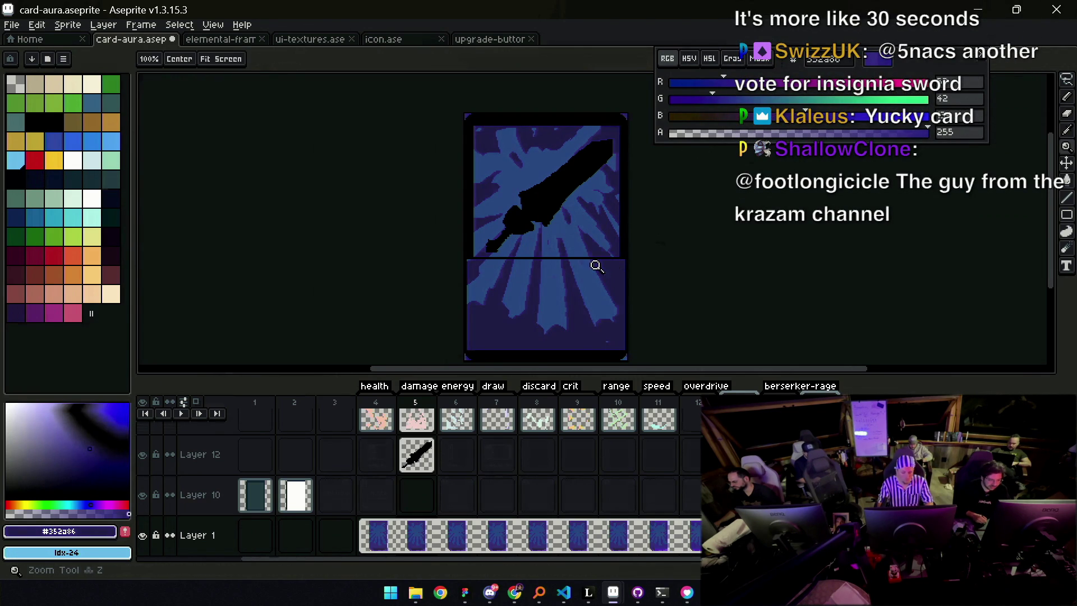
right_click(596, 224)
left_click(596, 224)
key("i")
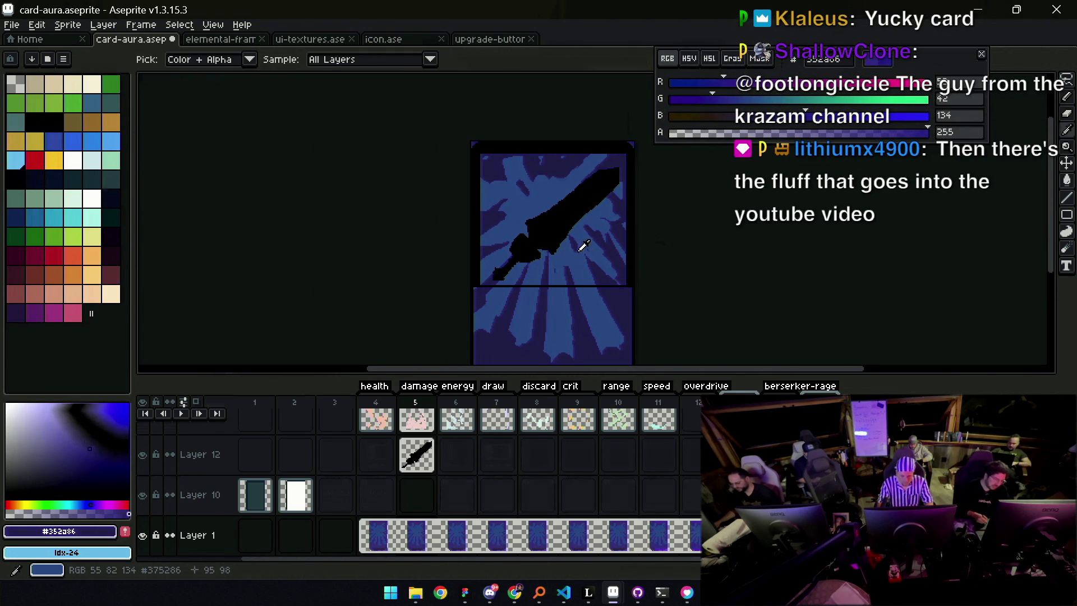
key("z")
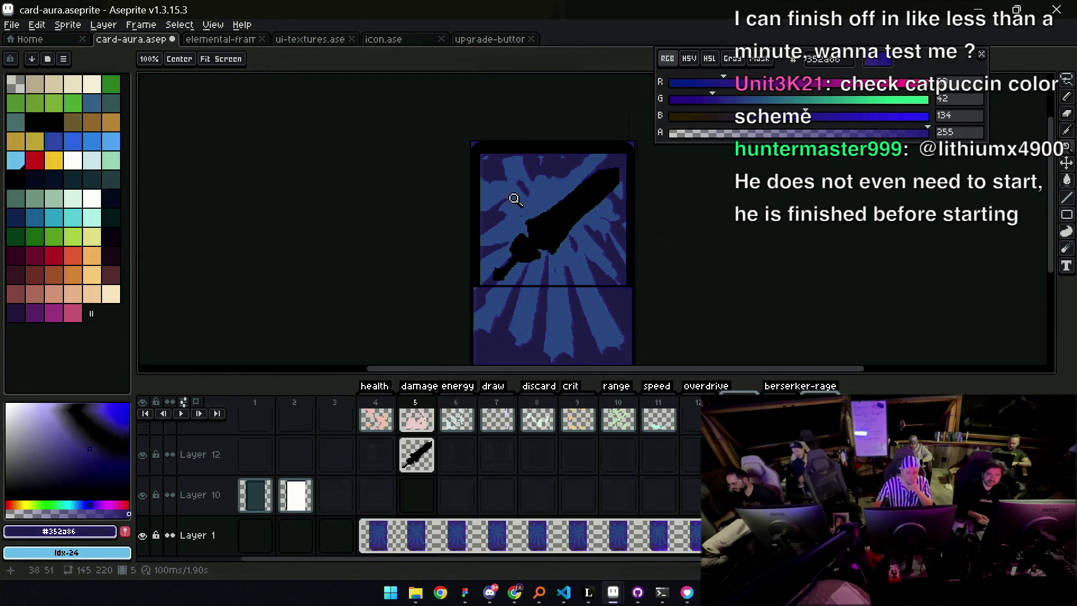
left_click_drag(543, 225, 547, 238)
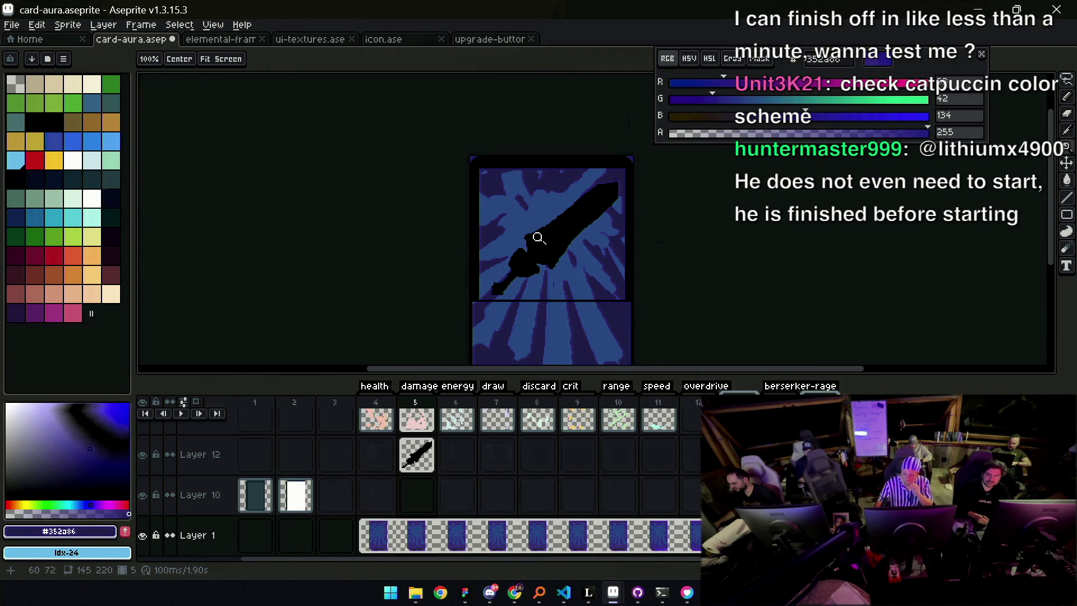
left_click(538, 238)
Fill the sword blade with white using two pencil strokes
key("v")
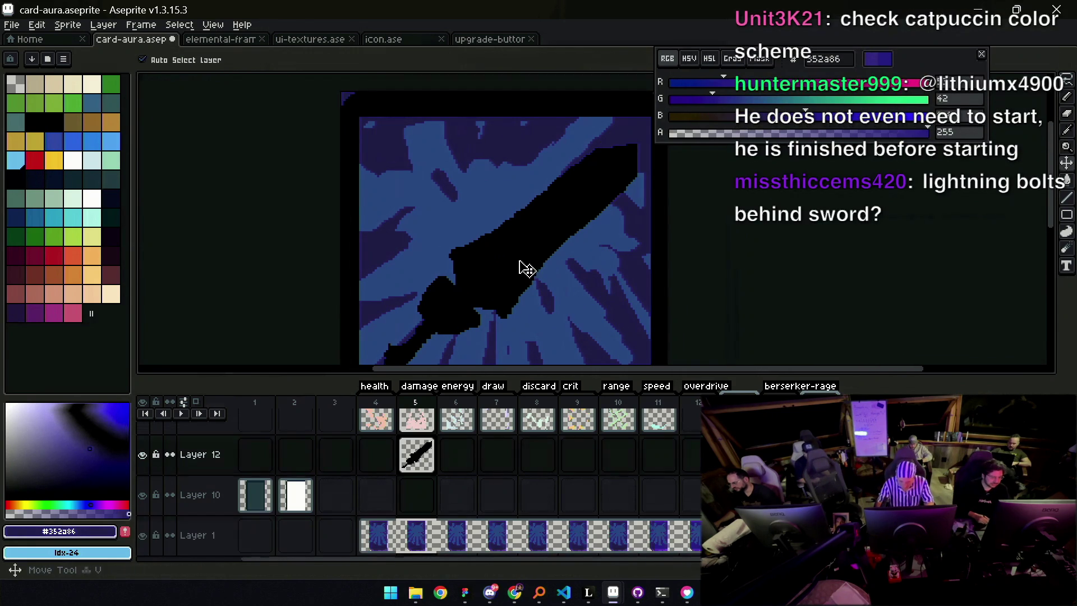
key("b")
left_click(565, 228, "alt")
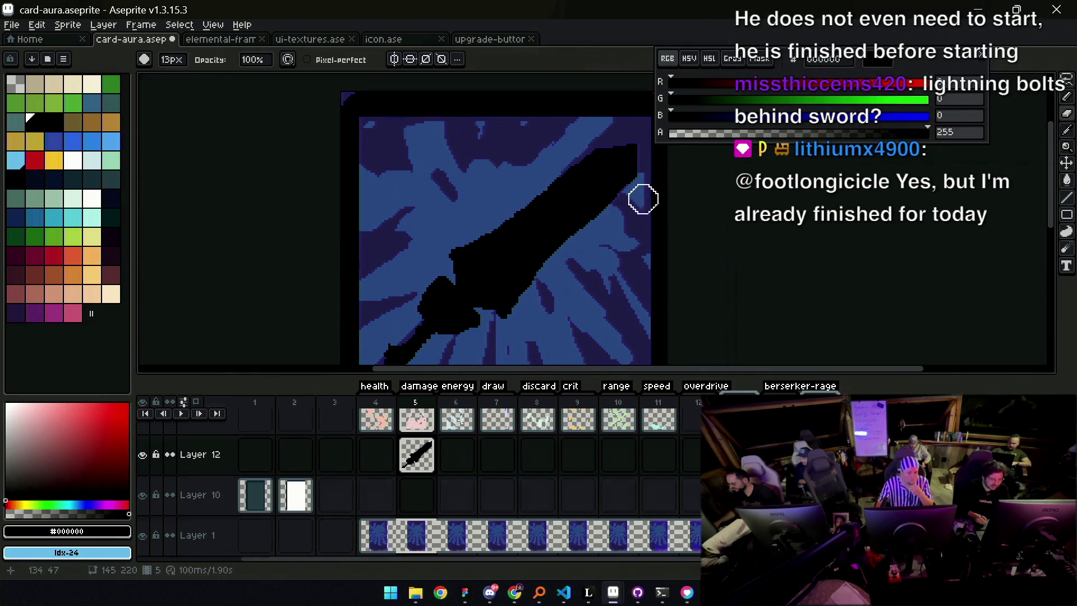
key("z")
right_click(567, 209)
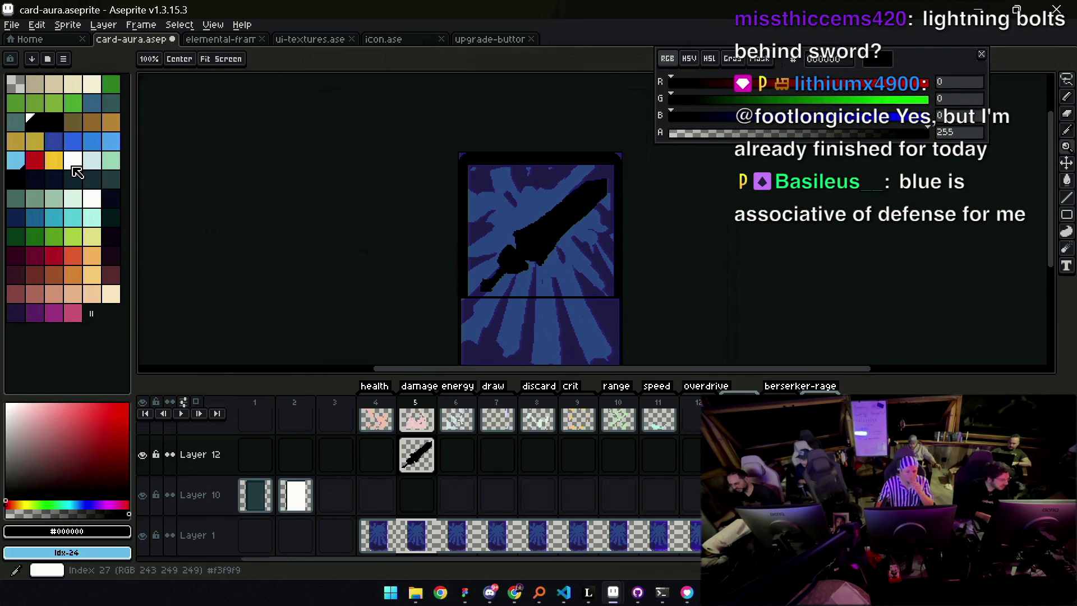
left_click(77, 173)
key("b")
left_click_drag(552, 226, 525, 235)
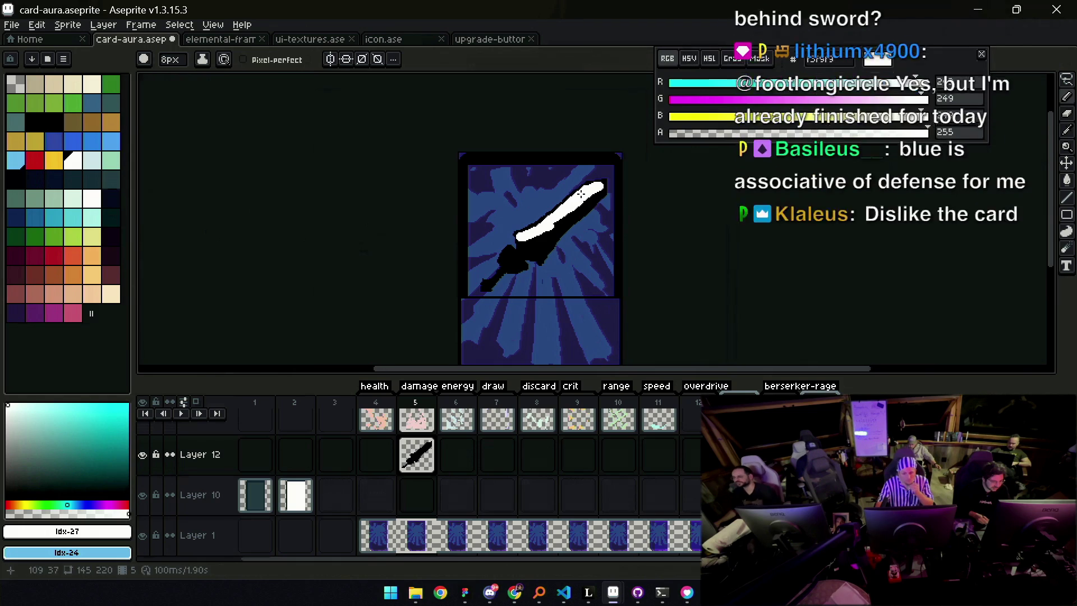
left_click_drag(577, 212, 554, 227)
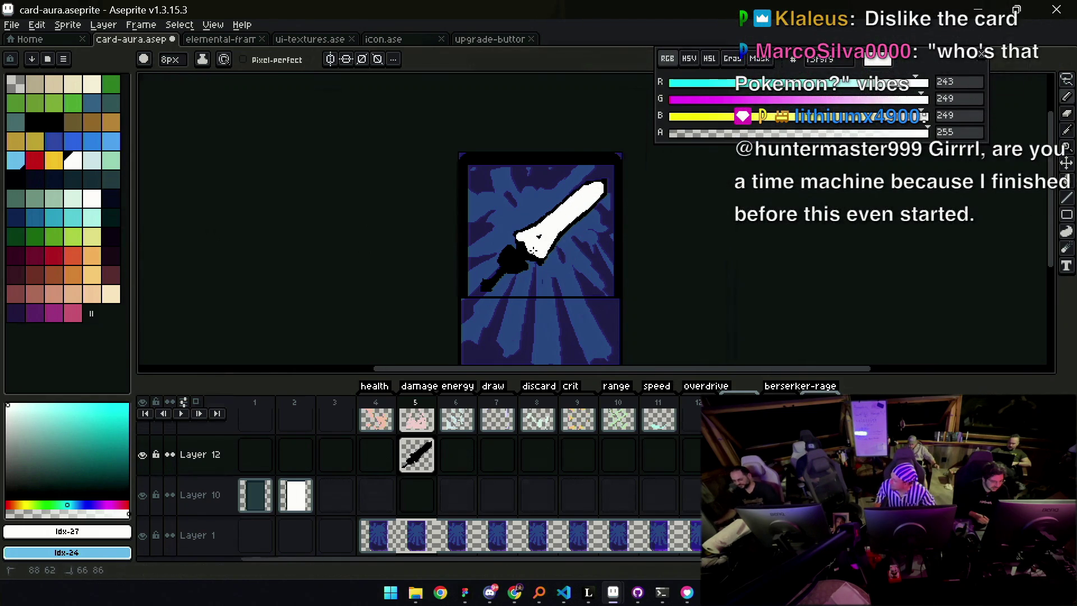
Widen the orange crossguard by painting orange across the sword hilt
scroll(545, 239, "up", 2)
left_click(474, 243, "alt")
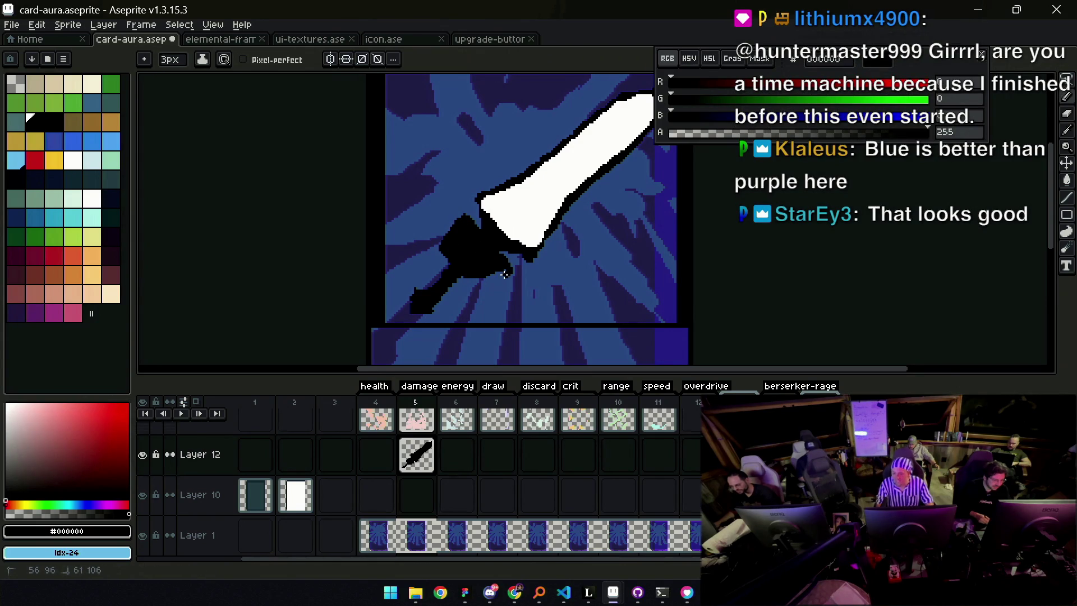
key("z")
scroll(498, 273, "down", 3)
scroll(387, 238, "up", 3)
left_click(73, 273)
key("b")
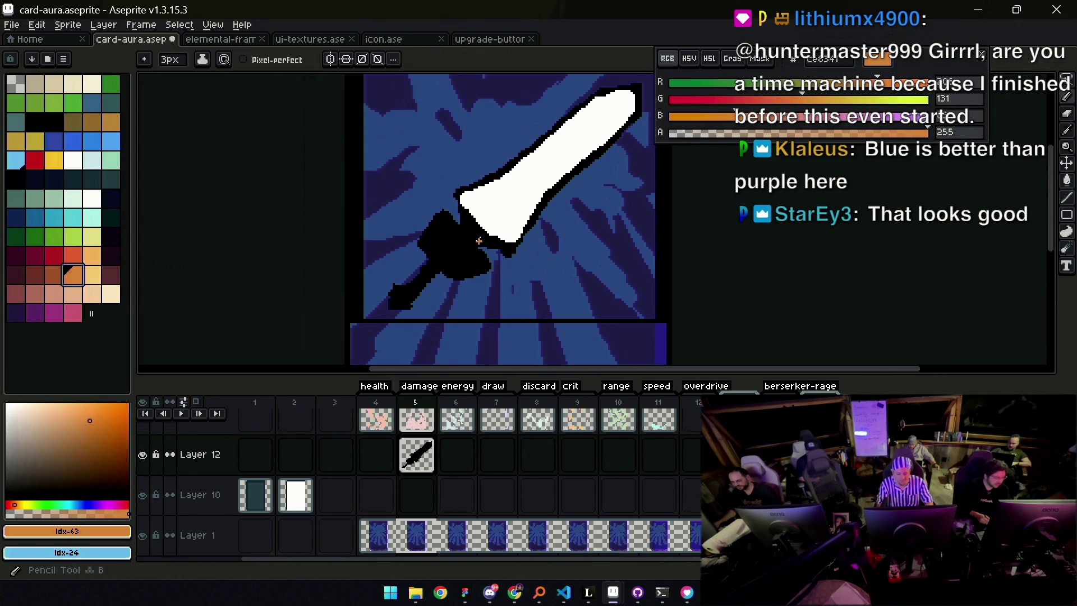
left_click_drag(439, 223, 476, 249)
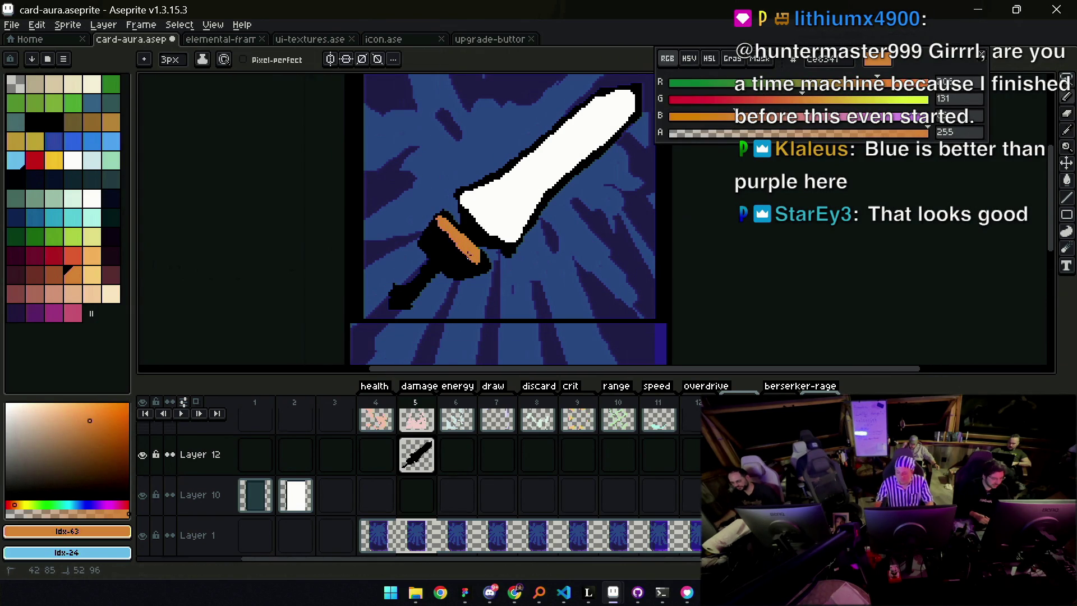
Erase the black outline at the bottom of the hilt with an enlarged eraser
key("g")
key("e")
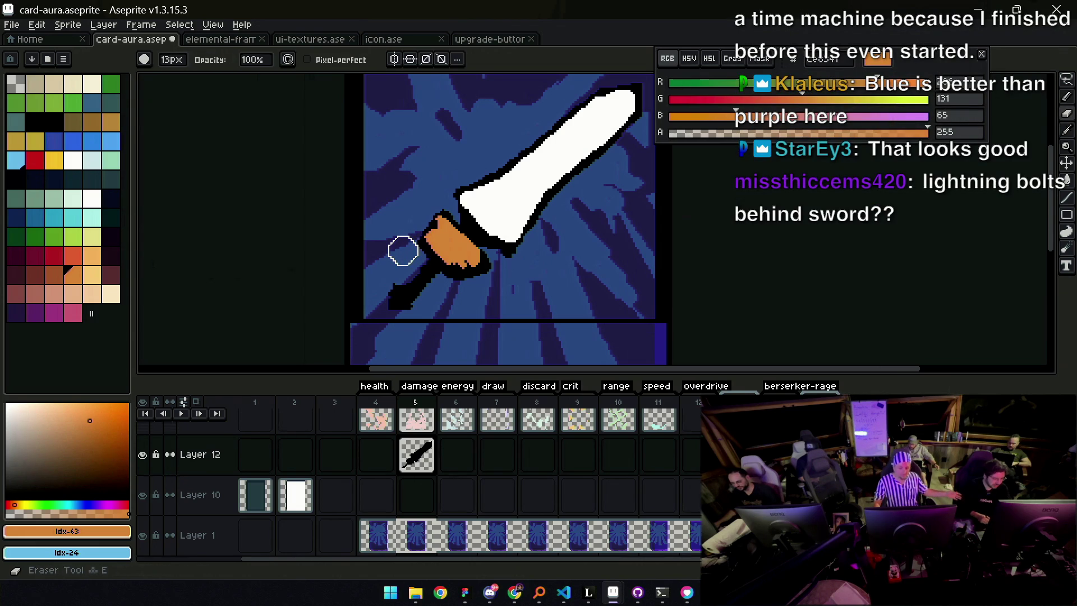
key("plus")
key("plus")
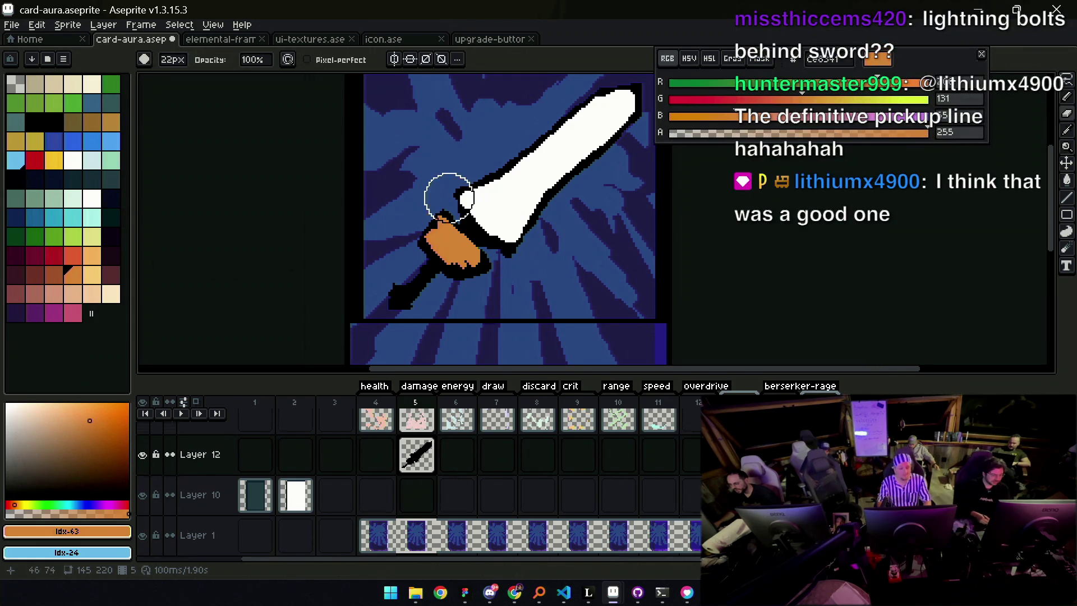
key("b")
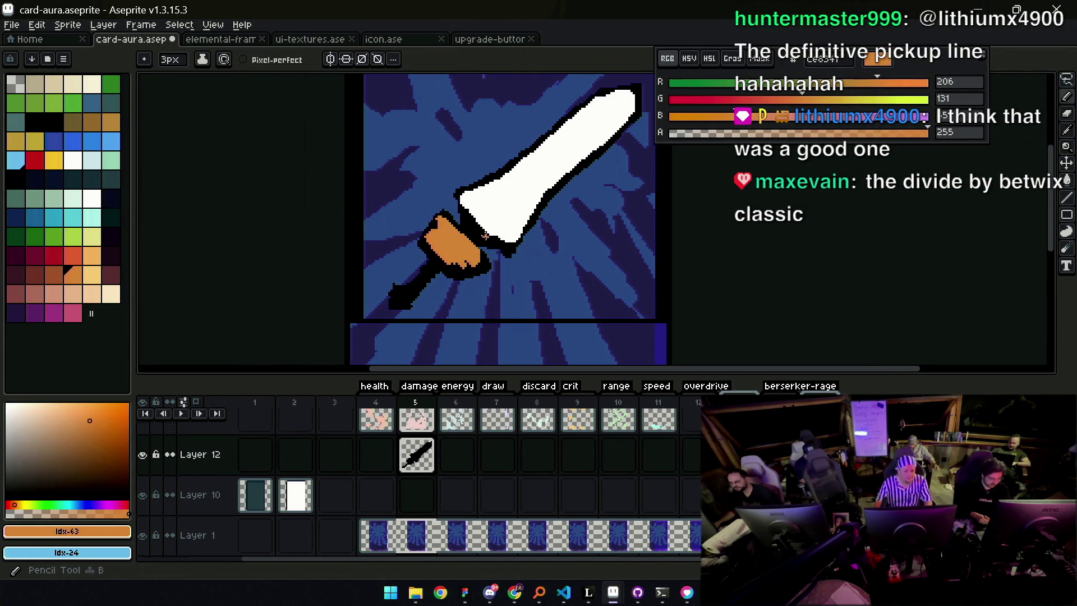
left_click(431, 235, "alt")
key("plus")
key("b")
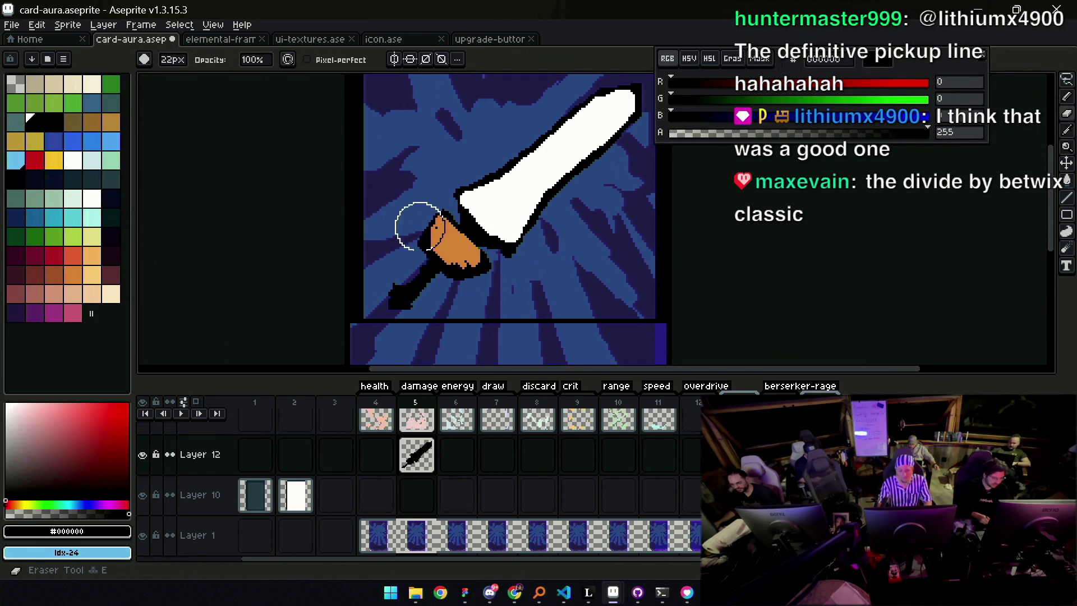
key("b")
left_click(449, 236, "alt")
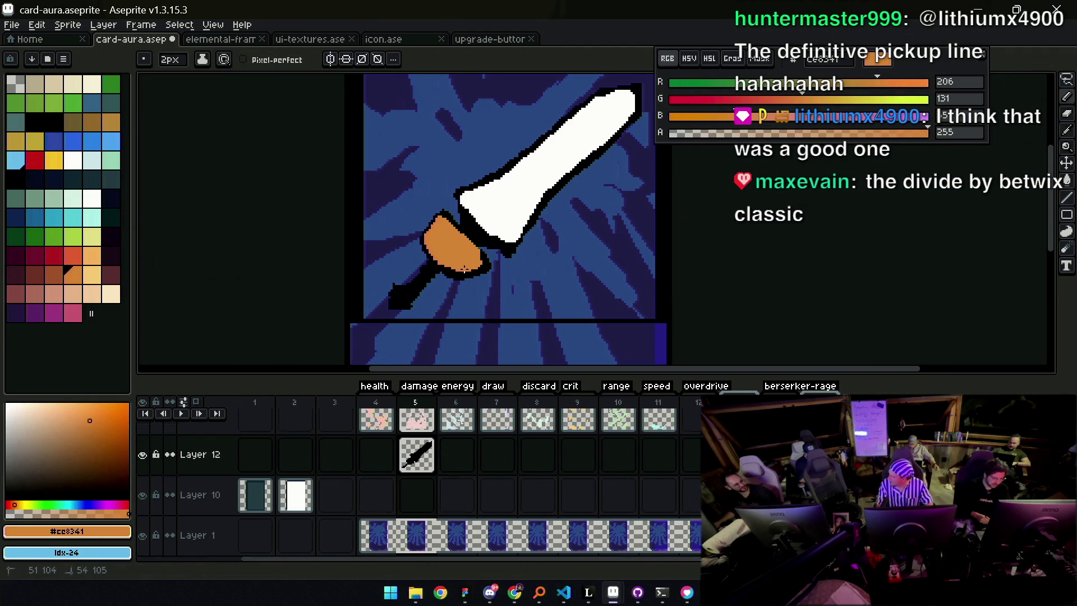
left_click(442, 263, "alt")
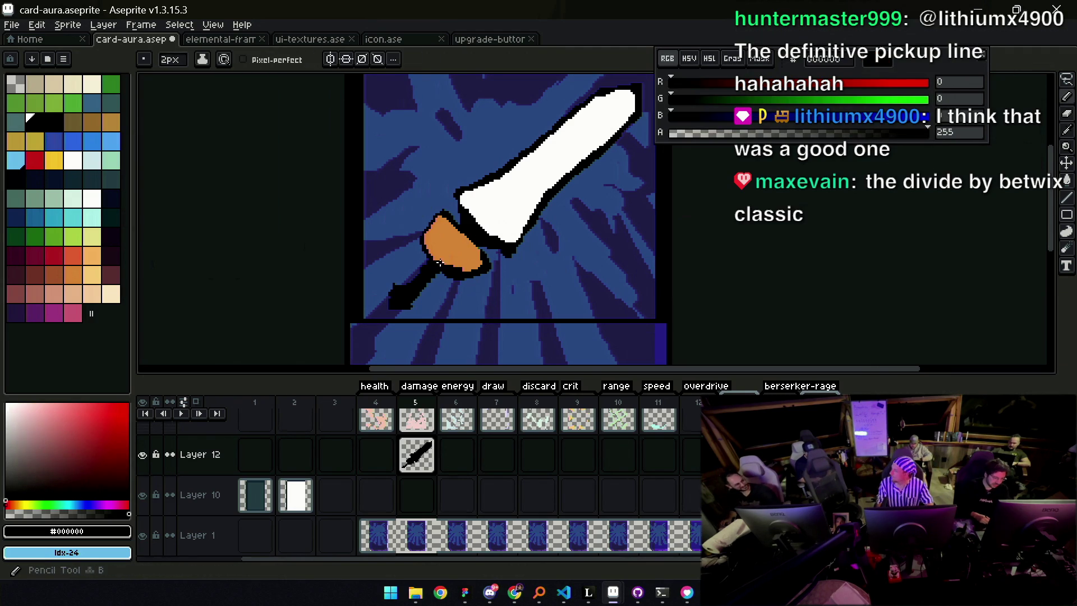
key("e")
left_click_drag(443, 281, 452, 284)
Paint an orange pommel on the hilt end and shift the orange toward red
key("b")
left_click(440, 243, "alt")
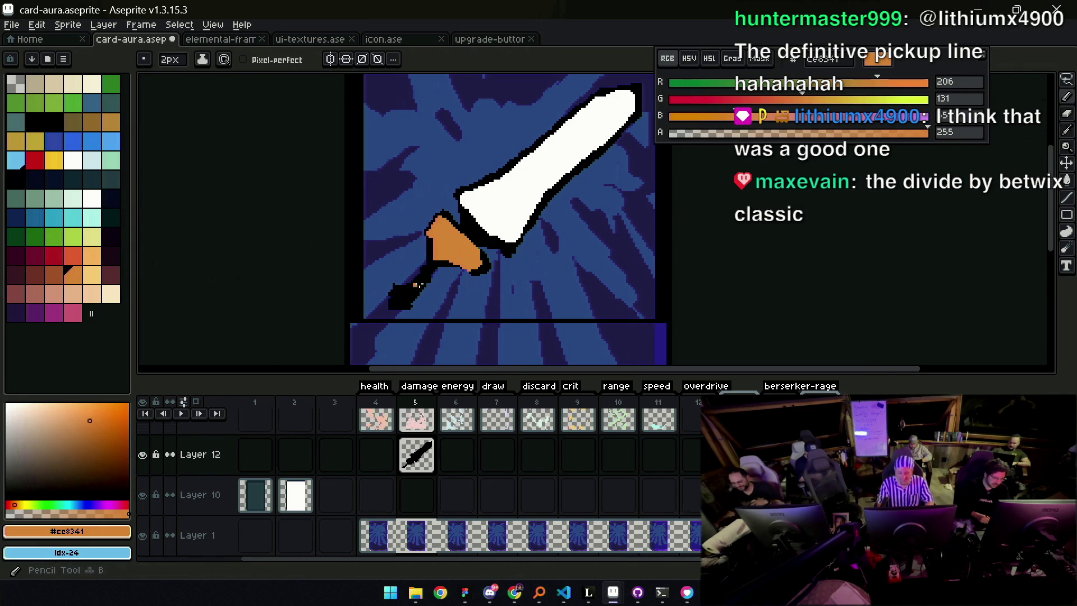
left_click(398, 294)
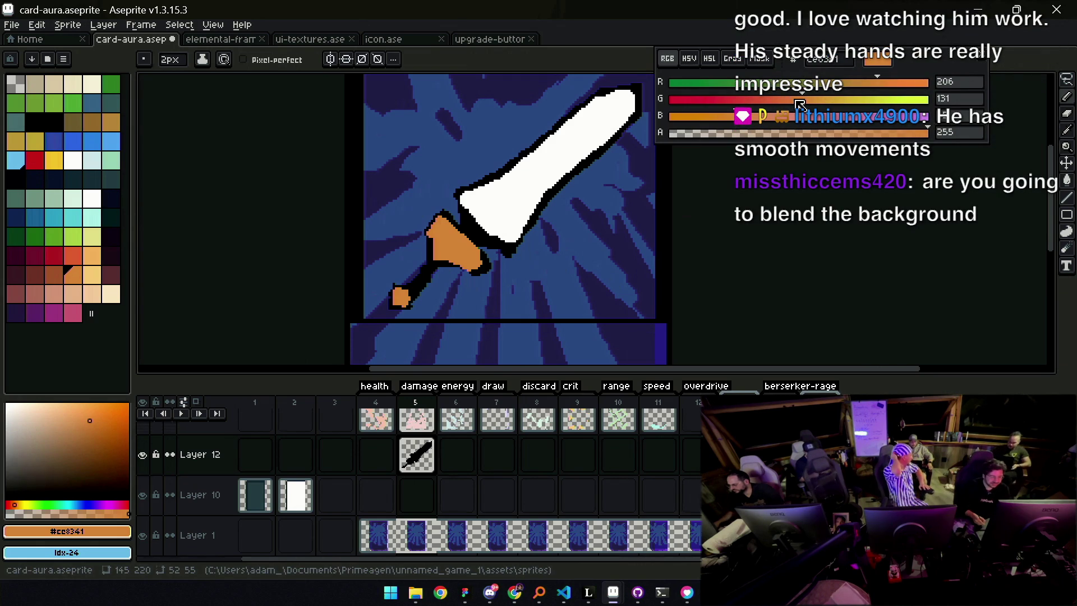
left_click_drag(798, 101, 776, 101)
key("b")
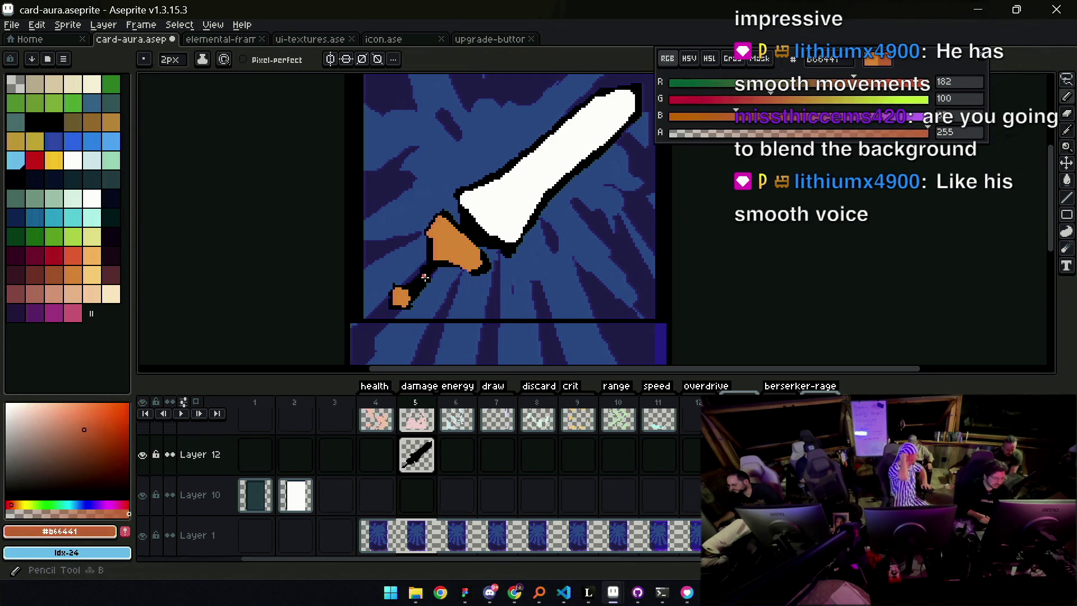
Shade the grip and pommel with brown, orange and black touch-ups
left_click(427, 273, "alt")
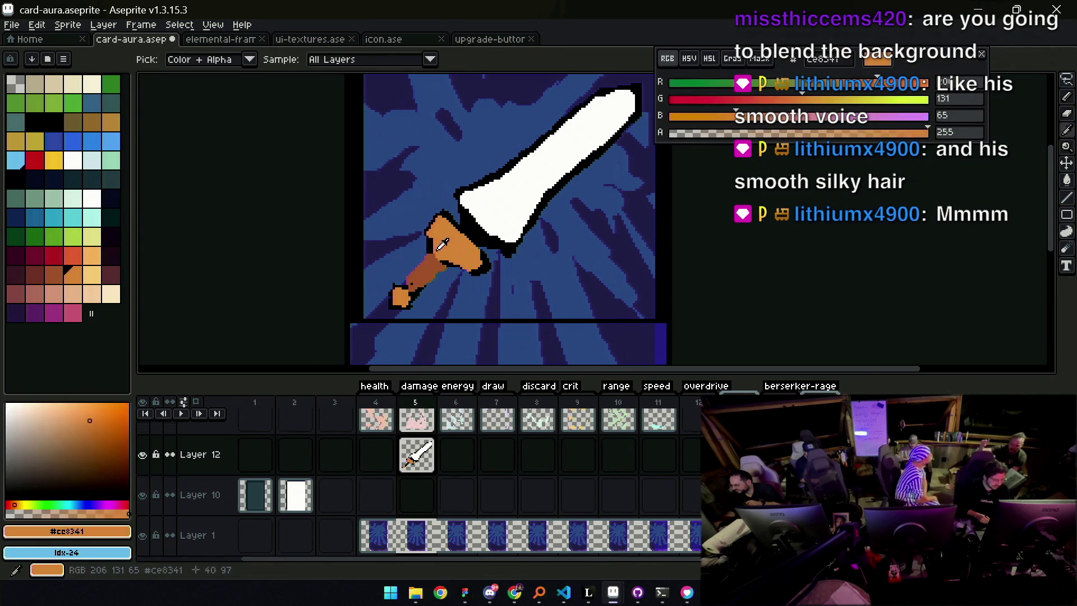
left_click(411, 275, "alt")
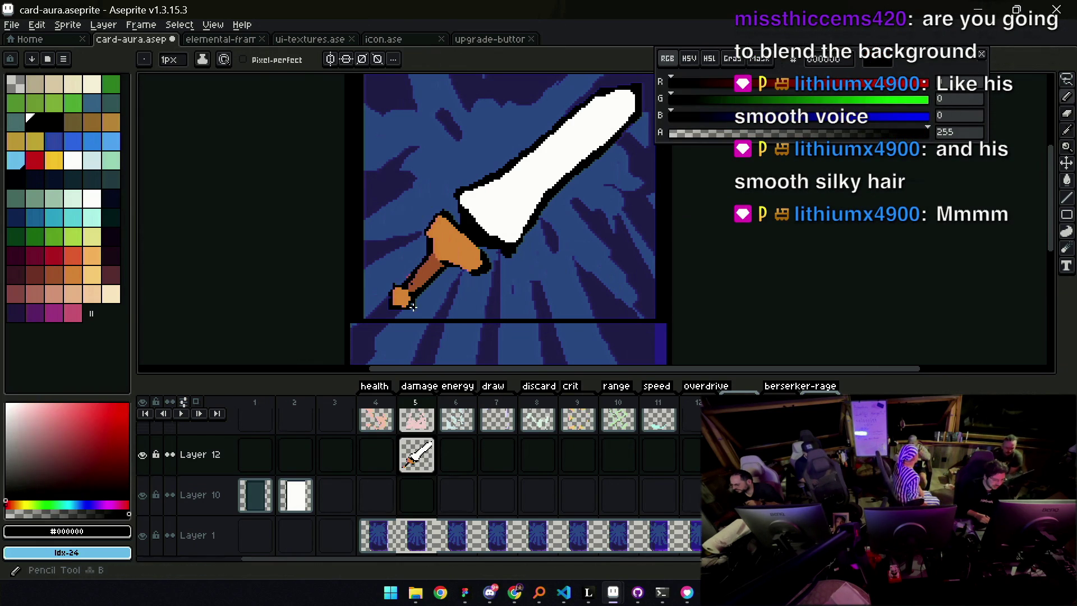
left_click(404, 298, "alt")
left_click(411, 304, "alt")
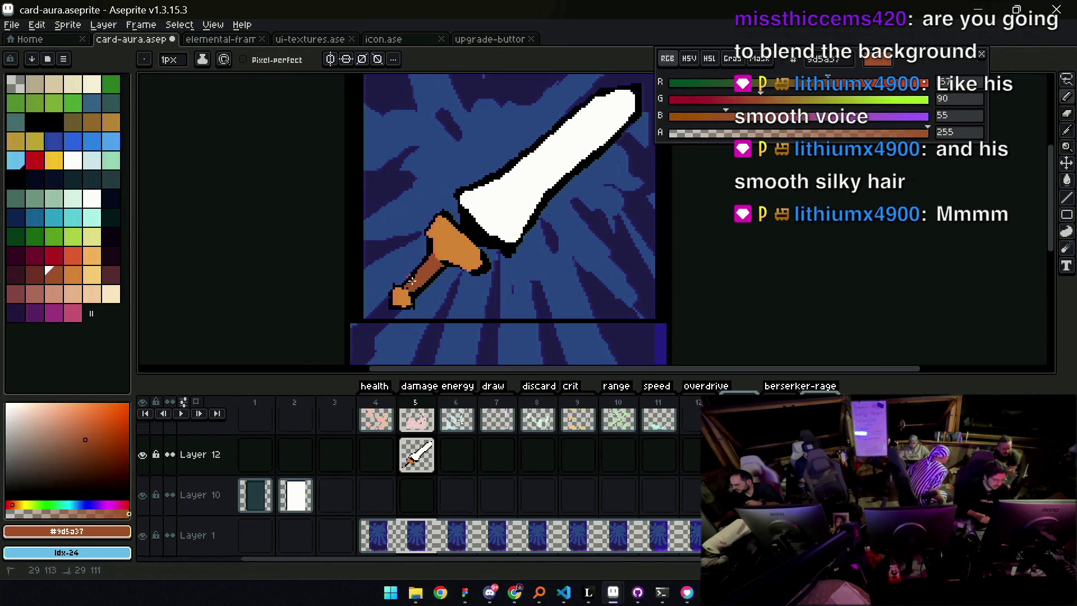
left_click(469, 260, "alt")
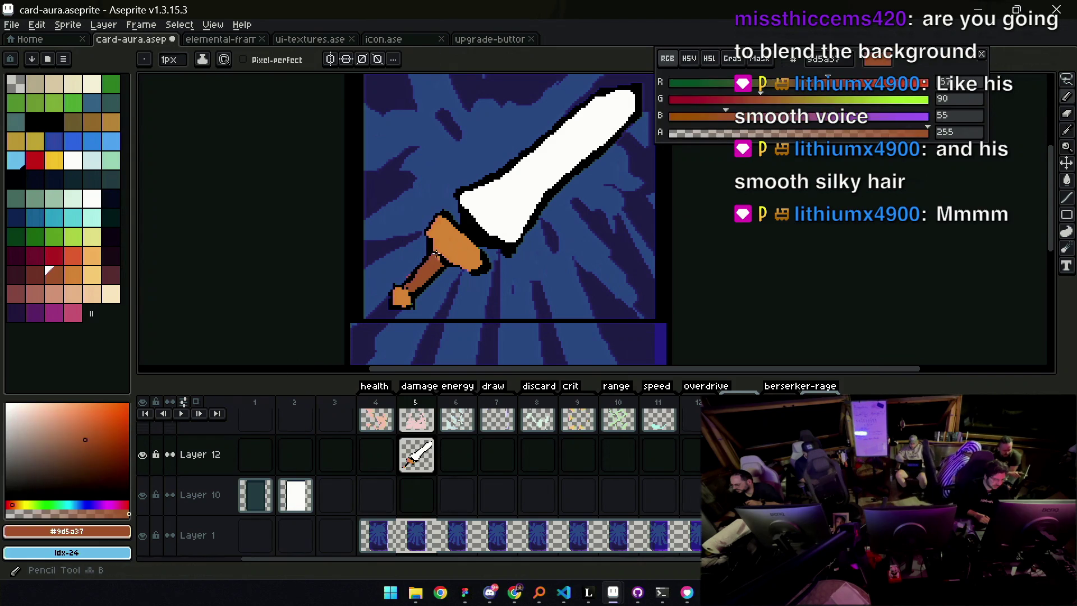
left_click(460, 260, "alt")
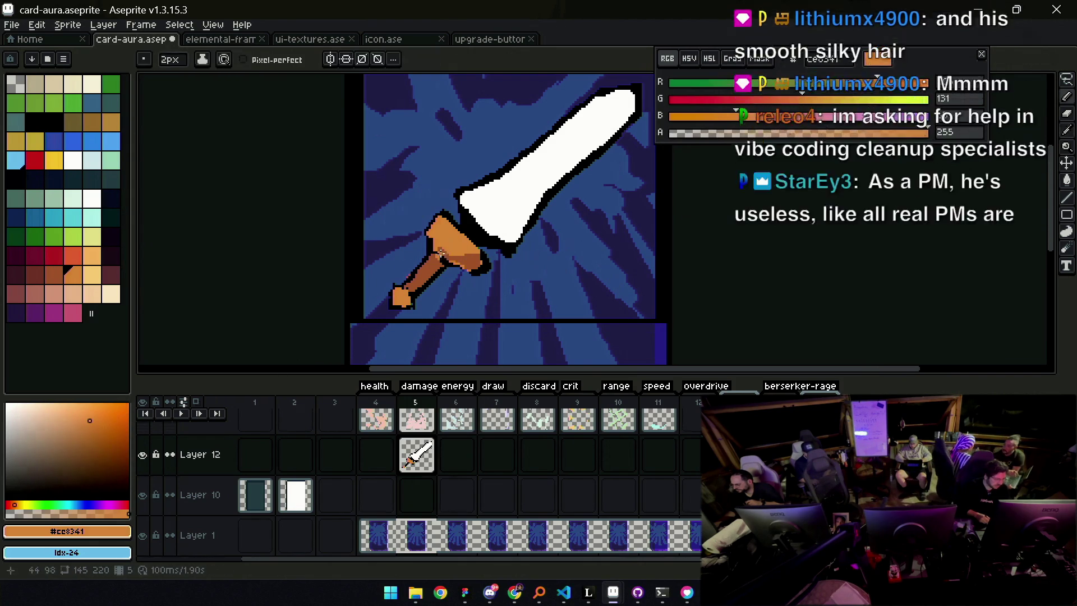
left_click(444, 262, "alt")
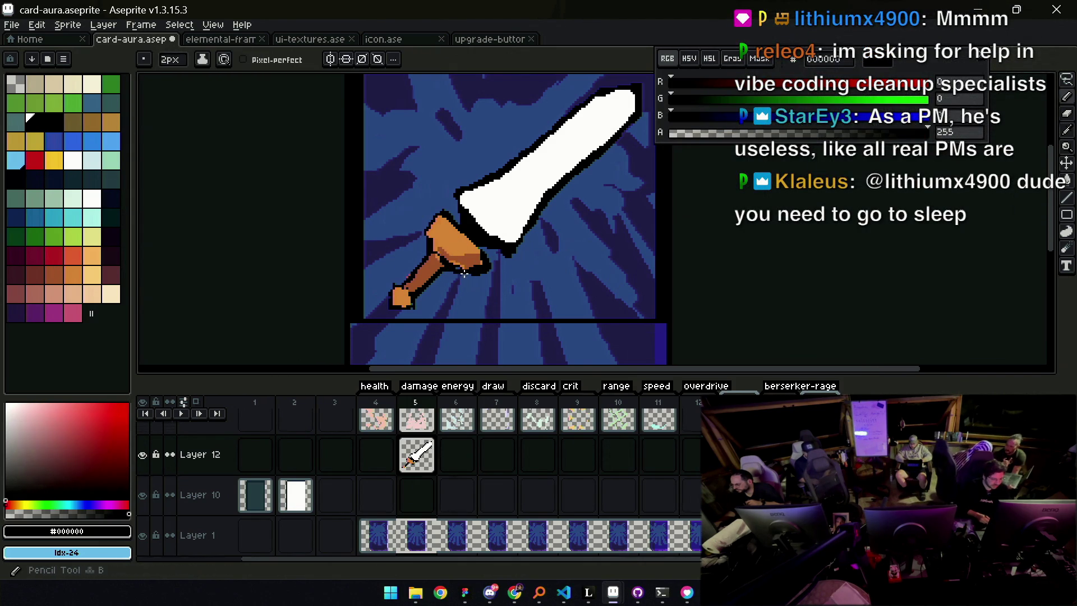
left_click(476, 260, "alt")
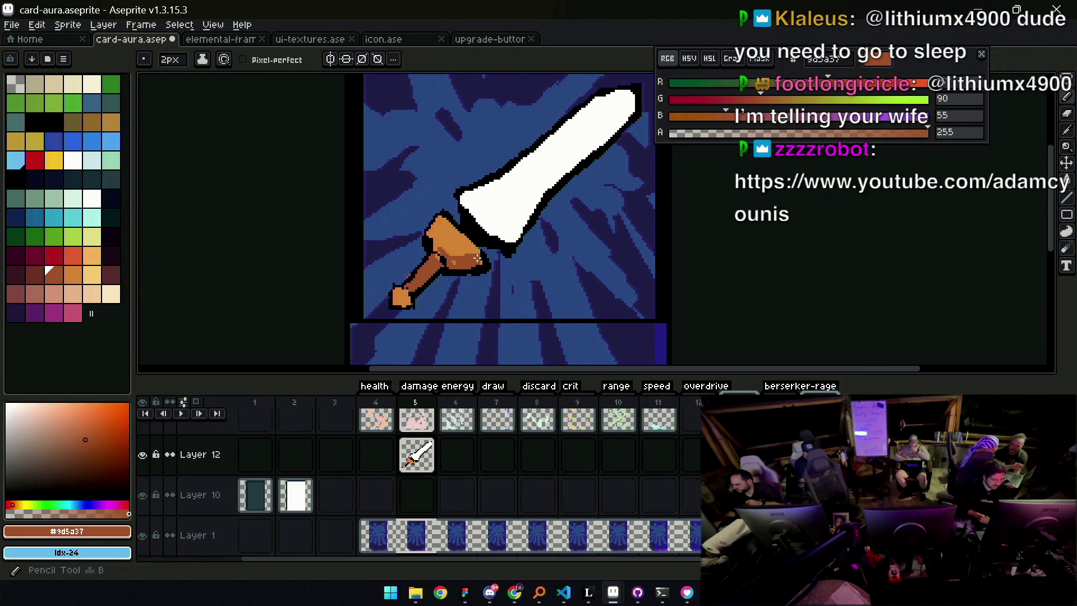
Add brown shading and orange highlights across the crossguard
left_click(455, 261, "alt")
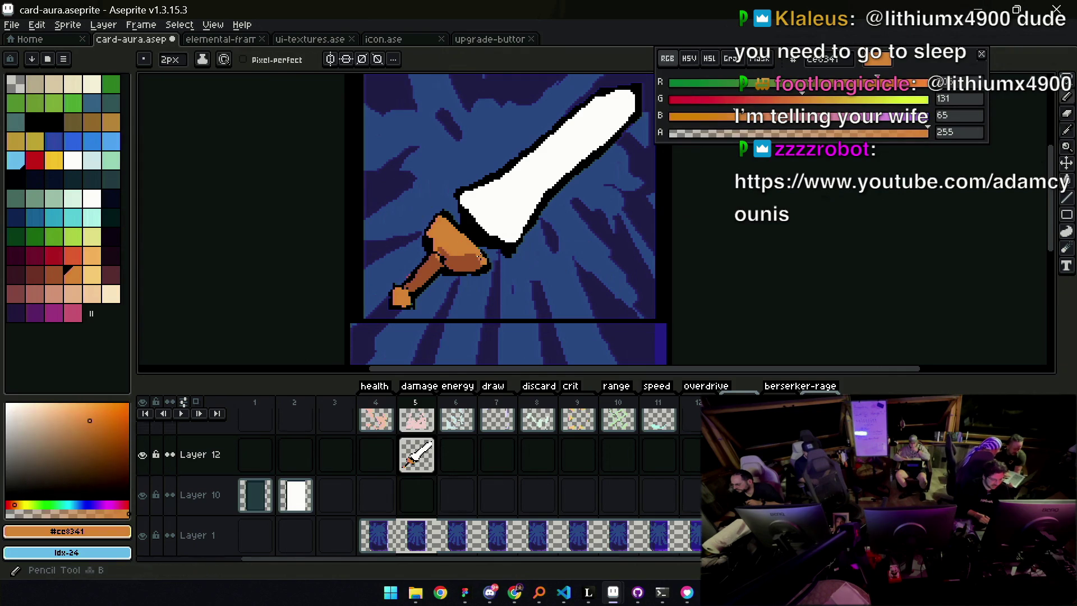
left_click(481, 258, "alt")
left_click(461, 247, "alt")
left_click(446, 247, "alt")
left_click(437, 259, "alt")
left_click(442, 268, "alt")
left_click(433, 247, "alt")
left_click(430, 242, "alt")
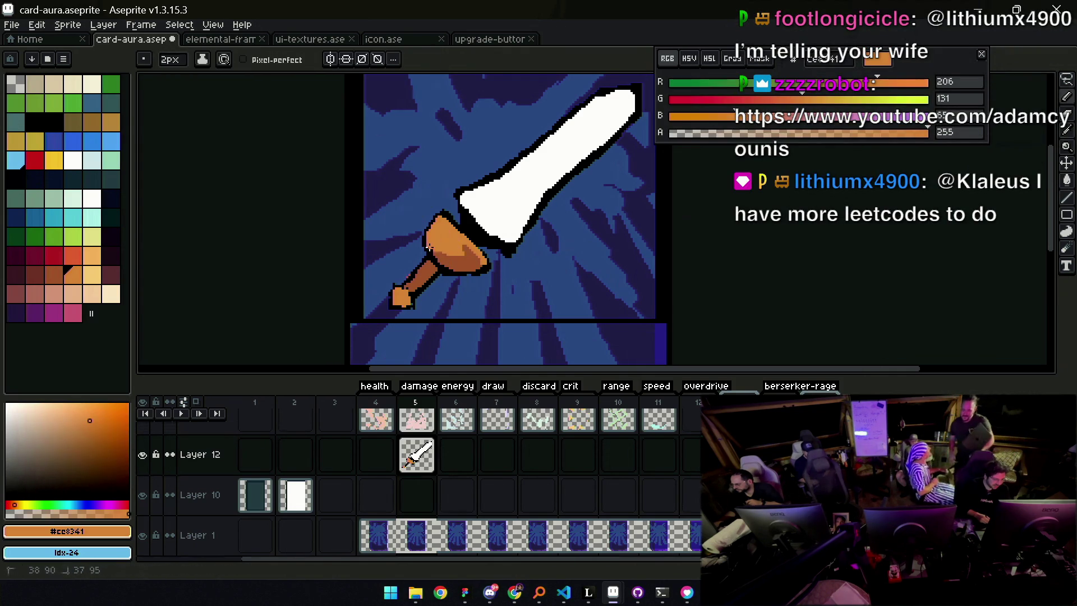
left_click(465, 247, "alt")
Add brown shading to the guard and outline its left edge in black
key("z")
scroll(478, 245, "down", 4)
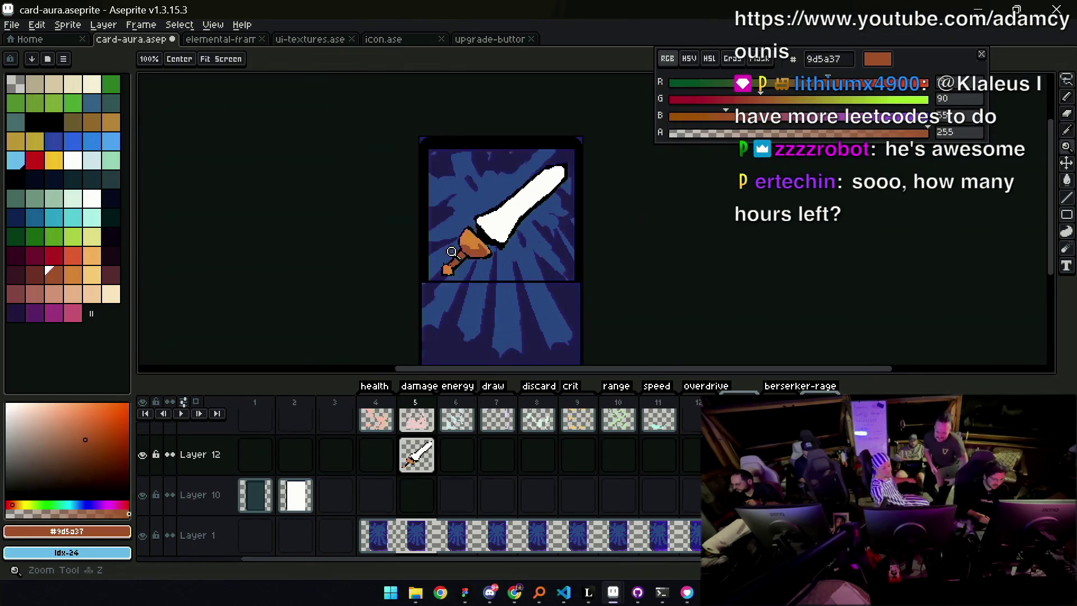
scroll(478, 246, "up", 4)
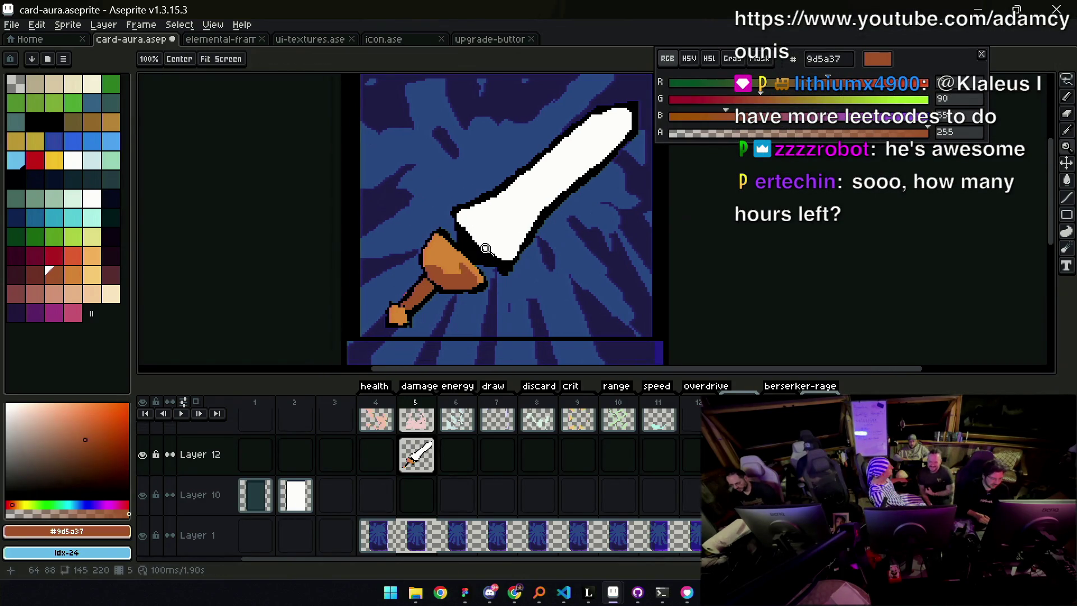
key("b")
left_click(417, 247)
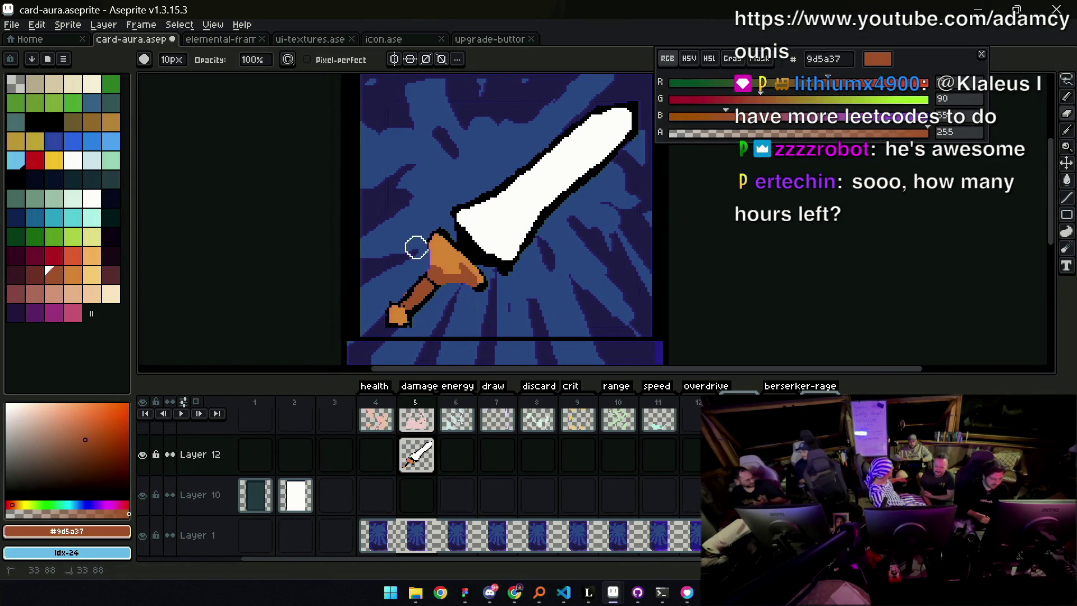
left_click(535, 224, "alt")
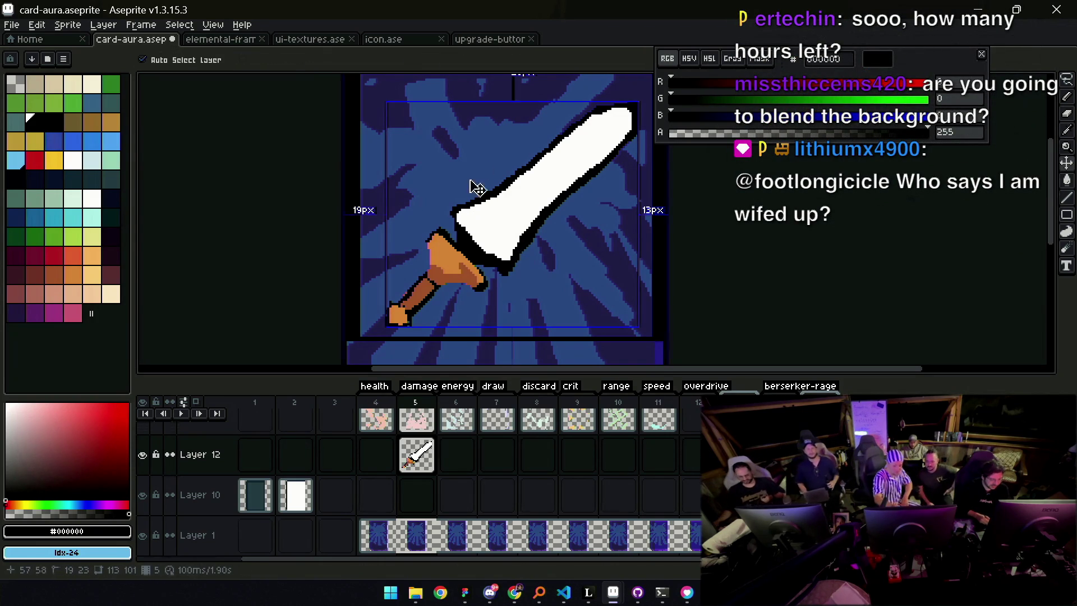
left_click_drag(427, 247, 435, 276)
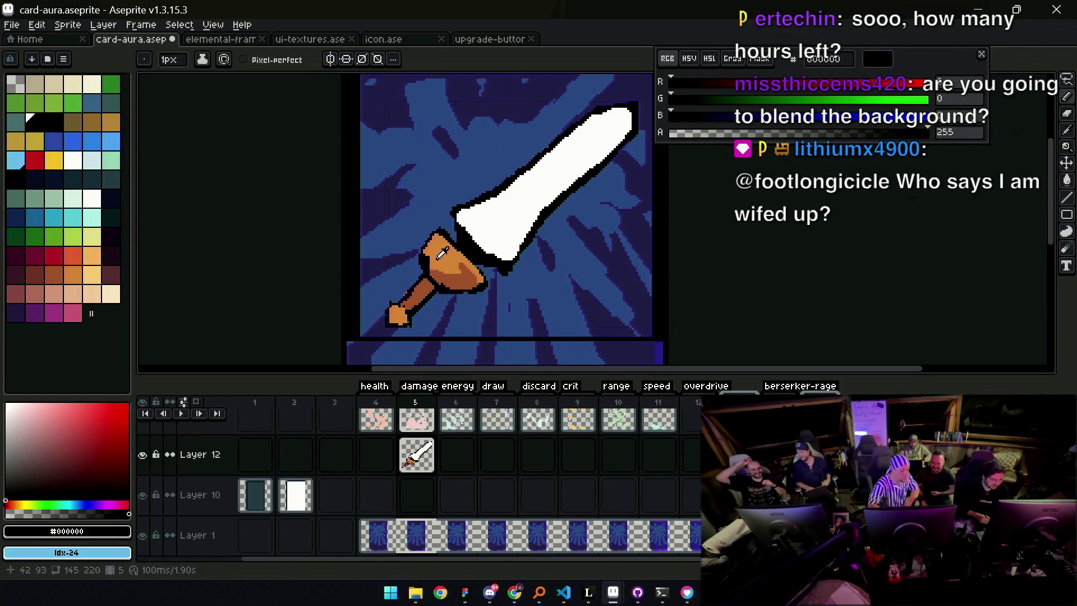
Touch up the guard with 2-pixel orange and brown strokes
left_click(437, 259, "alt")
key("plus")
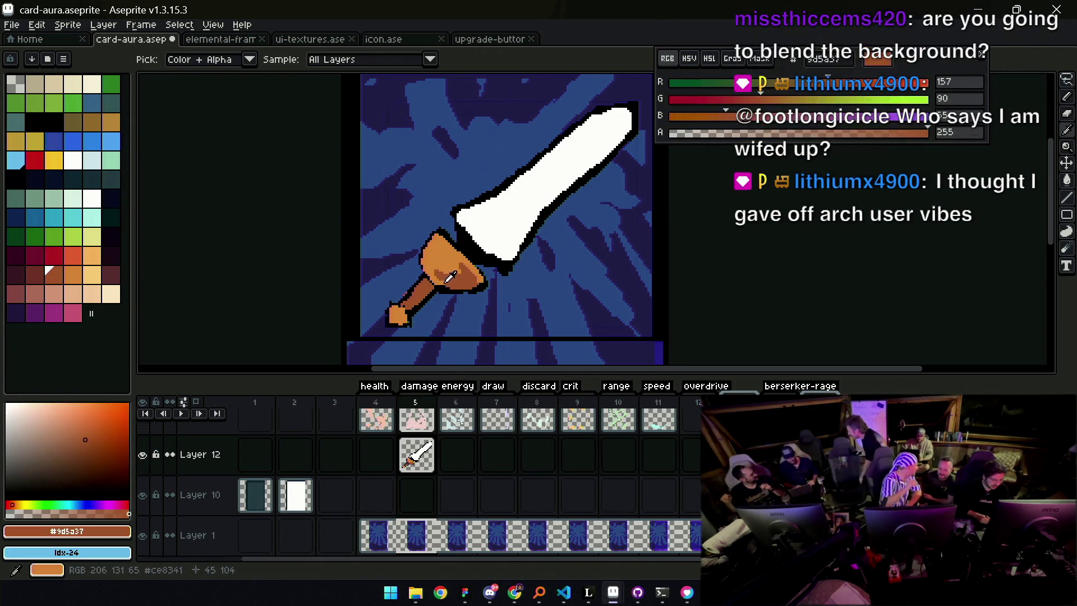
left_click(472, 282, "alt")
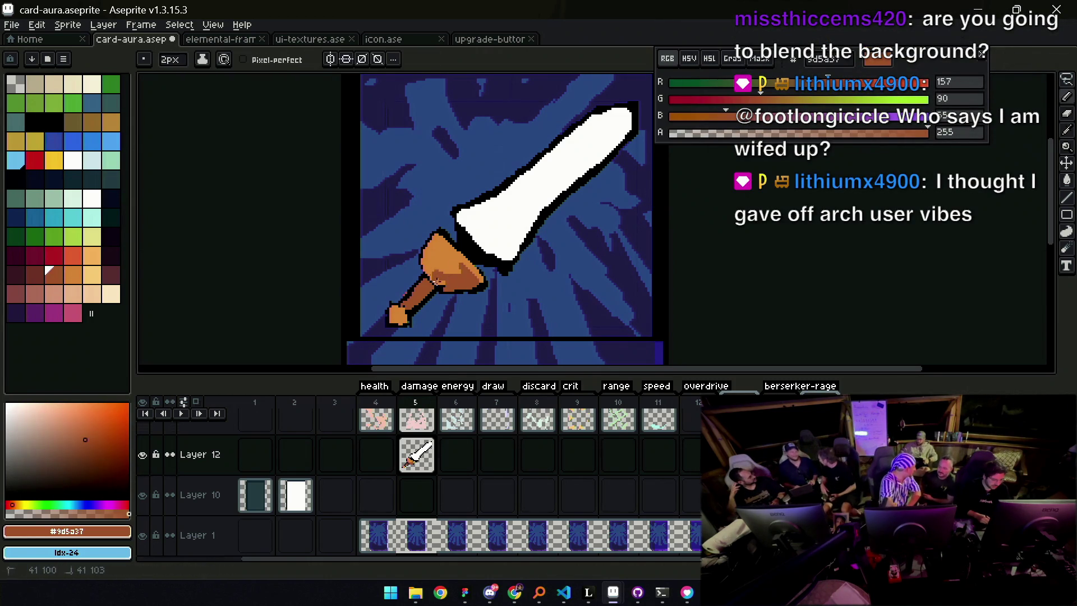
left_click(433, 260, "alt")
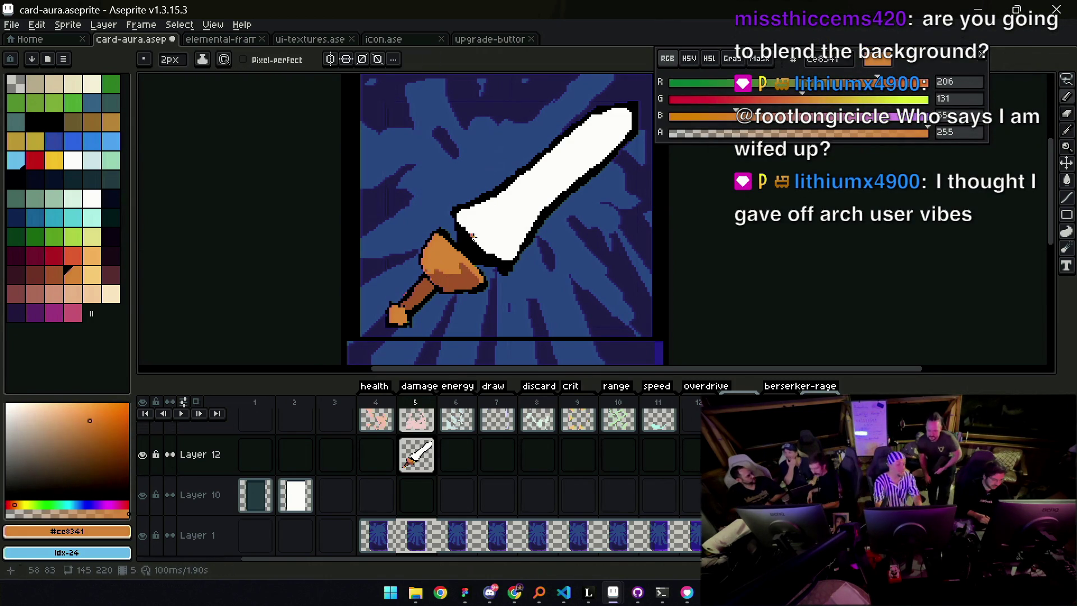
left_click_drag(457, 241, 437, 281)
left_click(449, 266, "alt")
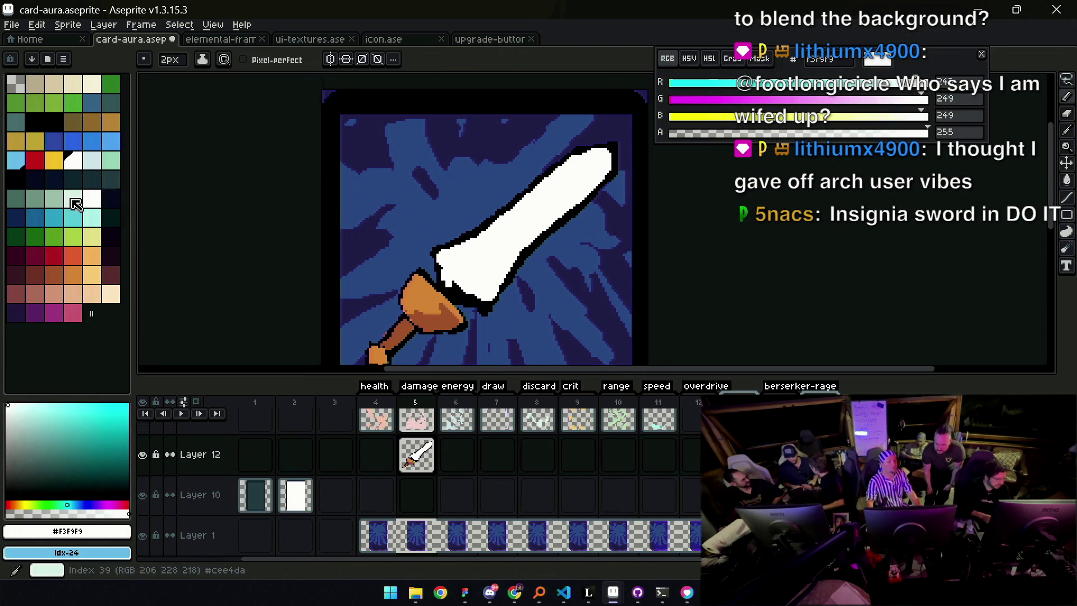
Shade the blade with 1-pixel light grey-green strokes, leaving white along the edge
left_click(54, 198)
key("minus")
mouse_move(452, 281)
left_mouse_down()
mouse_move(454, 267)
mouse_move(444, 269)
left_mouse_up()
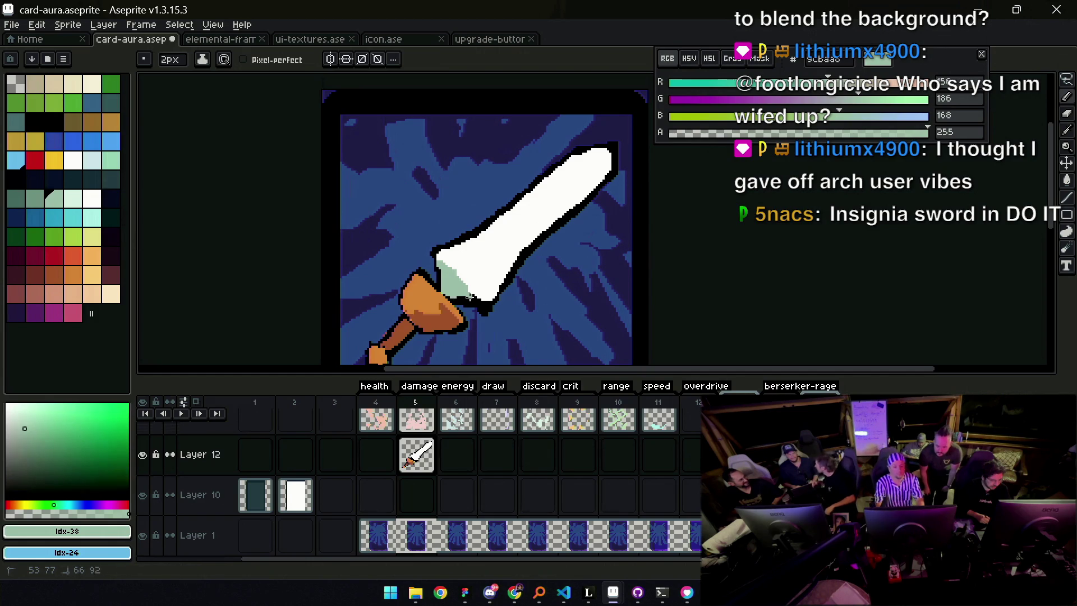
left_click(449, 266, "alt")
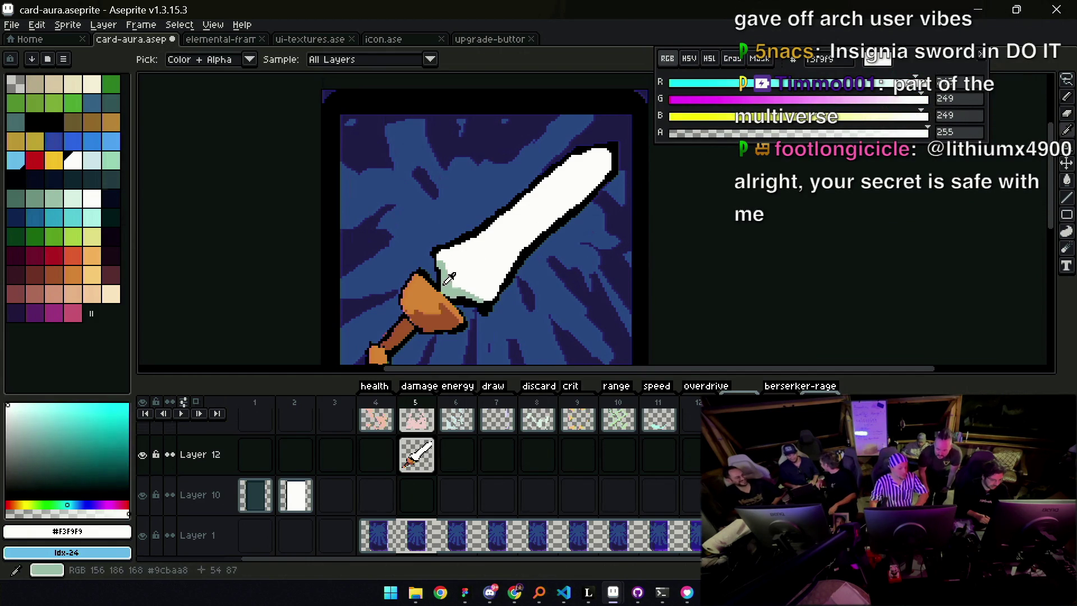
left_click(458, 279, "alt")
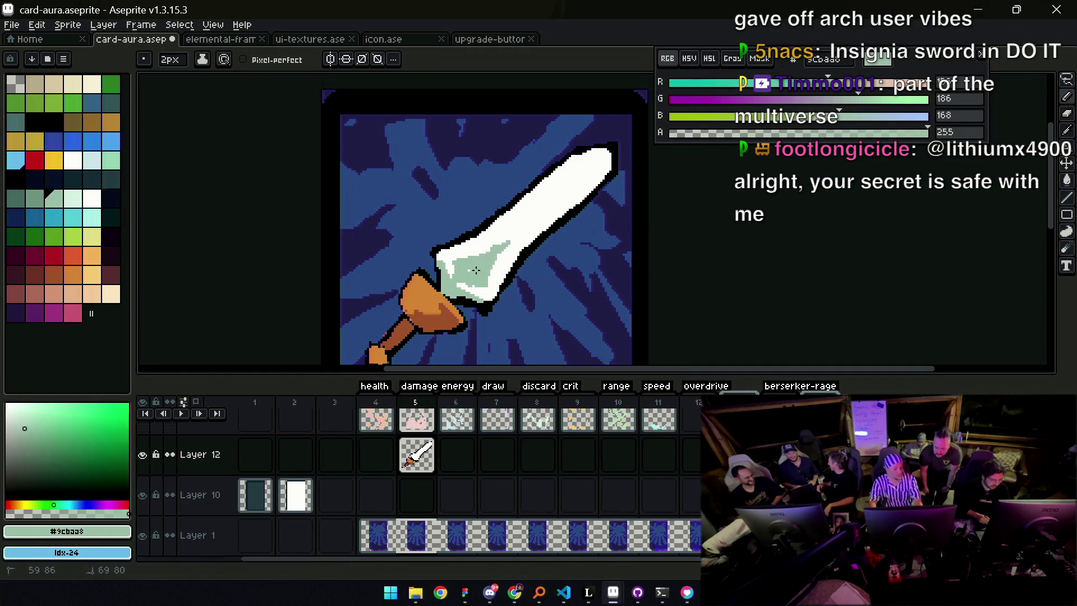
left_click(499, 271, "alt")
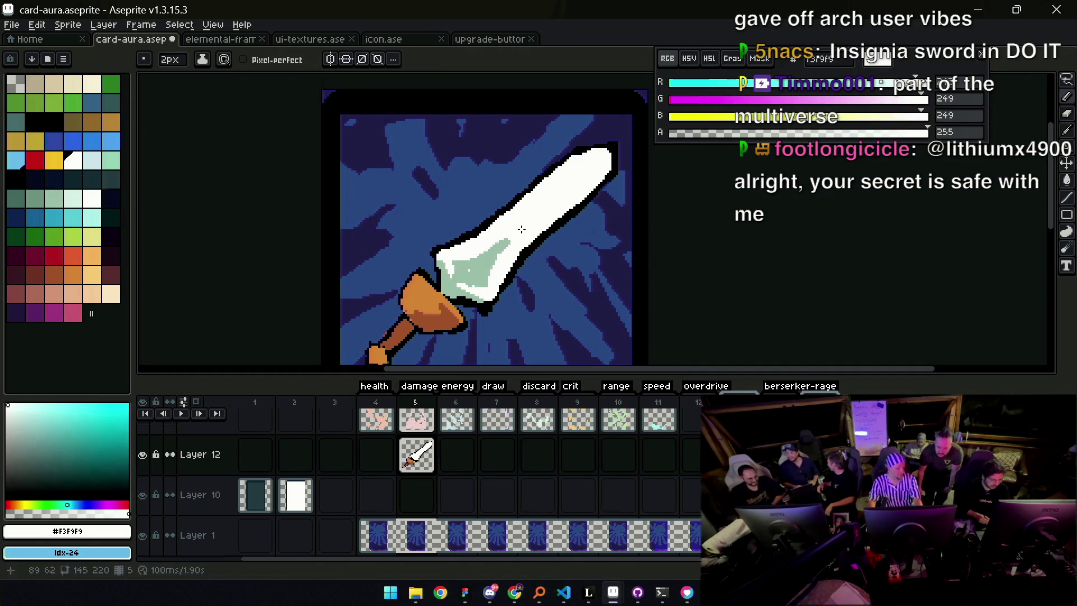
left_click(476, 267, "alt")
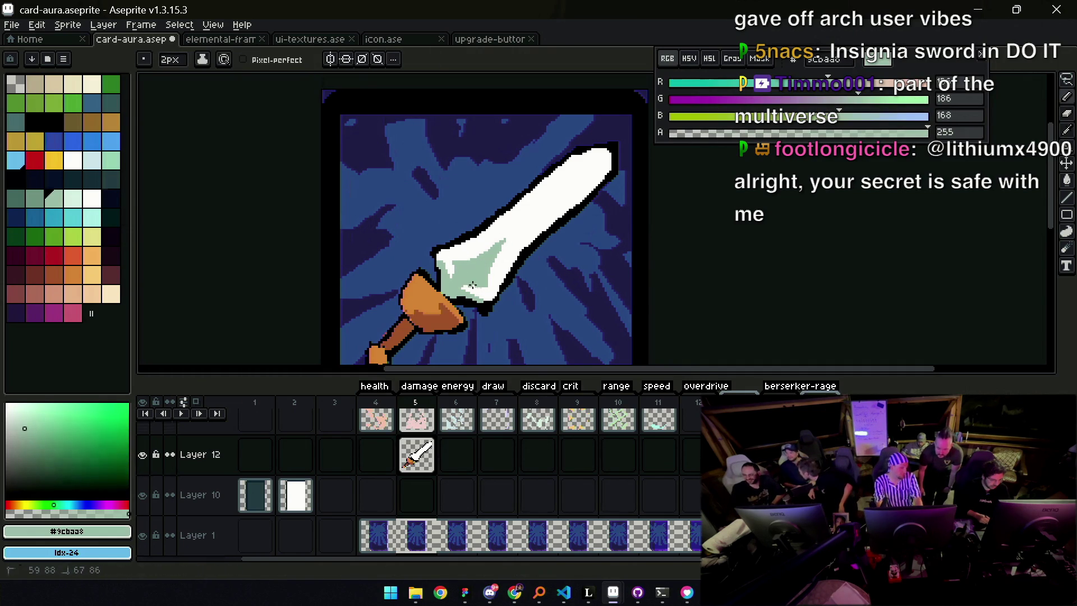
left_click_drag(540, 209, 611, 164)
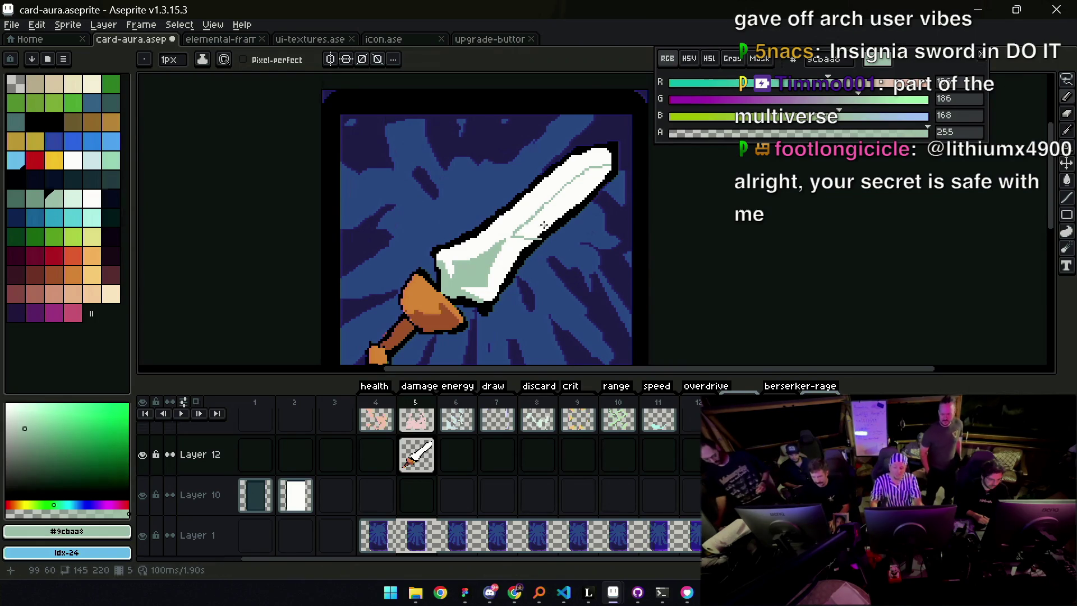
mouse_move(515, 233)
left_mouse_down()
mouse_move(533, 238)
mouse_move(580, 199)
left_mouse_up()
Undo the stray grey-green bucket fill and sample near-white and black from the blade
key("g")
left_click(581, 197)
key("ctrl+z")
key("b")
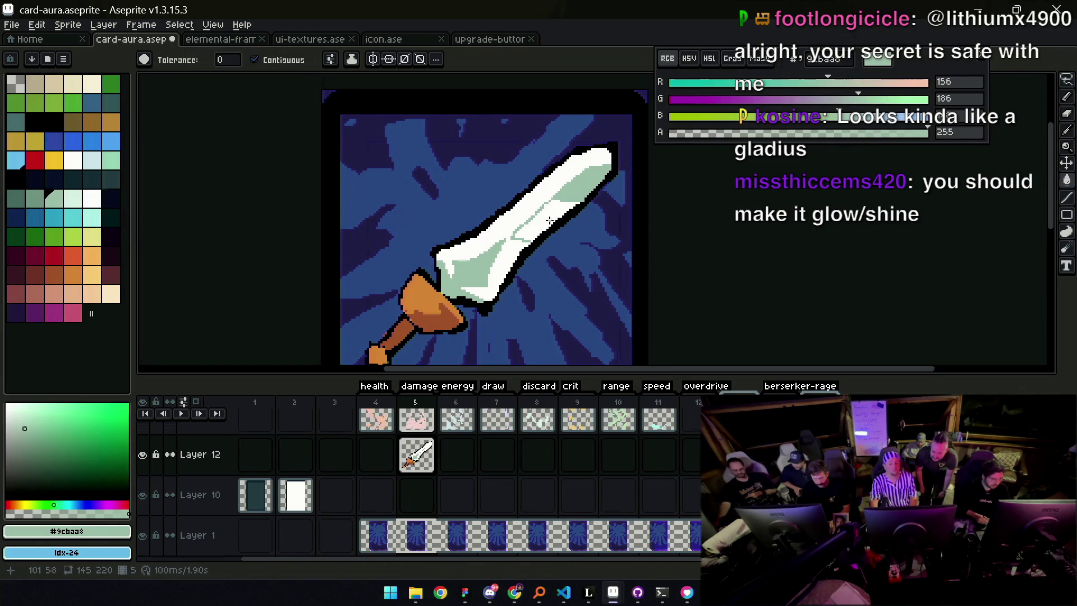
key("z")
scroll(597, 188, "down", 2)
scroll(597, 188, "up", 2)
key("b")
left_click(585, 191, "alt")
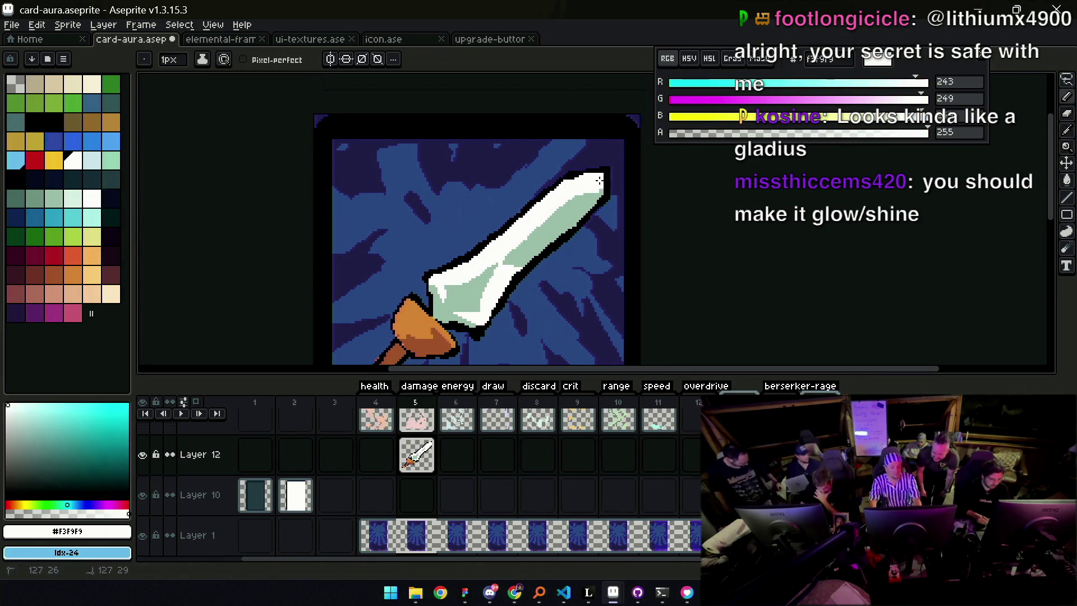
left_click(584, 173, "alt")
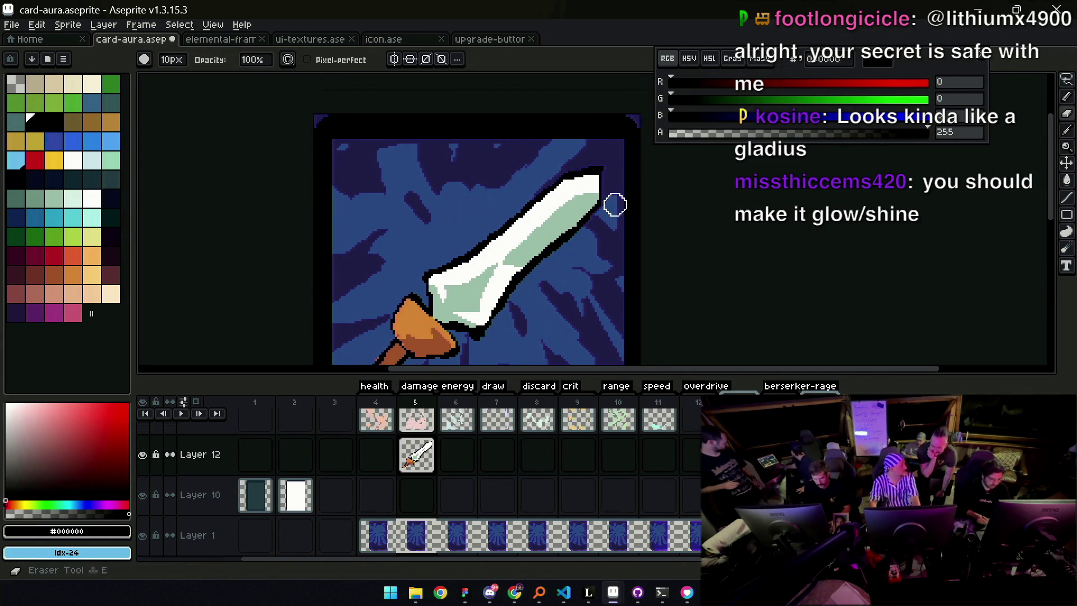
key("z")
scroll(624, 199, "down", 3)
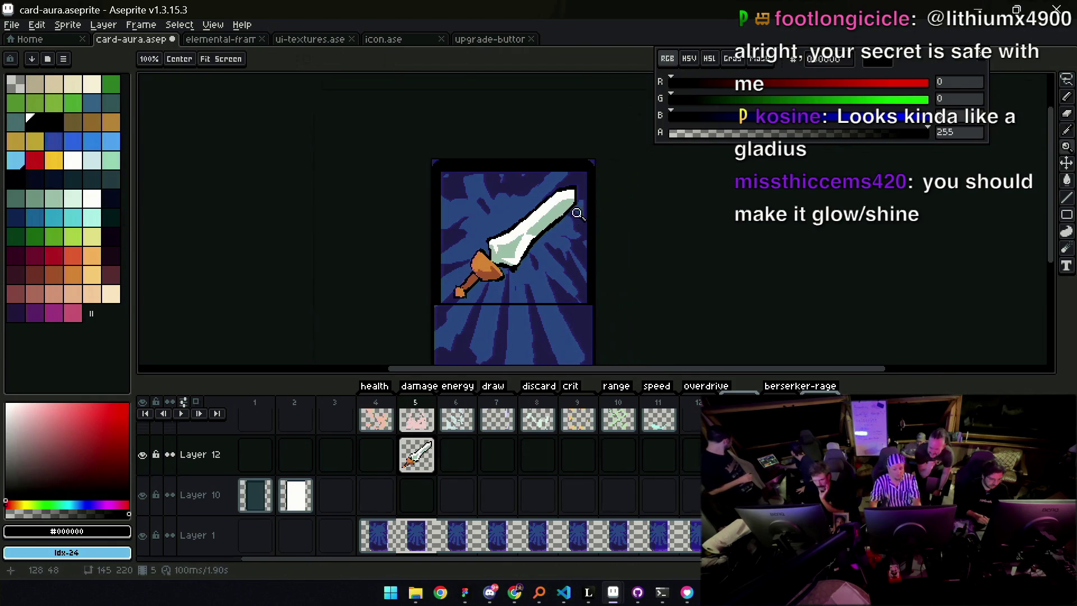
Paint mint over the stray white streaks on the blade
scroll(570, 200, "up", 4)
key("i")
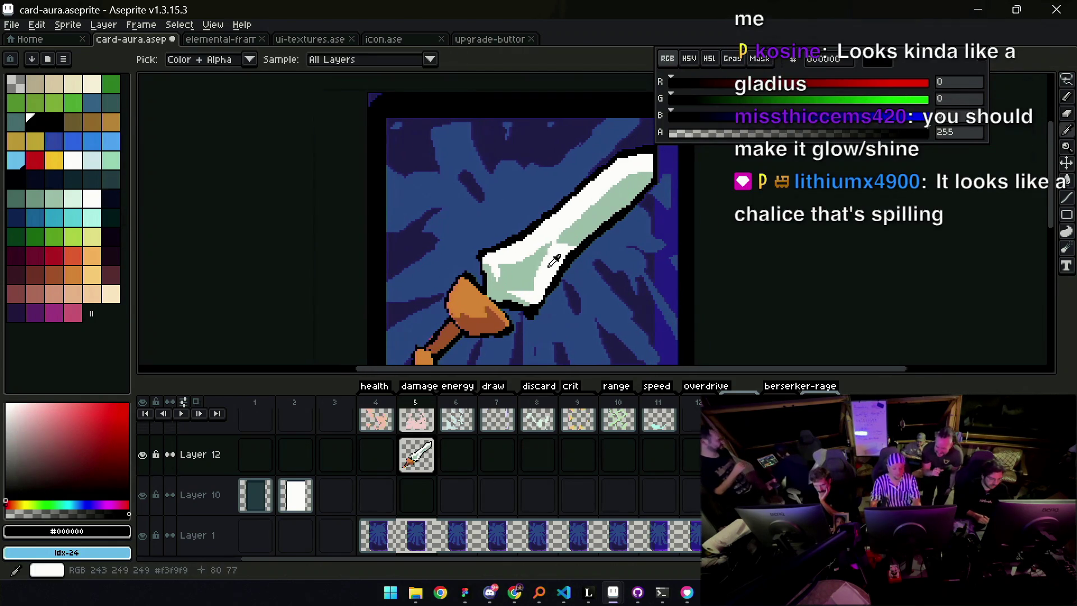
left_click(564, 205)
scroll(529, 268, "up", 1)
left_click(531, 266)
key("b")
mouse_move(561, 227)
left_mouse_down()
mouse_move(552, 261)
mouse_move(500, 314)
mouse_move(542, 255)
left_mouse_up()
Add short white highlight strokes up the blade
left_click(476, 275, "alt")
left_click(484, 300, "alt")
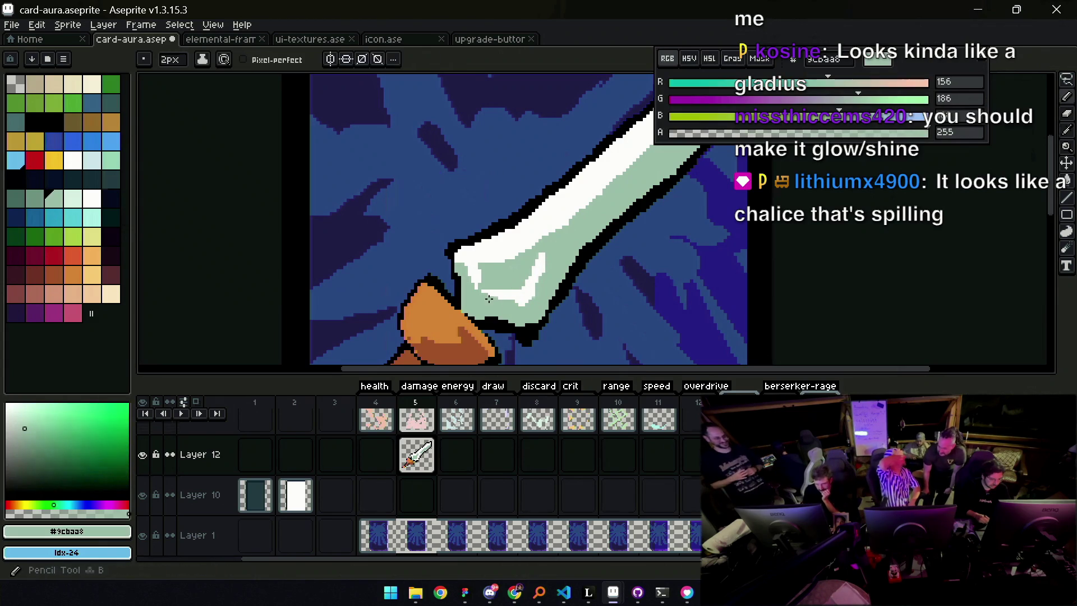
left_click(524, 302, "alt")
mouse_move(535, 285)
left_mouse_down()
mouse_move(548, 257)
mouse_move(534, 283)
left_mouse_up()
left_click(493, 281, "alt")
Paint mint along the blade's upper edge and a thin 1-pixel white highlight line
key("z")
scroll(554, 260, "down", 4)
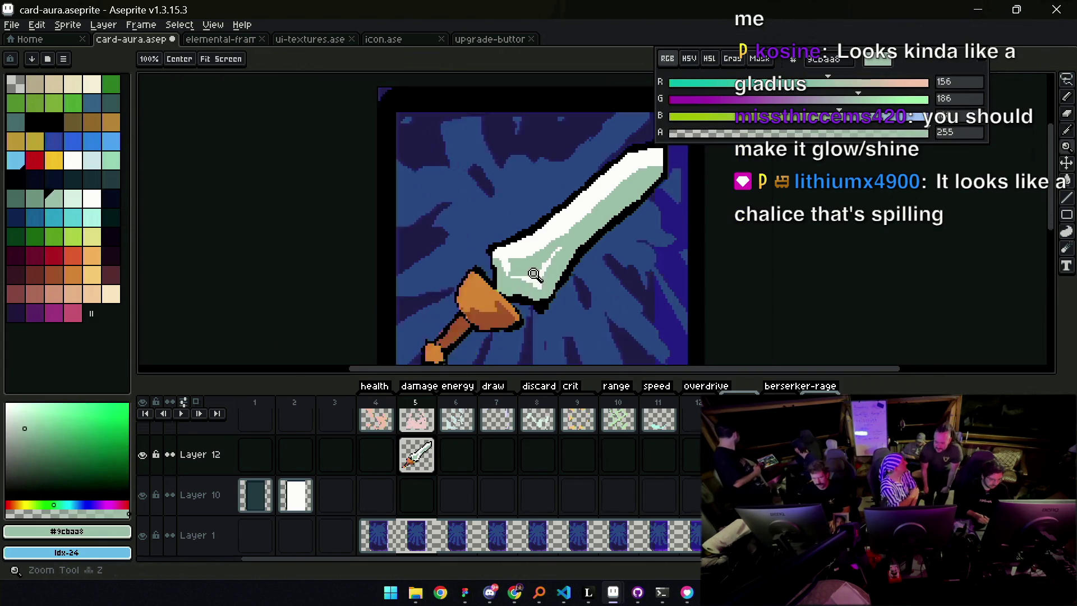
scroll(553, 254, "up", 3)
key("b")
left_click_drag(553, 254, 618, 205)
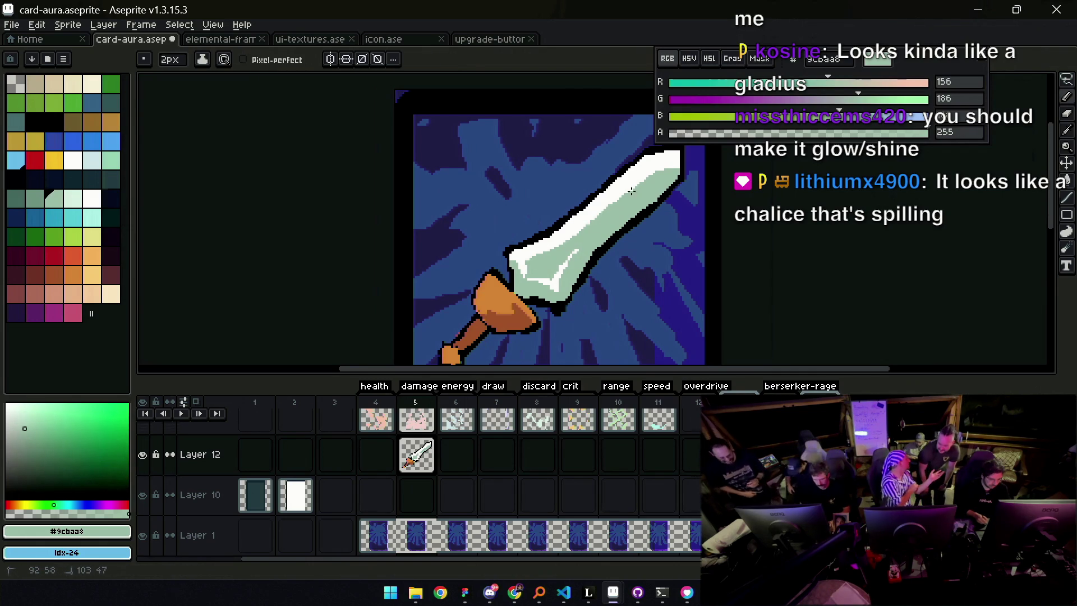
left_click(570, 259, "alt")
key("minus")
left_click_drag(559, 274, 609, 224)
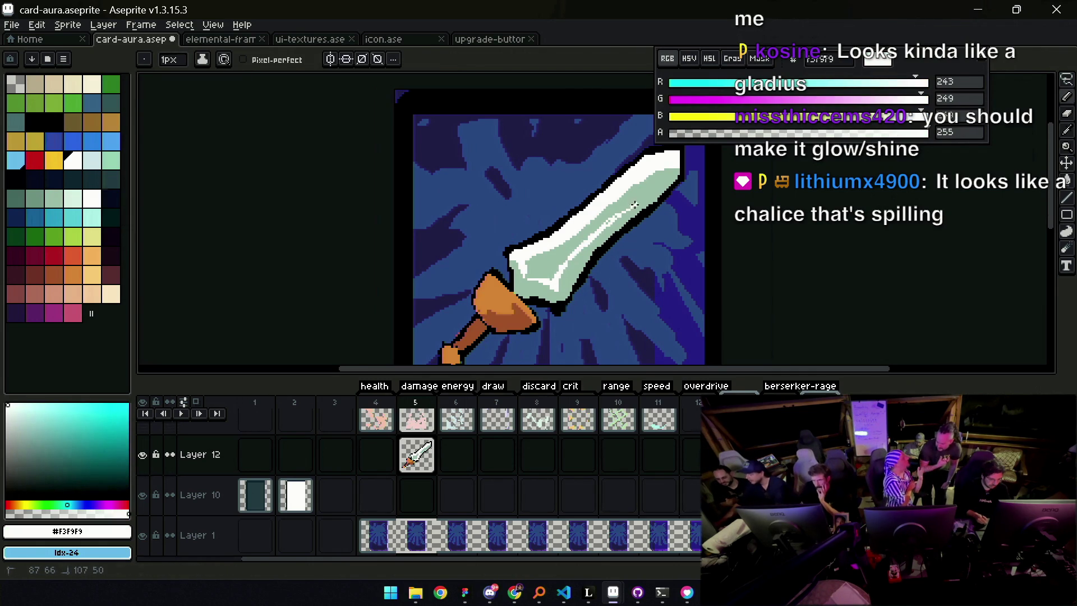
left_click(617, 215, "alt")
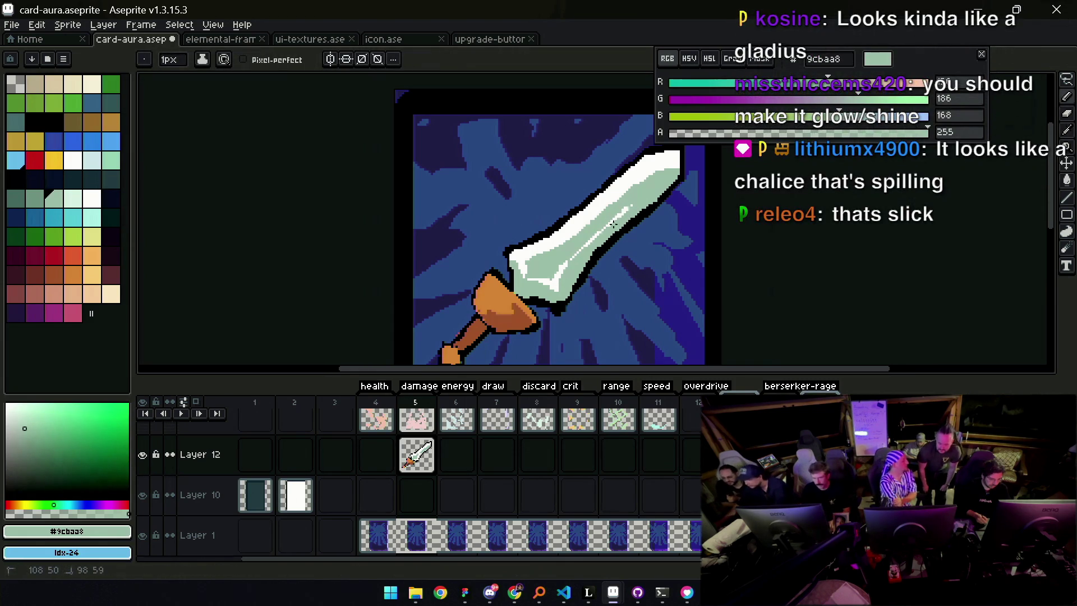
Draw a straight pencil line along the blade with the whole sword in view
key("z")
right_click(561, 265)
scroll(592, 246, "up", 2)
scroll(561, 264, "up", 1)
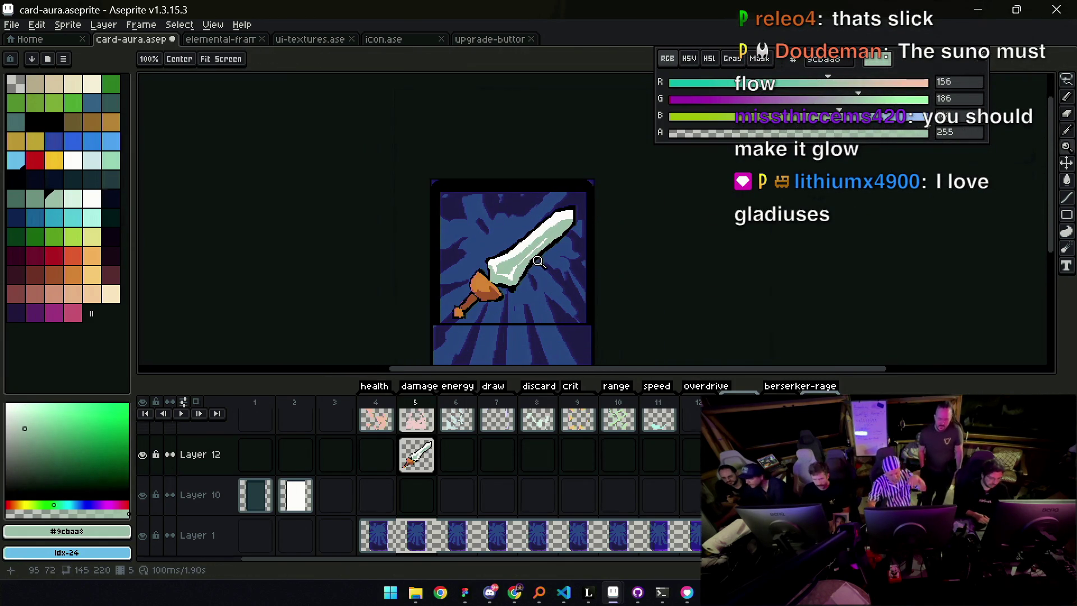
scroll(532, 261, "up", 2)
key("i")
key("b")
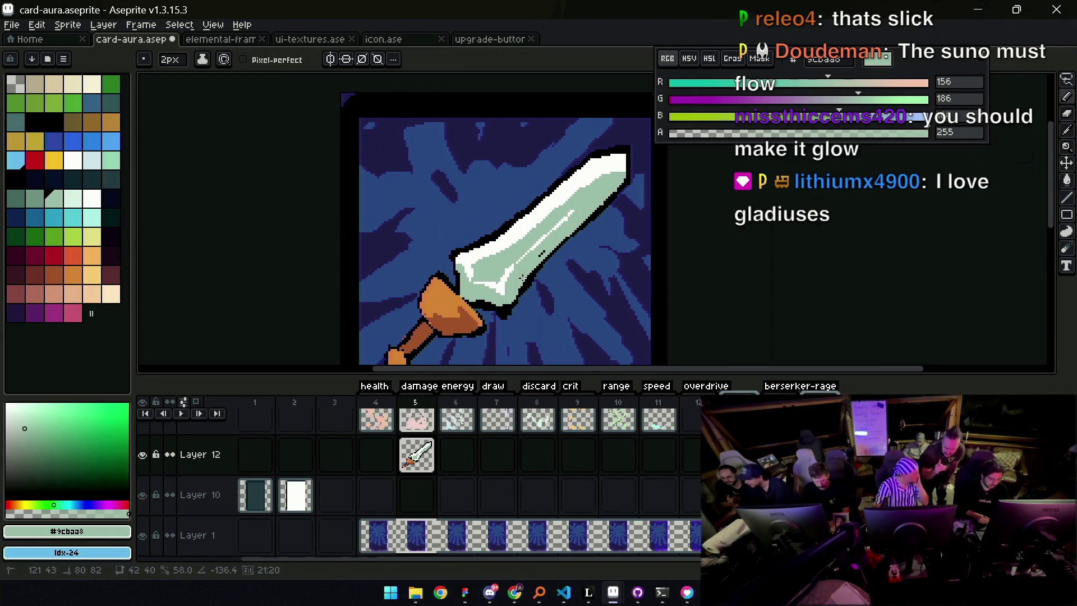
left_click(527, 272, "shift")
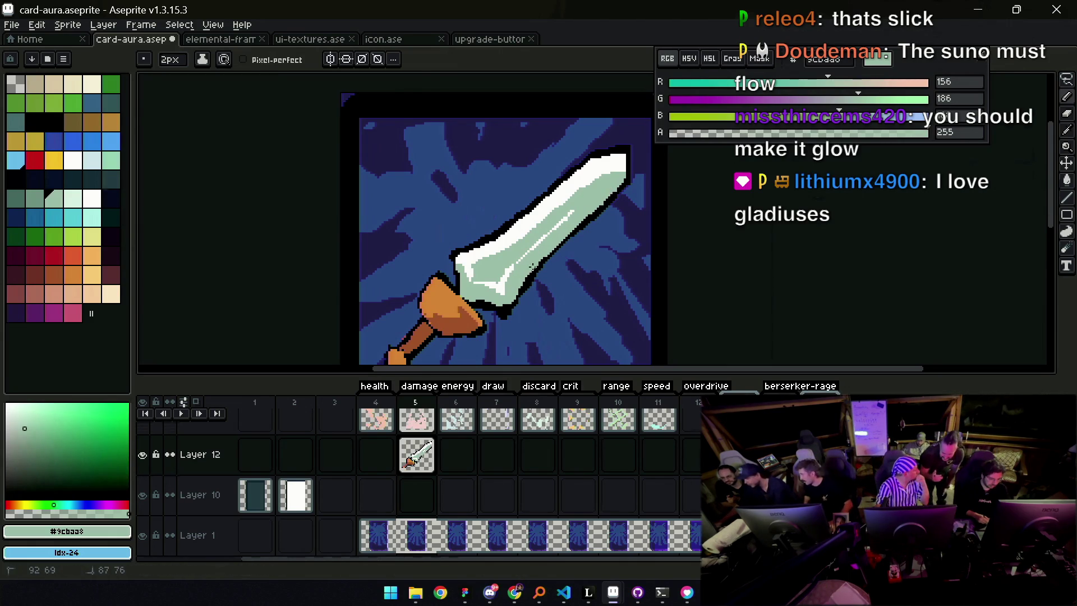
Thin the blade's upper outline with a near-white stroke and a 1-pixel brush
left_click(517, 289, "alt")
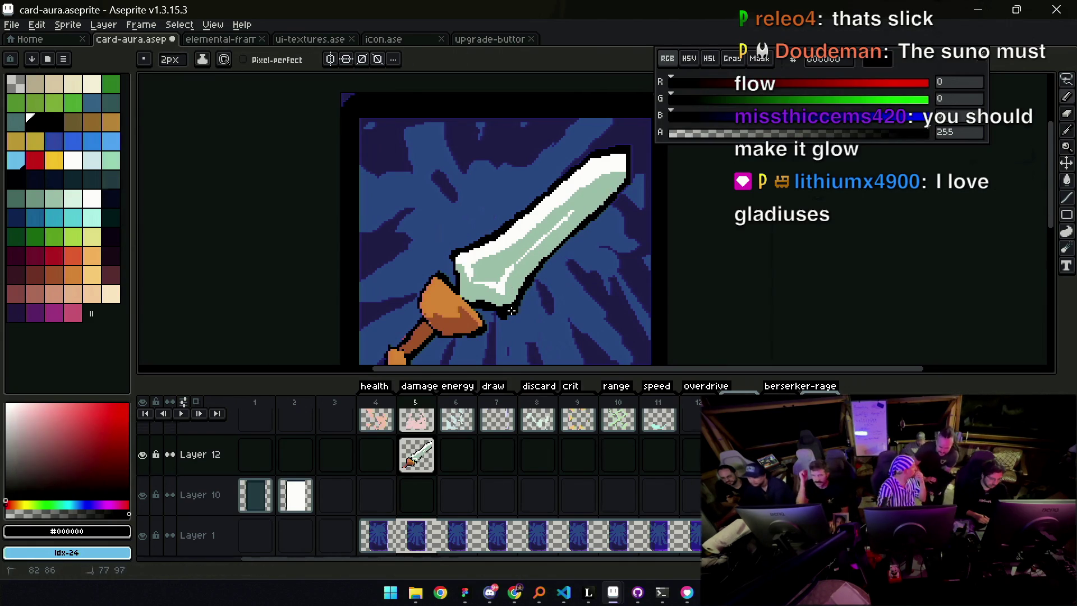
left_click(507, 298, "alt")
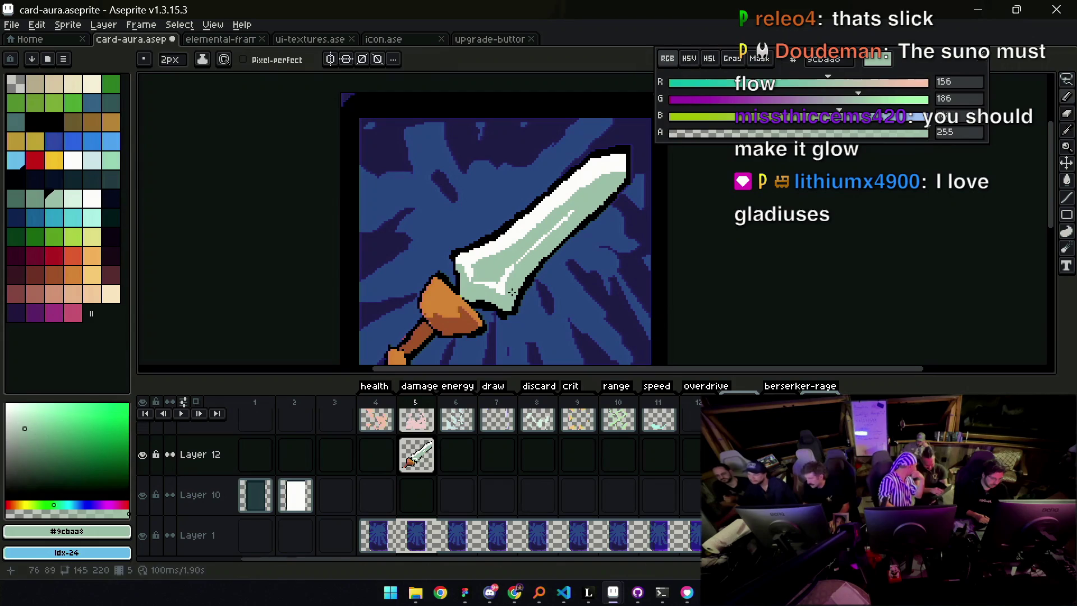
left_click(454, 273, "alt")
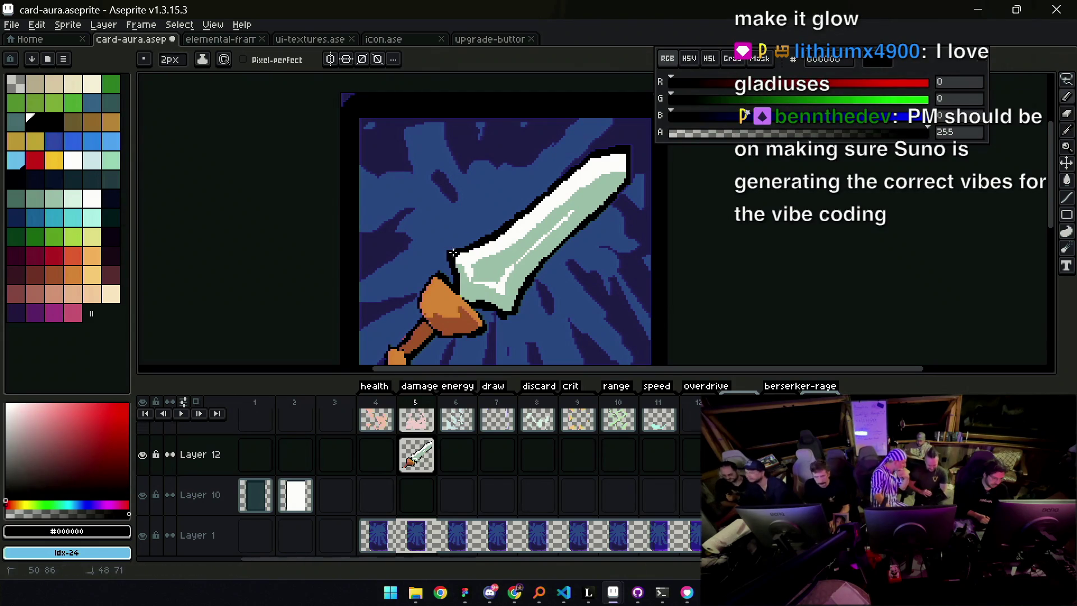
left_click(474, 242, "alt")
left_click_drag(500, 235, 593, 164)
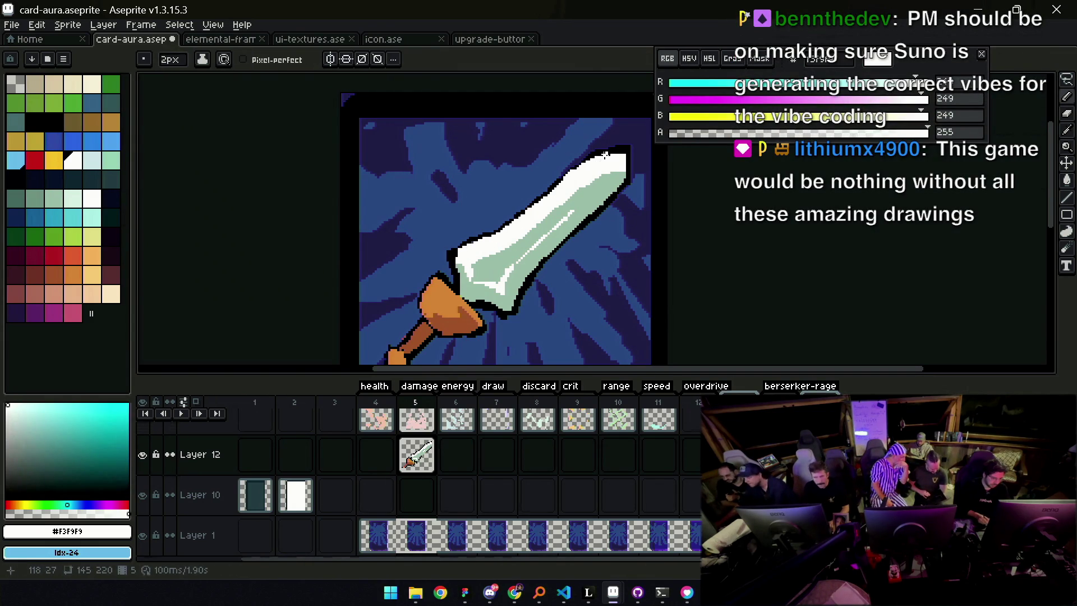
left_click(590, 156, "alt")
key("minus")
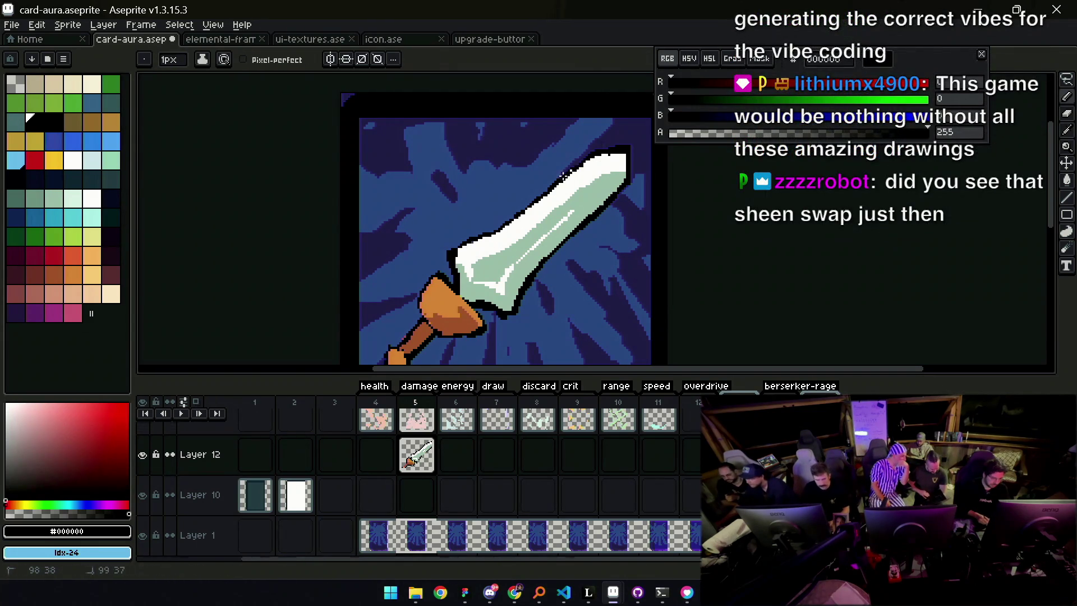
left_click(593, 166, "alt")
Bucket-fill a darker green patch on the blade near the guard
key("z")
scroll(608, 144, "down", 2)
left_click(535, 242)
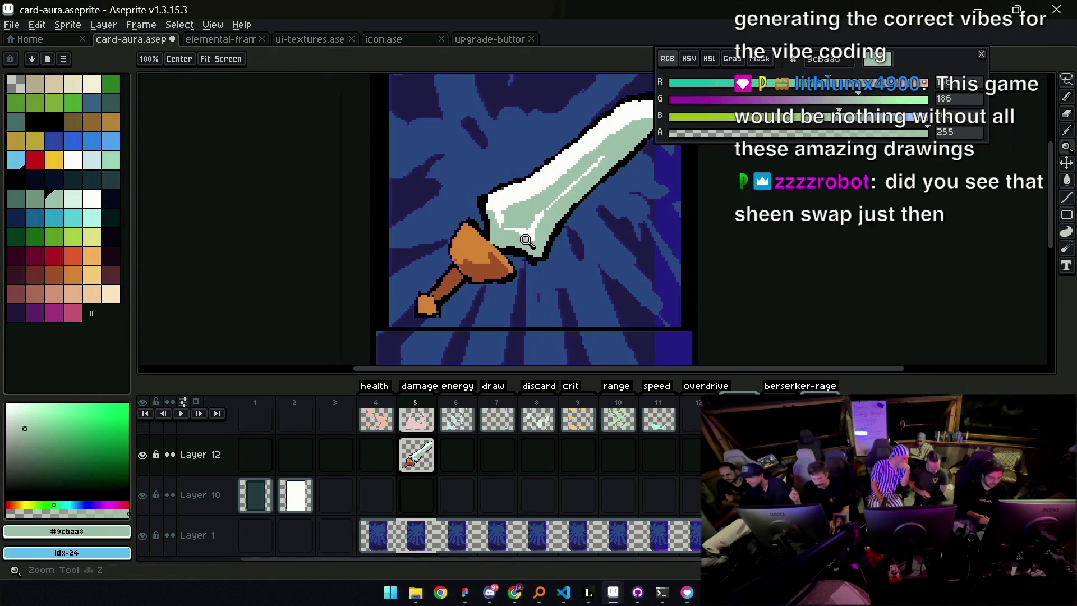
left_click(536, 242)
left_click(519, 222, "alt")
key("b")
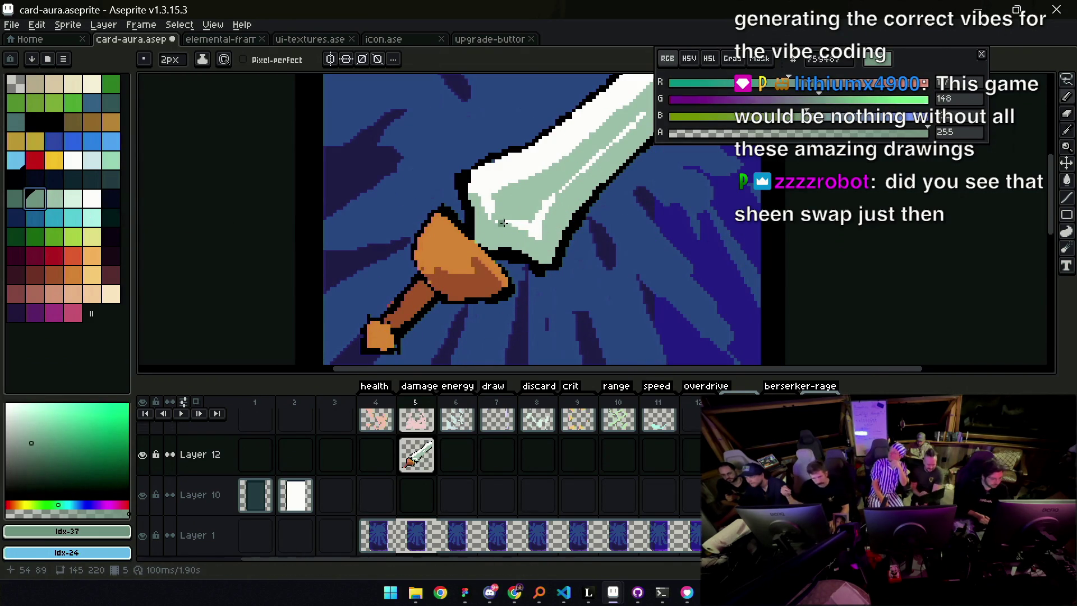
key("minus")
key("minus")
key("g")
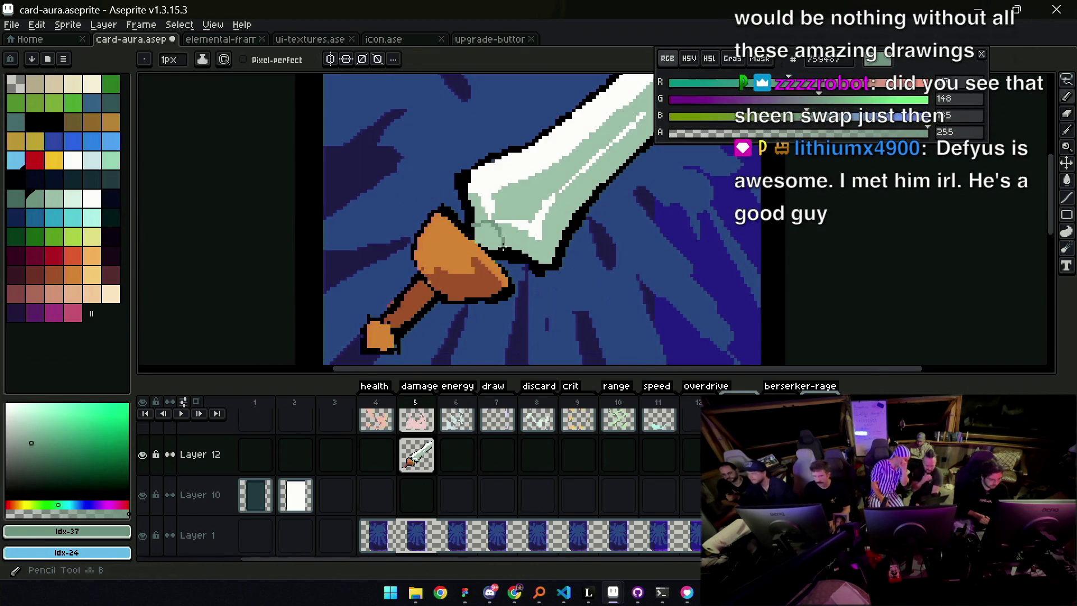
left_click(489, 237)
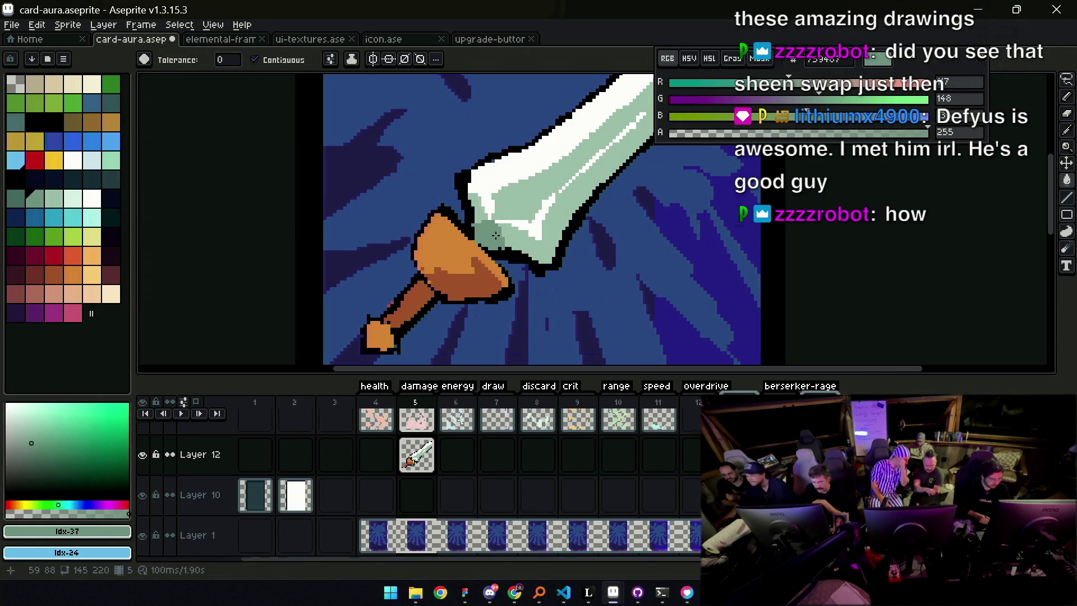
Touch up the blade near the guard with light green, darker green and white pixels
left_click(478, 224, "alt")
key("b")
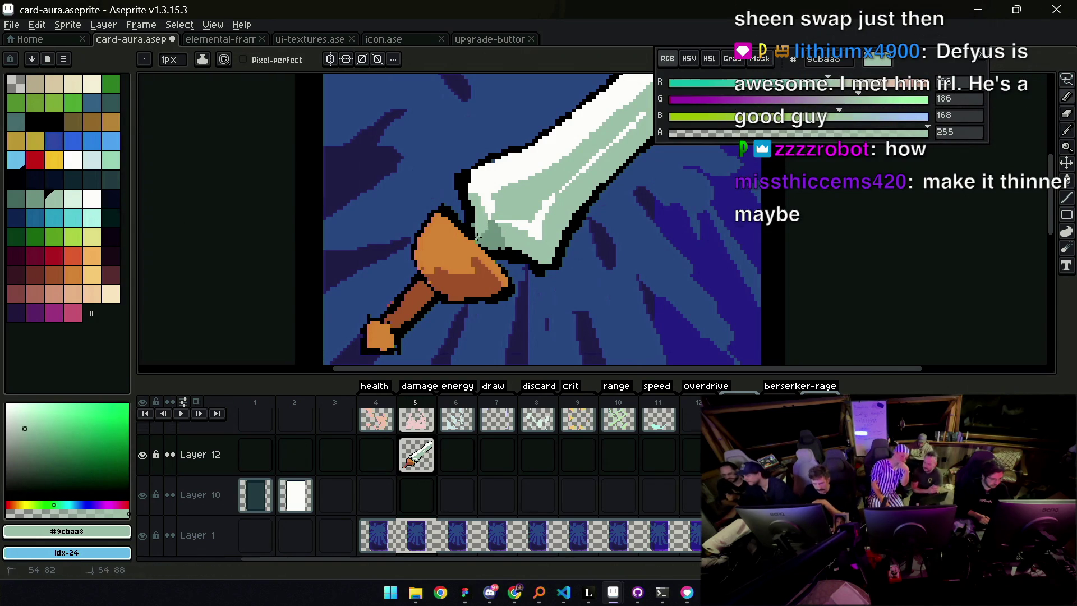
left_click(470, 222, "alt")
left_click(494, 224, "alt")
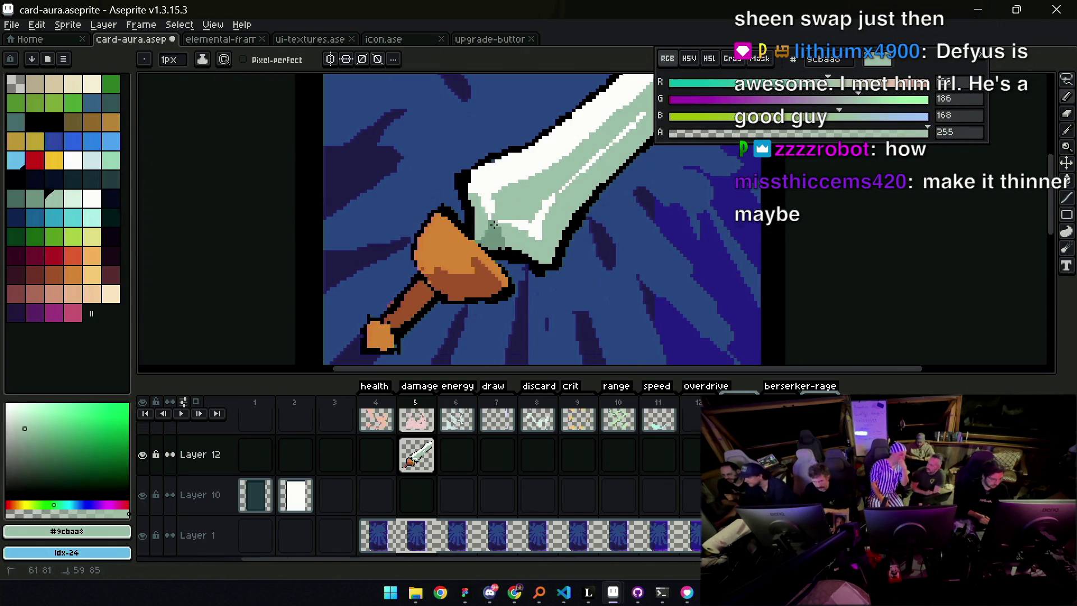
left_click(523, 225, "alt")
left_click(506, 231, "alt")
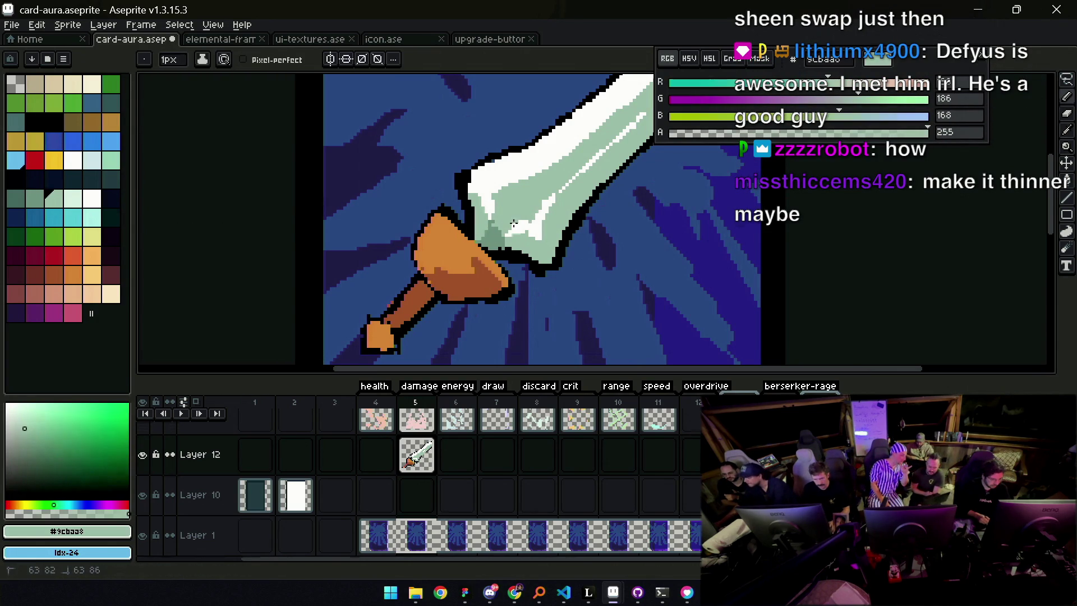
left_click(493, 224, "alt")
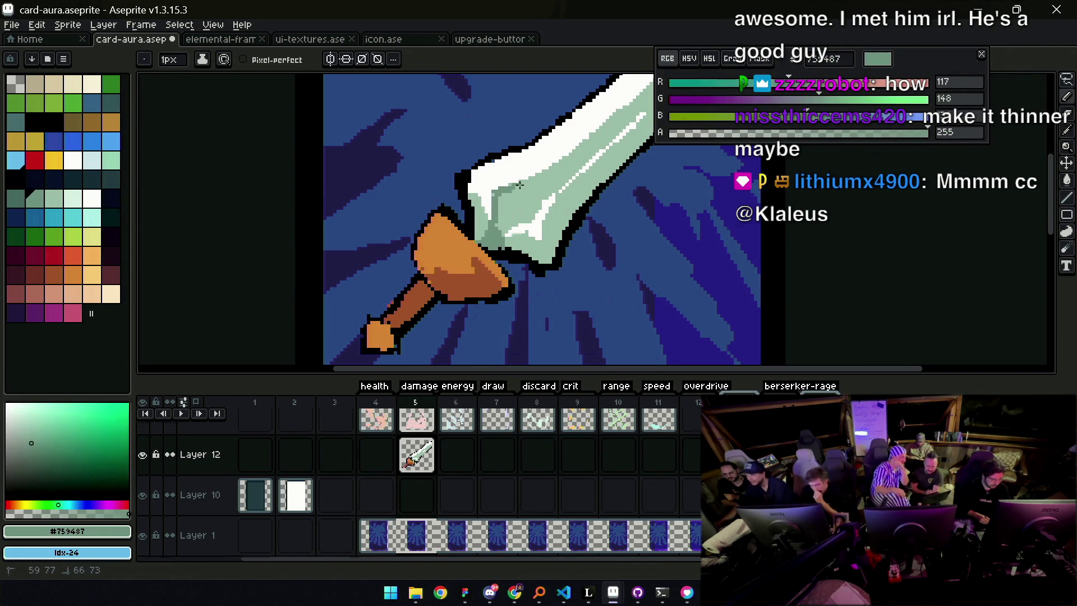
scroll(511, 189, "down", 4)
scroll(494, 236, "up", 5)
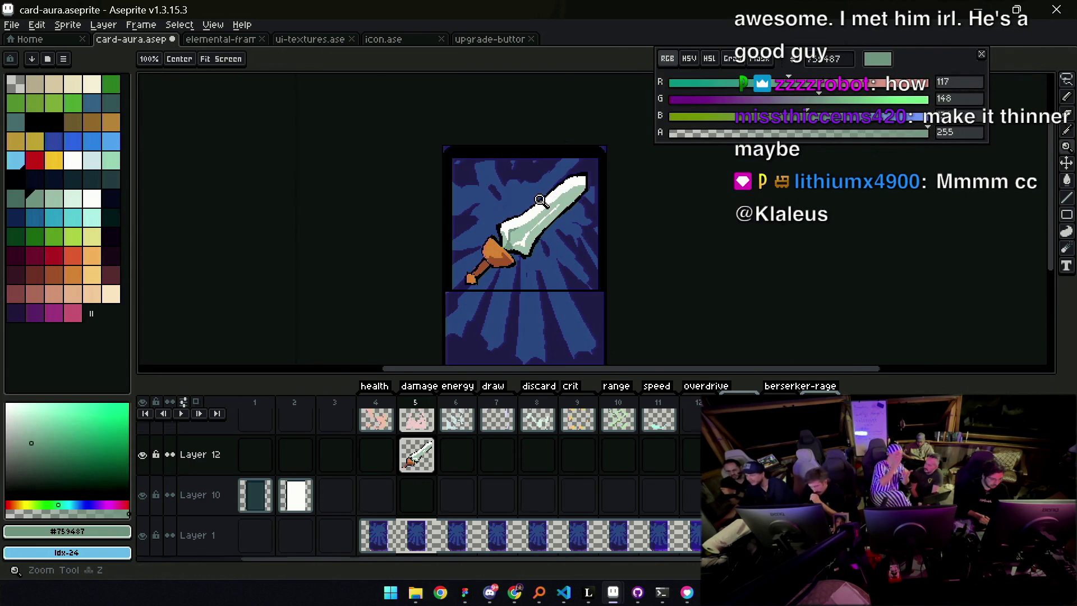
left_click(493, 238, "alt")
left_click(502, 250, "alt")
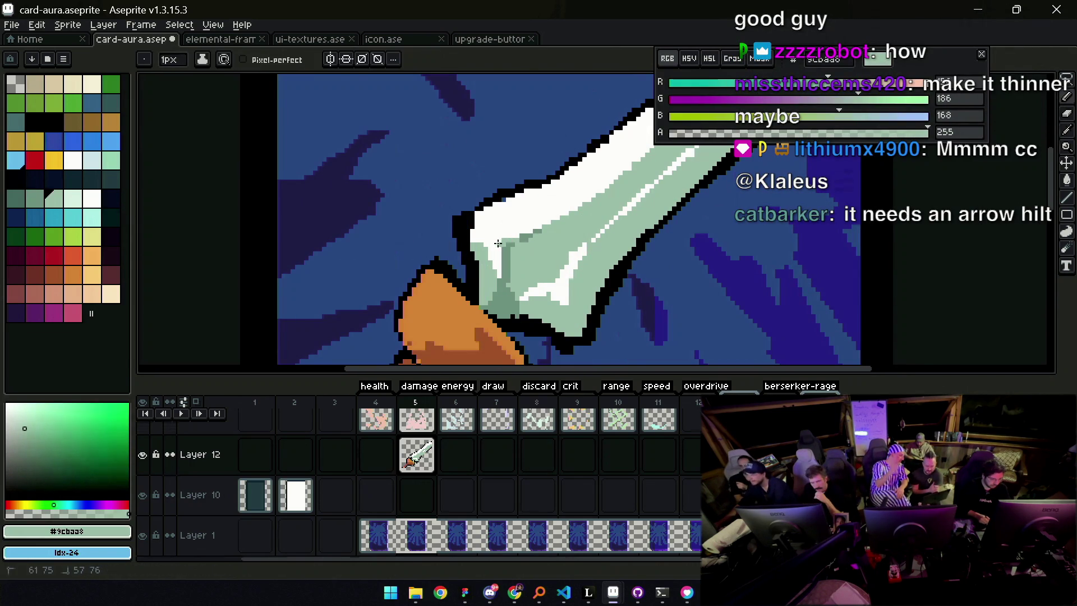
left_click(502, 268, "alt")
left_click_drag(500, 252, 500, 278)
left_click(523, 239, "alt")
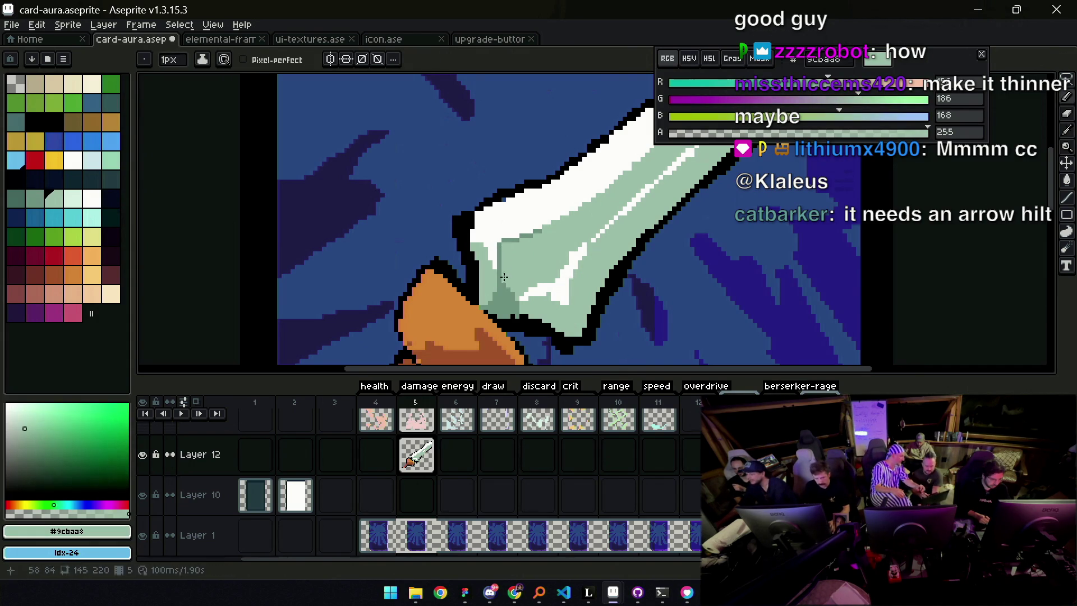
left_click_drag(478, 240, 486, 258)
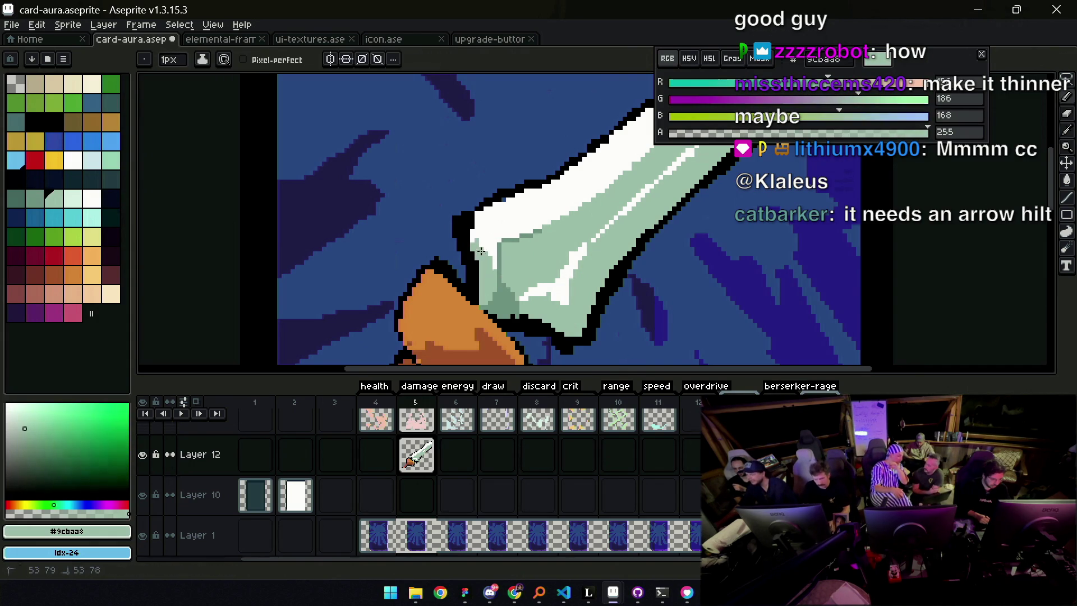
key("alt")
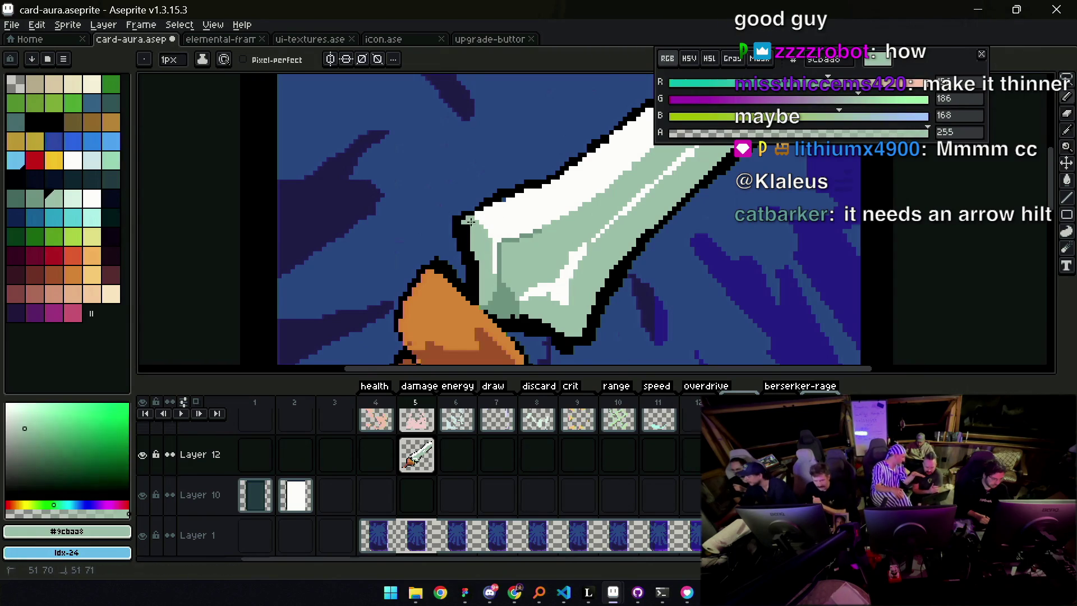
left_click(474, 221, "alt")
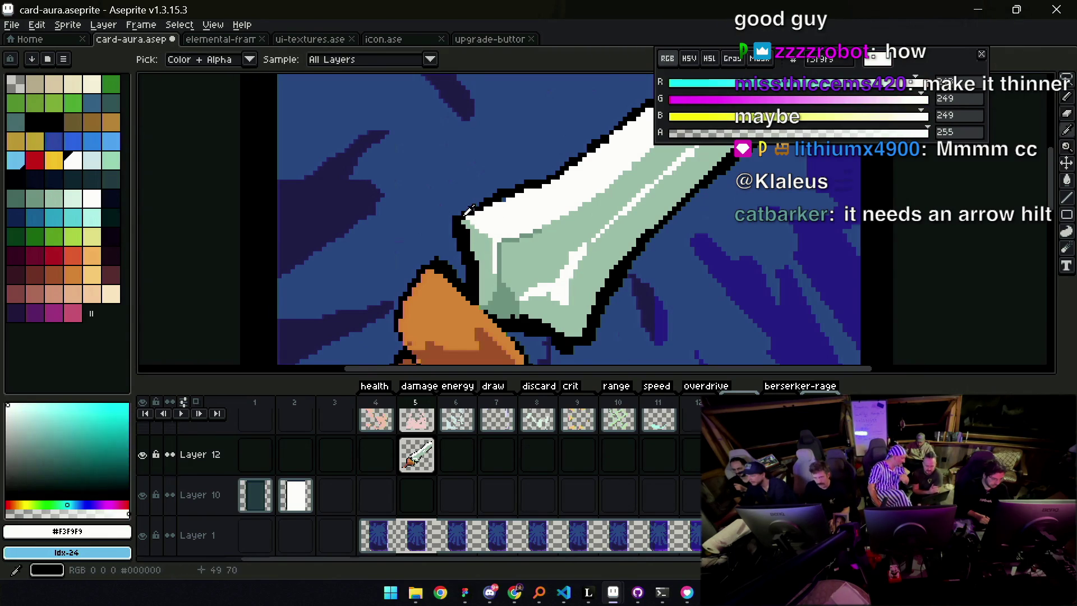
left_click(475, 208, "alt")
key("e")
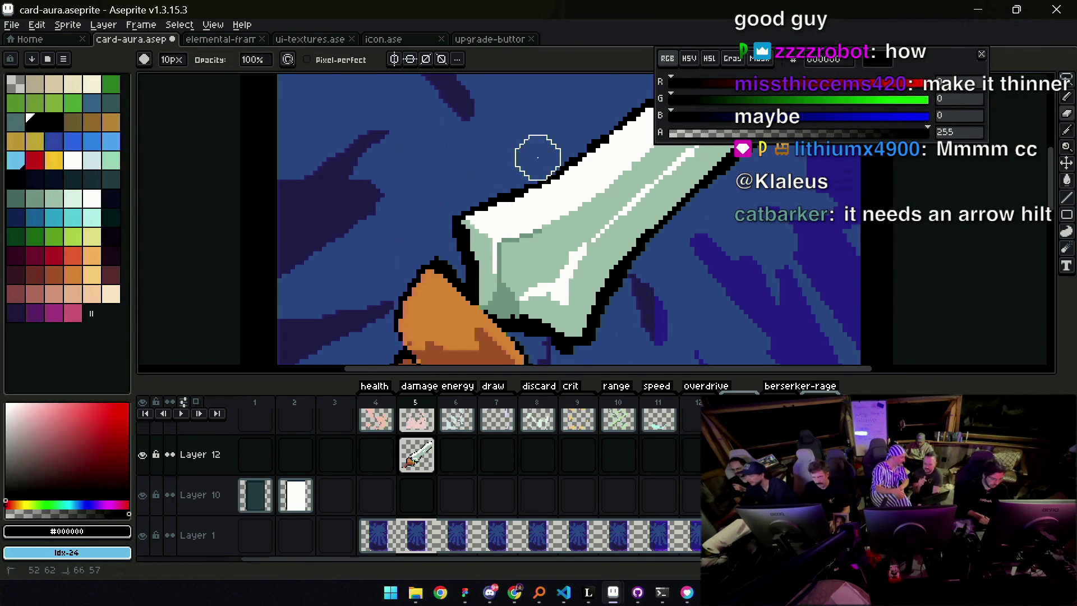
key("z")
mouse_move(513, 165)
left_mouse_down()
mouse_move(469, 175)
mouse_move(523, 208)
mouse_move(512, 185)
mouse_move(572, 211)
left_mouse_up()
key("e")
left_click(519, 230, "alt")
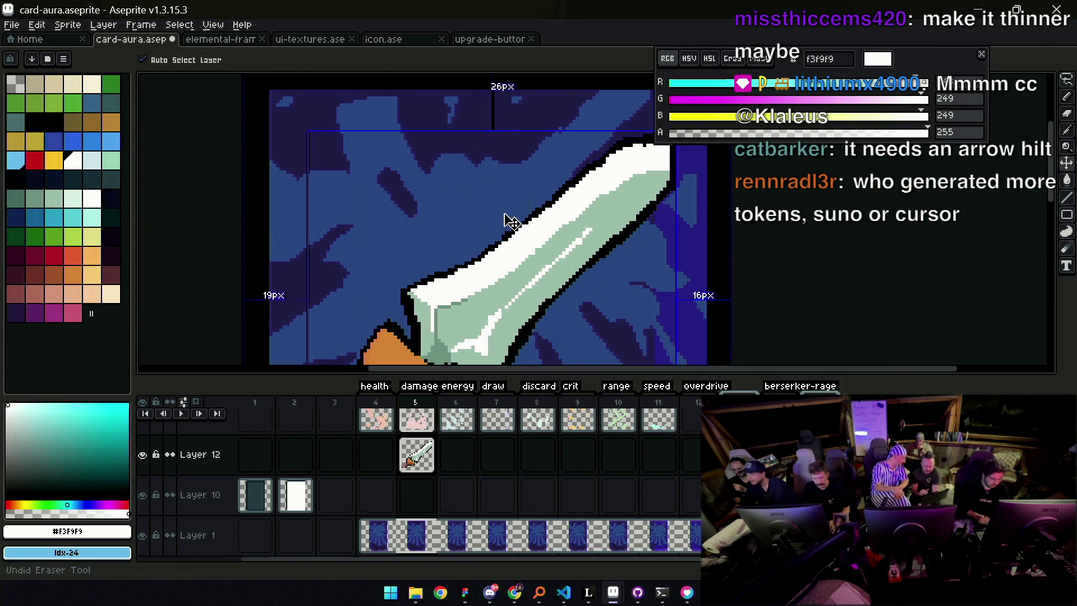
key("z")
mouse_move(539, 187)
left_mouse_down()
mouse_move(566, 162)
mouse_move(562, 201)
left_mouse_up()
left_click(503, 192)
key("b")
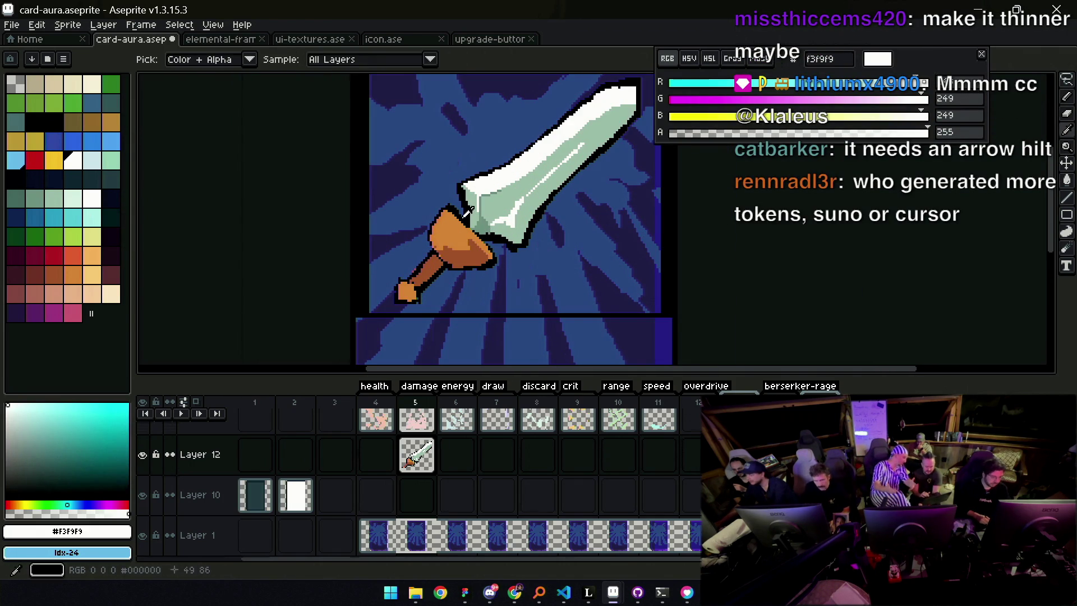
left_click(459, 210, "alt")
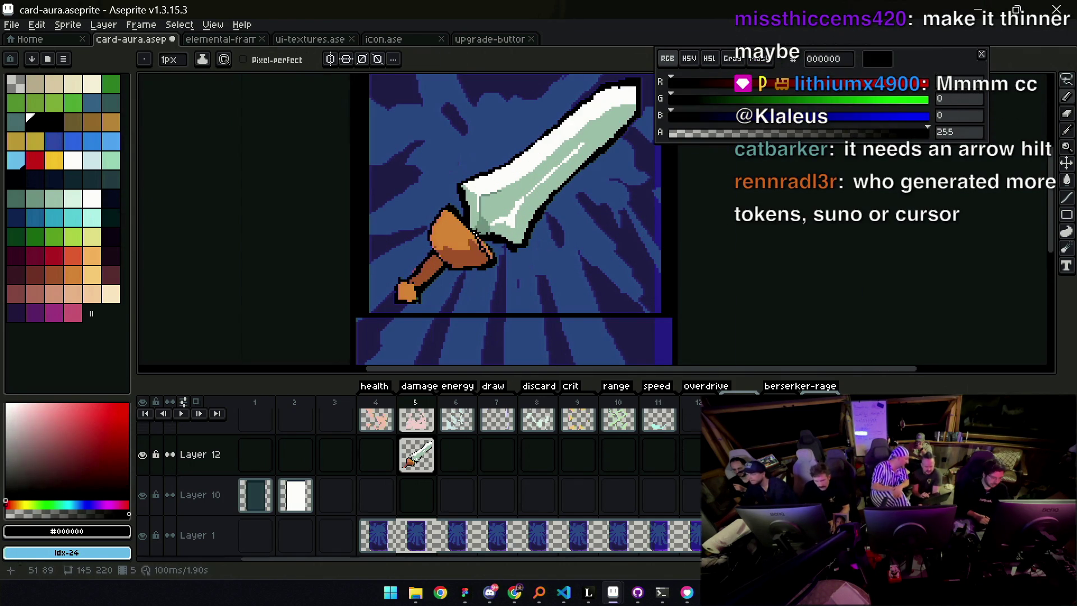
key("plus")
left_click(458, 266, "alt")
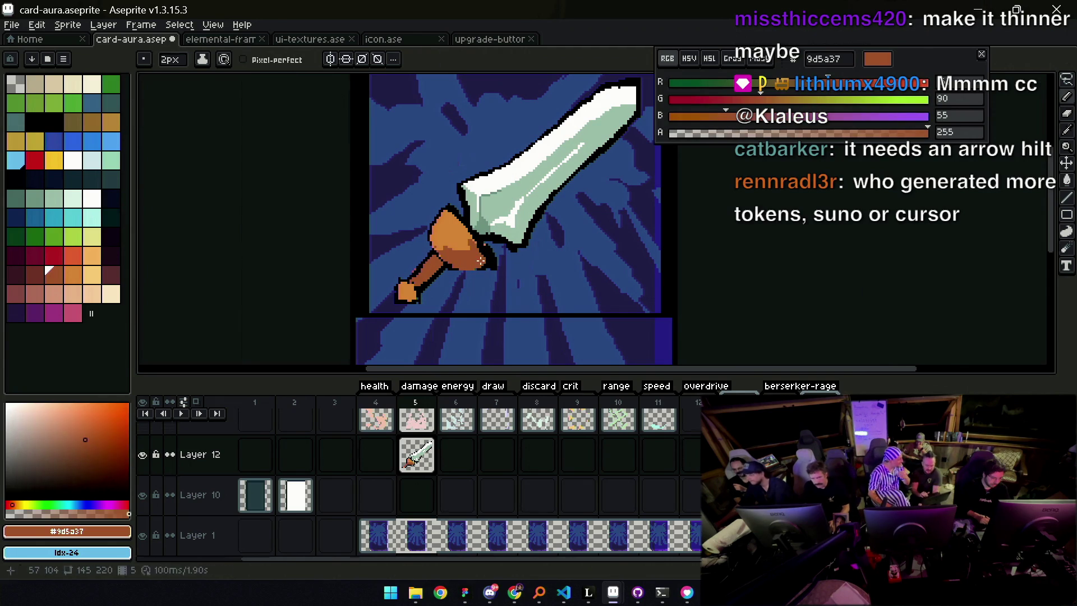
Sample black from the hilt outline and touch up the outline pixels around the pommel
left_click(459, 270, "alt")
left_click(476, 267, "alt")
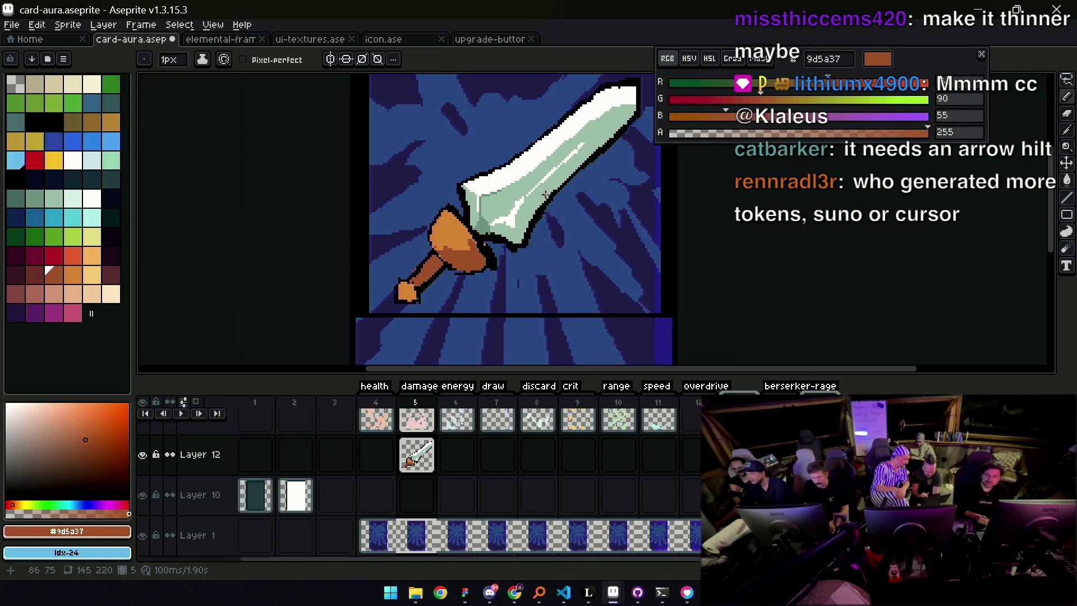
key("z")
scroll(592, 172, "down", 2)
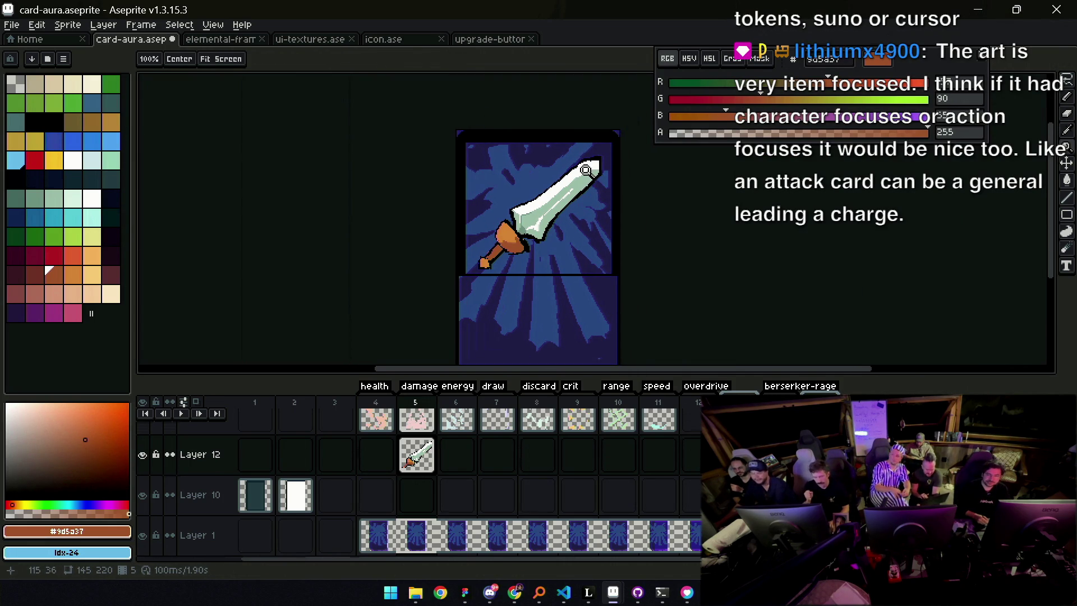
scroll(543, 209, "up", 3)
key("b")
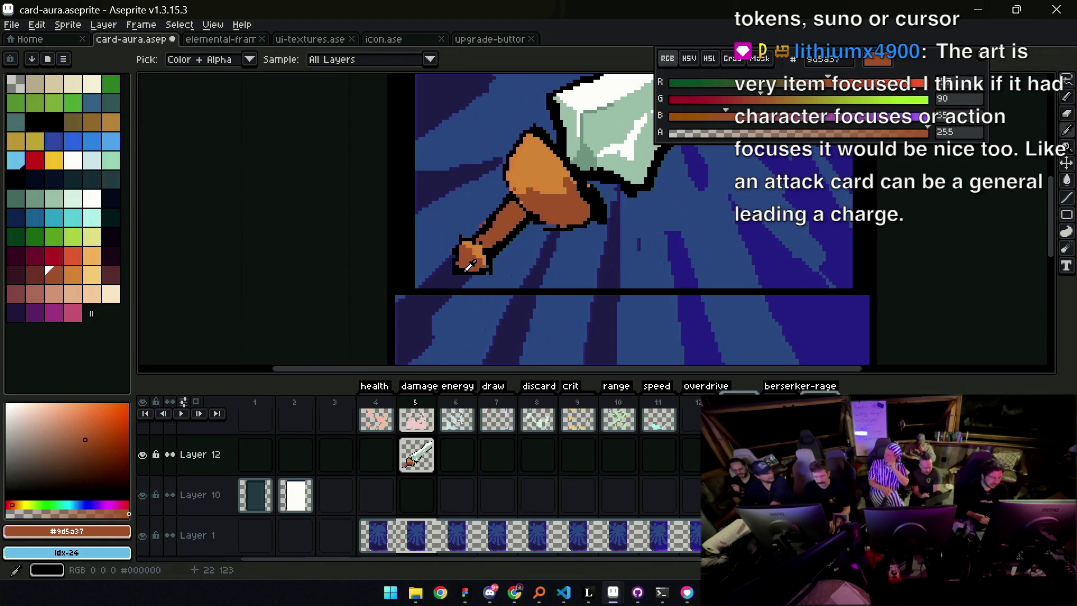
key("i")
left_click(458, 268)
key("b")
Continue the black outline around the guard, alternating between the hilt brown and outline black
key("z")
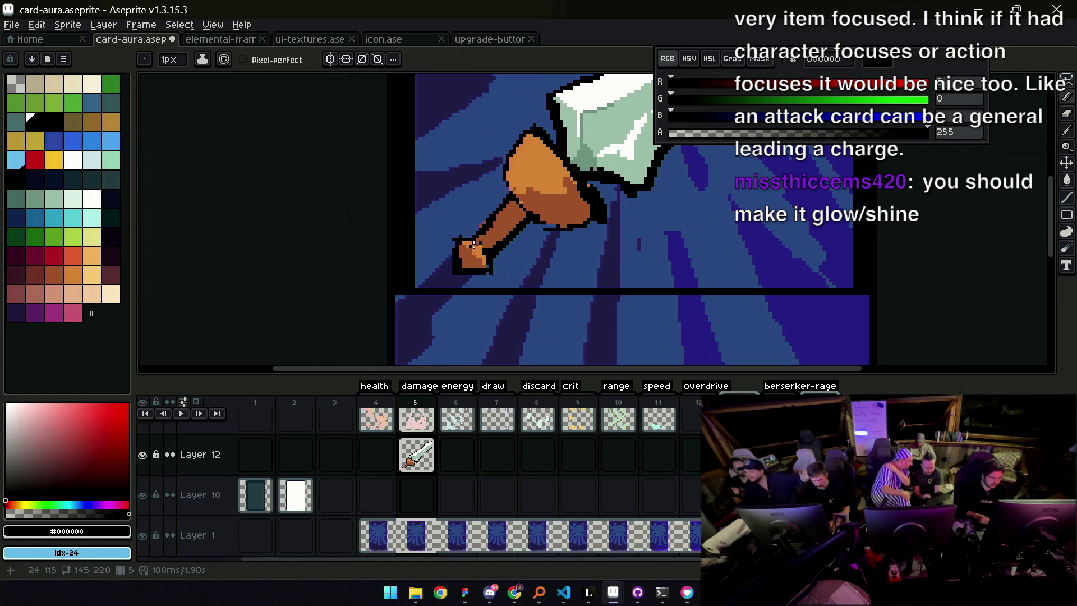
scroll(577, 171, "down", 4)
scroll(577, 172, "up", 1)
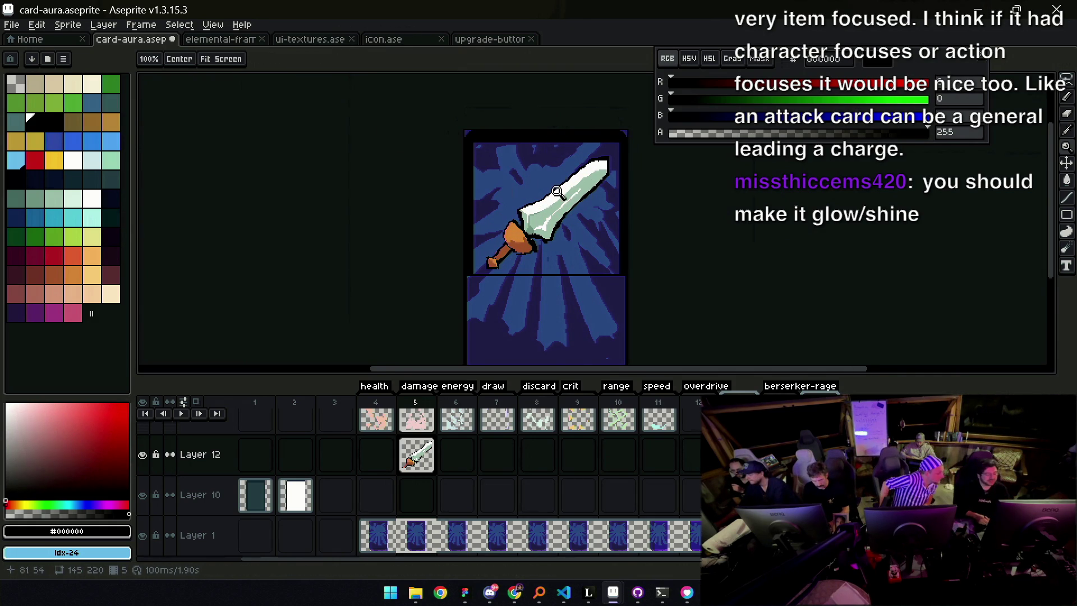
scroll(551, 189, "up", 4)
left_click(525, 278, "alt")
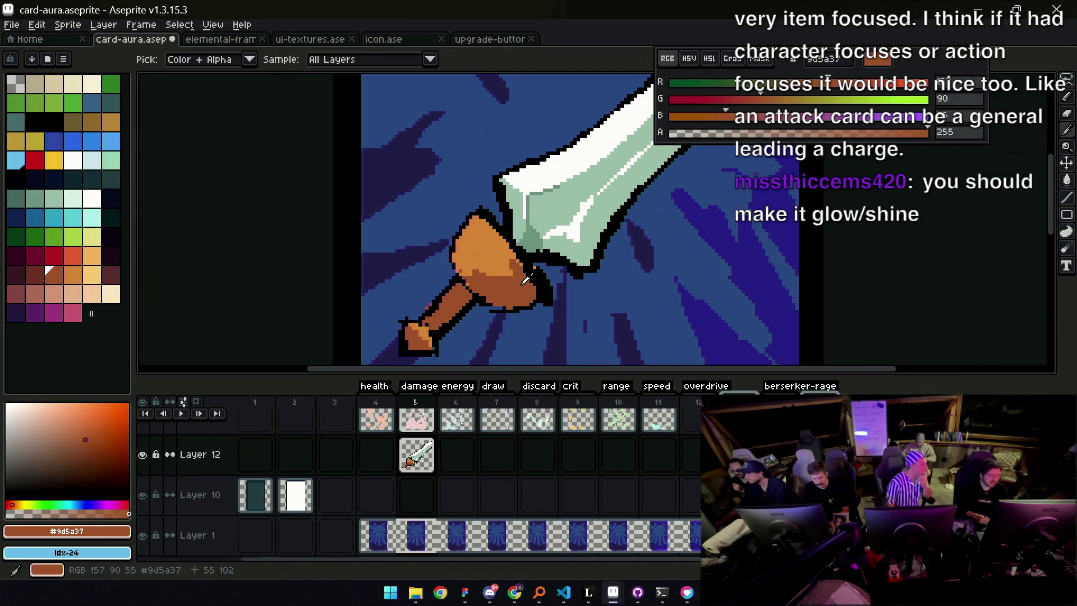
left_click(540, 293, "alt")
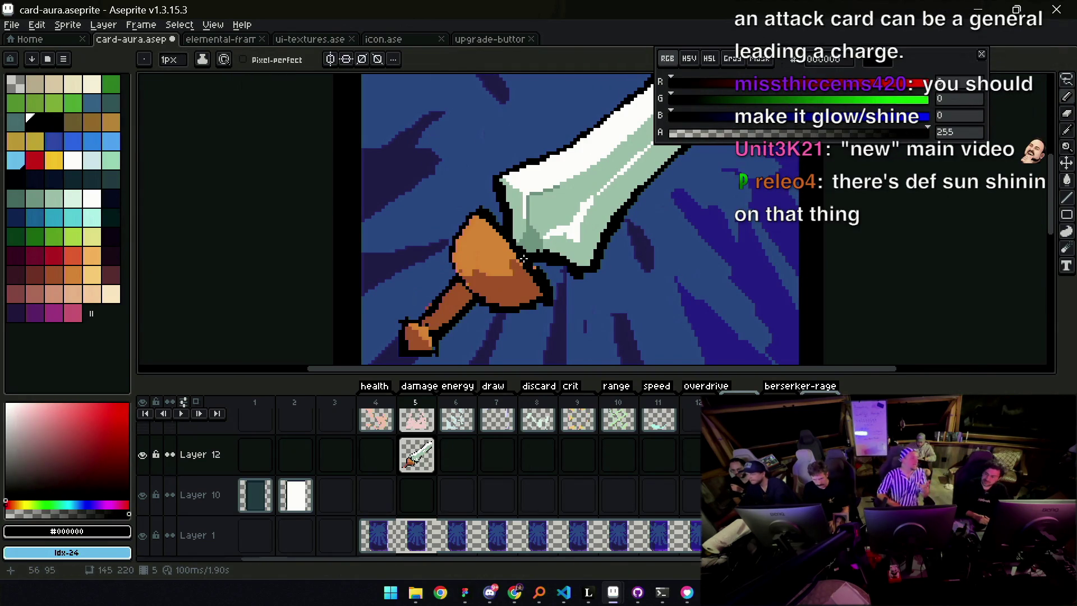
key("z")
scroll(505, 241, "down", 3)
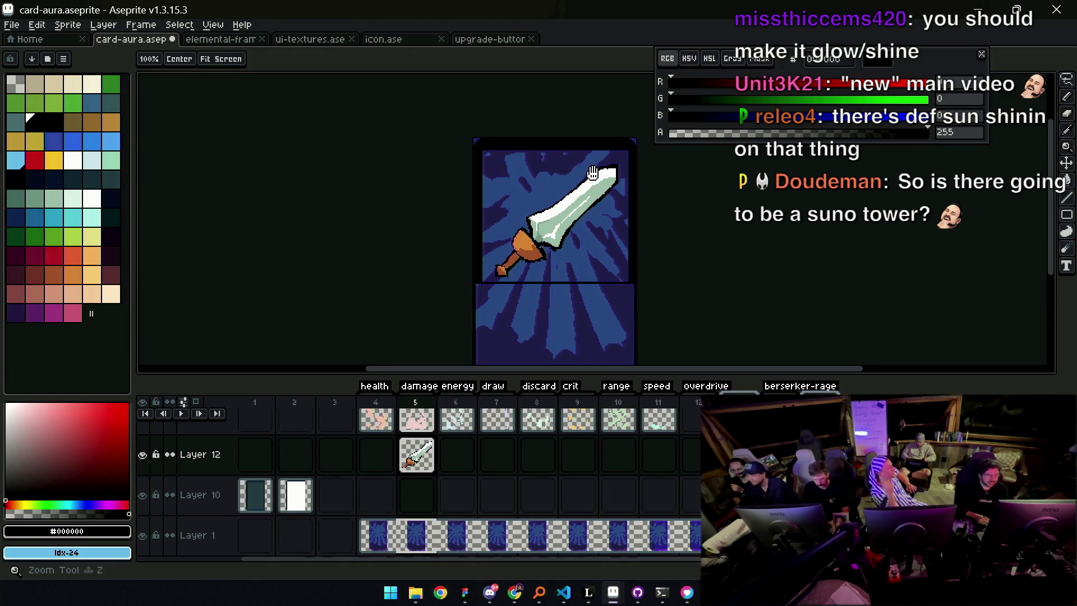
Sample black and draw outline pixels along the sword tip's right edge
scroll(591, 174, "up", 5)
key("b")
left_click(614, 197, "alt")
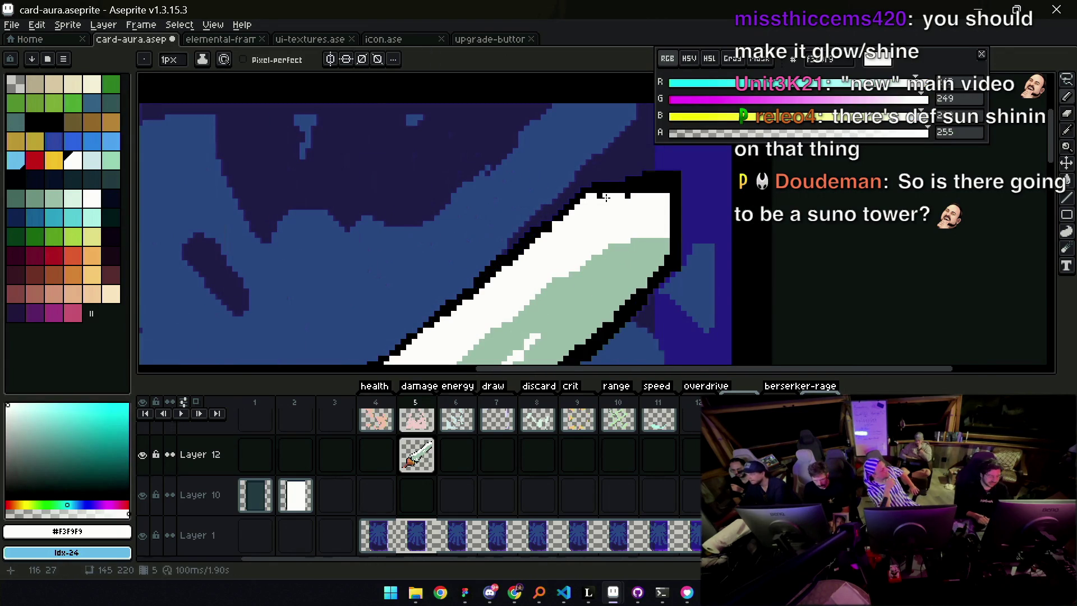
left_click(662, 182, "alt")
left_click_drag(667, 247, 667, 195)
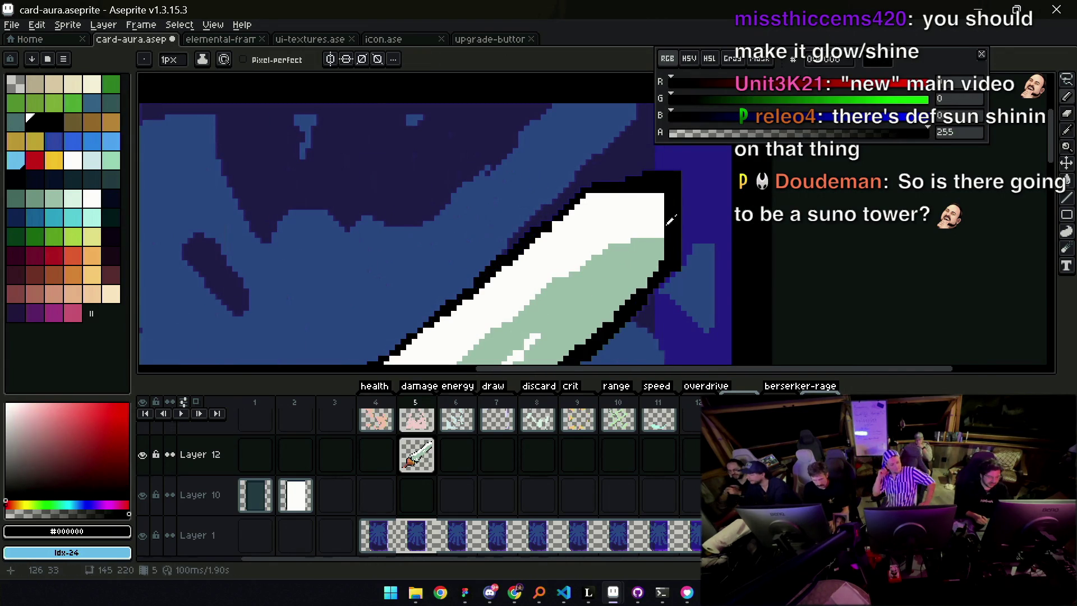
Redraw the tip's right edge as one straight black line from the top corner downward
key("e")
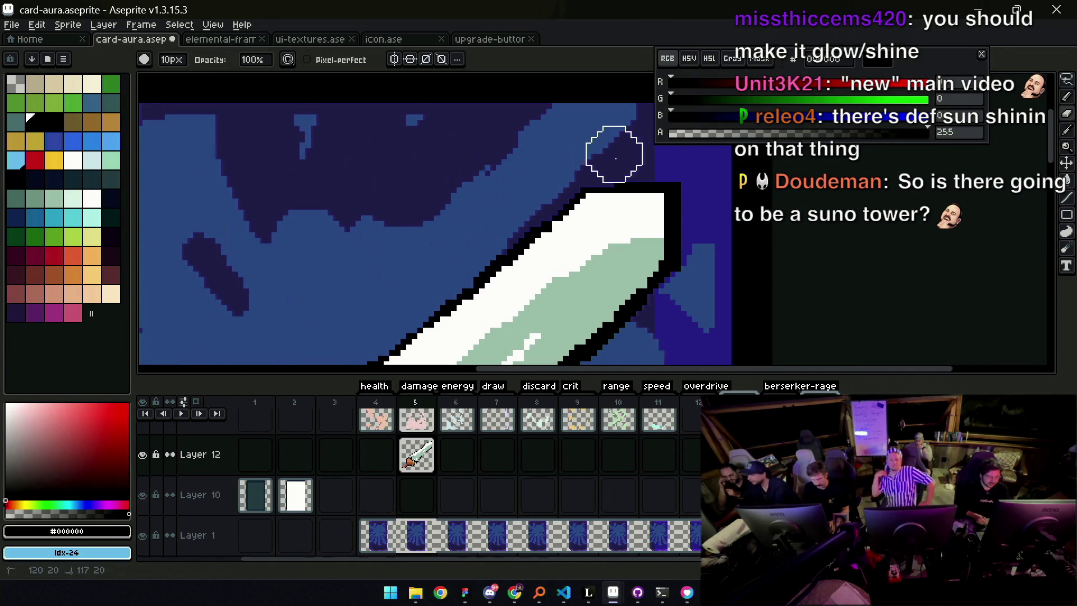
key("v")
key("e")
scroll(690, 213, "down", 1)
scroll(617, 196, "up", 1)
key("i")
key("b")
left_click(617, 198)
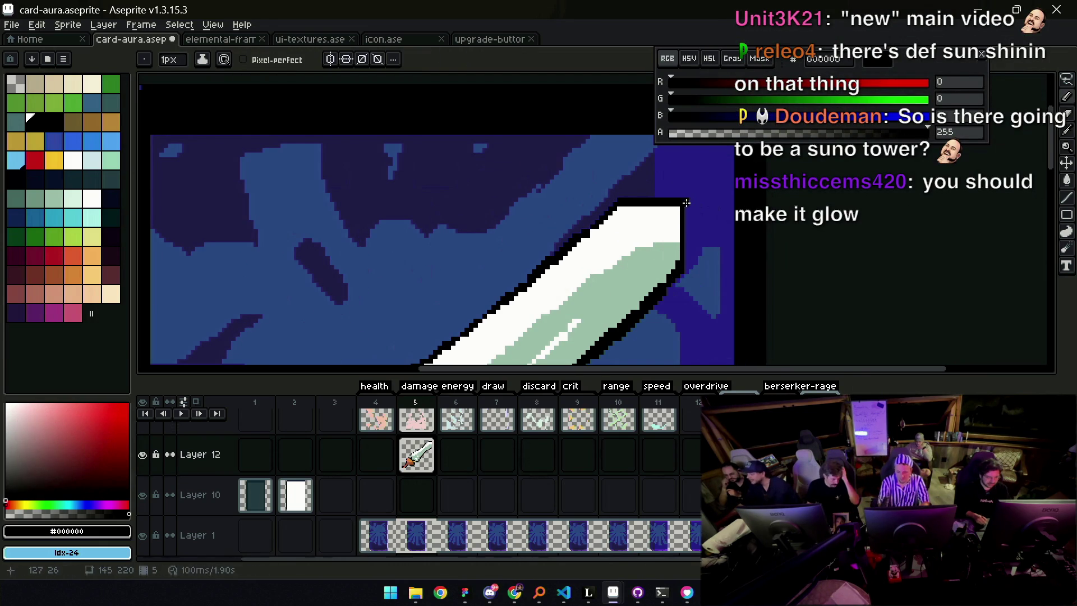
left_click(685, 262, "shift")
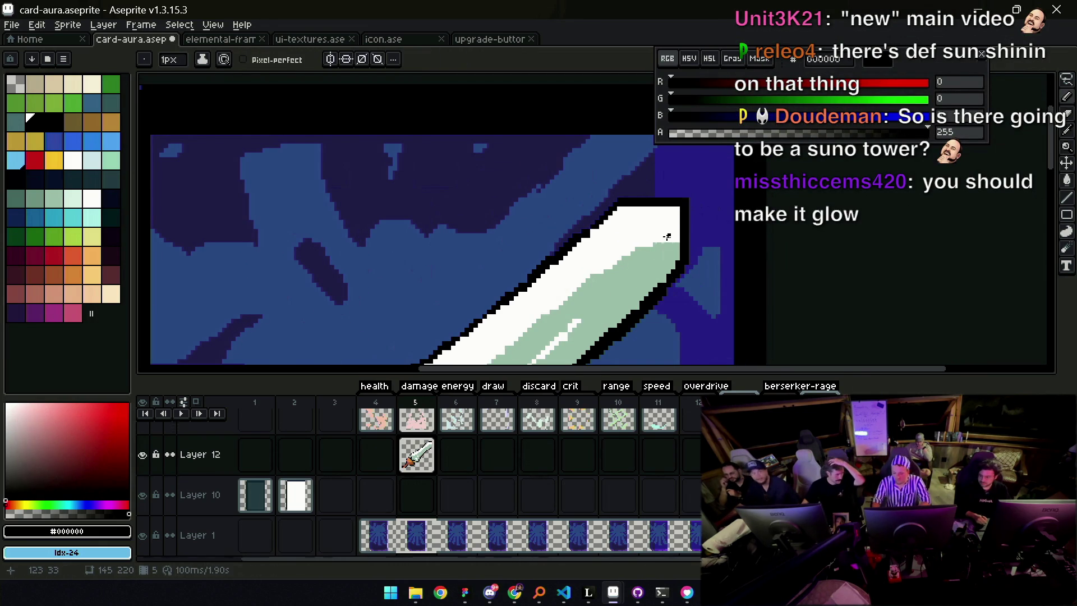
key("space")
scroll(630, 241, "down", 2)
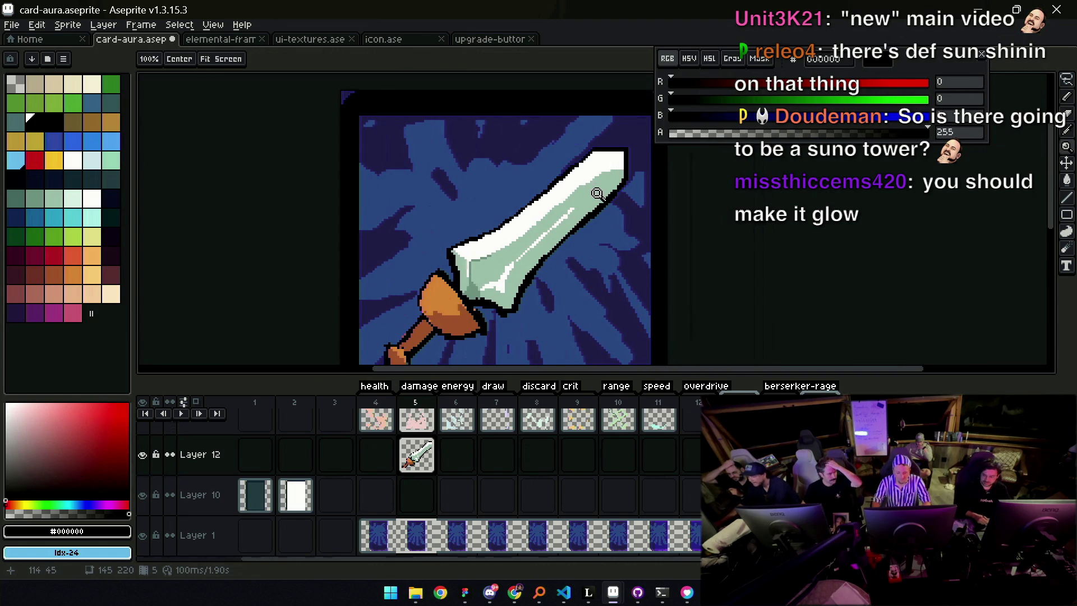
scroll(584, 211, "down", 2)
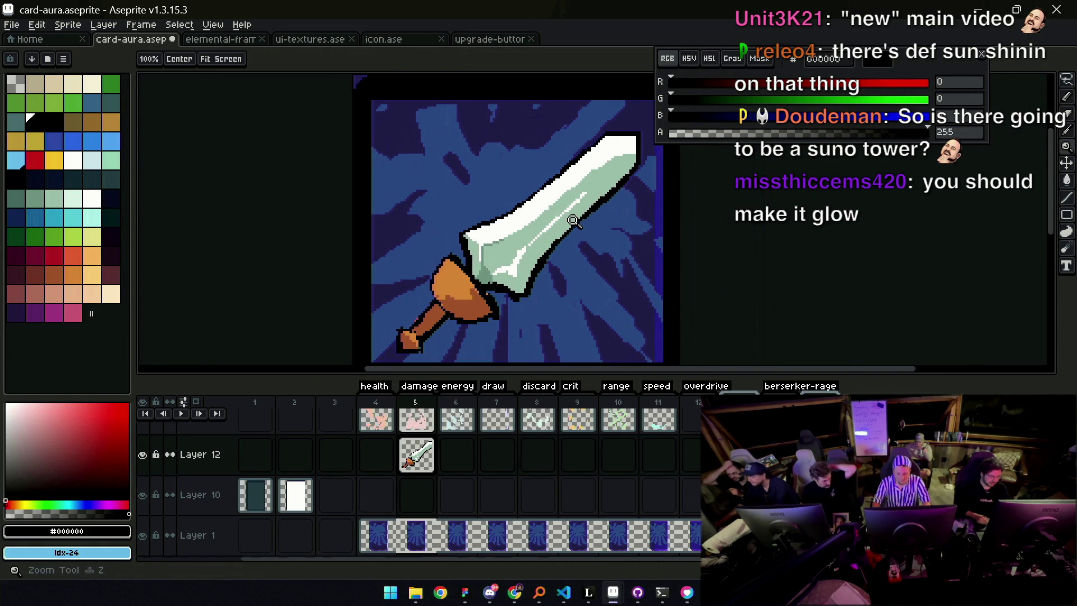
scroll(505, 256, "up", 3)
key("alt")
Reshade the orange crossguard, narrowing its dark red-brown shadow to the lower edge
key("space")
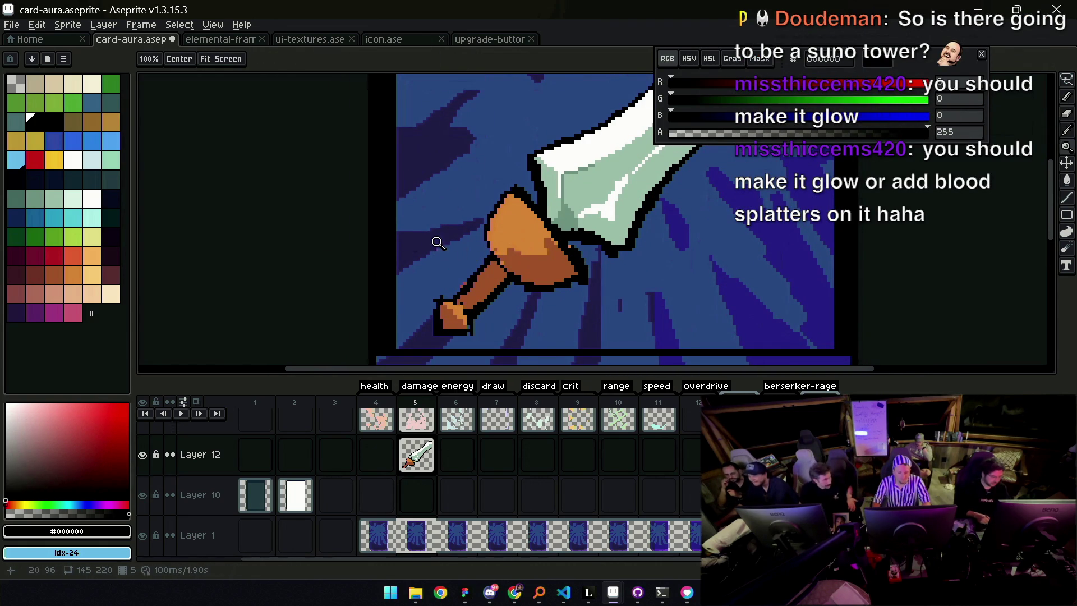
left_click(28, 281)
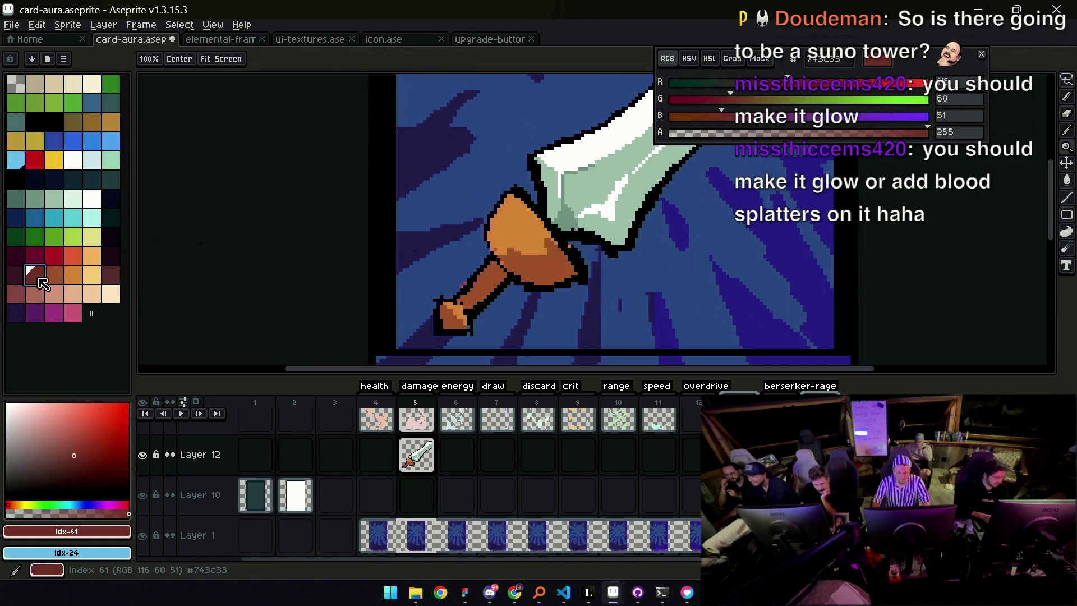
left_click_drag(527, 258, 499, 275)
left_click(499, 275, "alt")
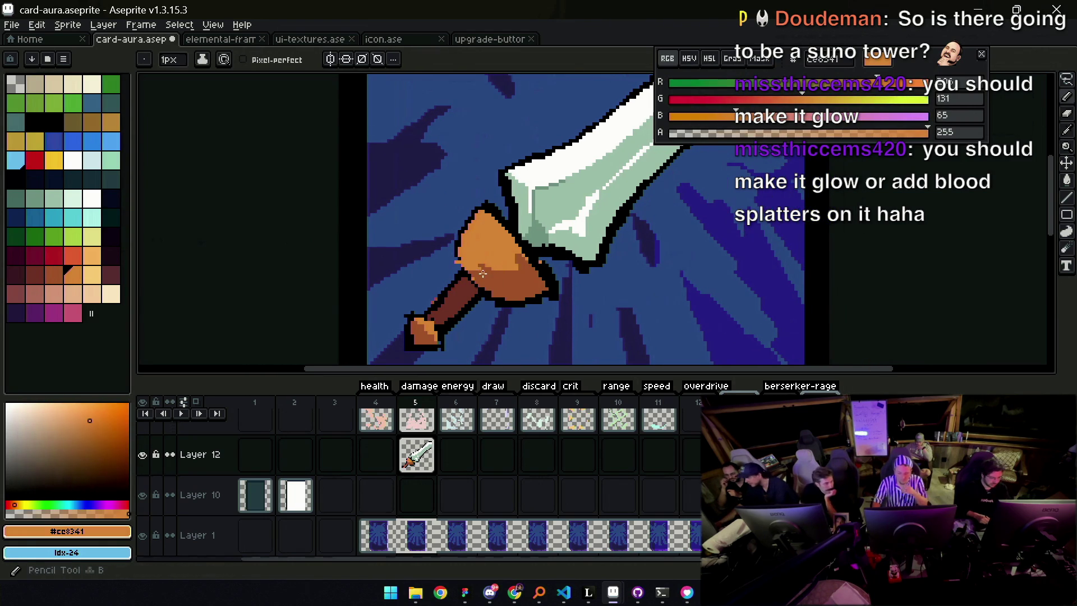
left_click(456, 254, "alt")
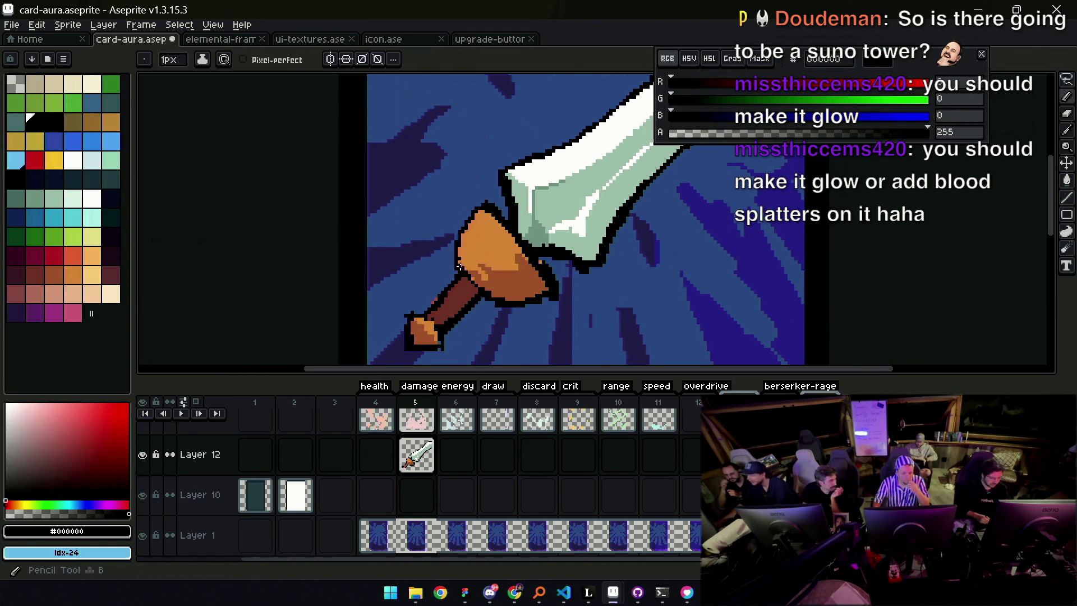
left_click(492, 292, "alt")
scroll(496, 286, "down", 2)
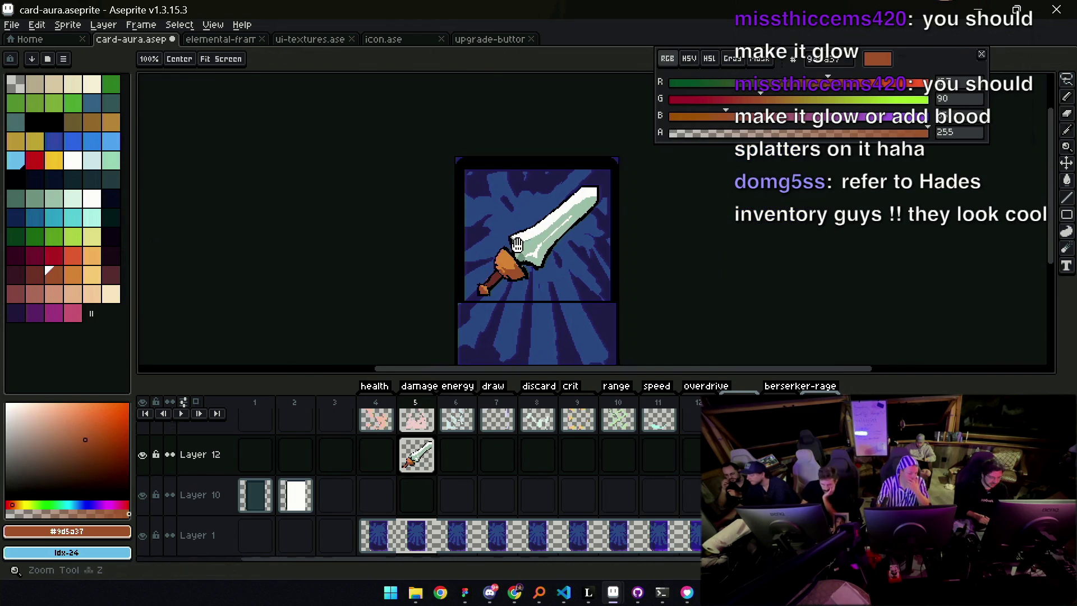
scroll(497, 286, "up", 3)
key("ctrl")
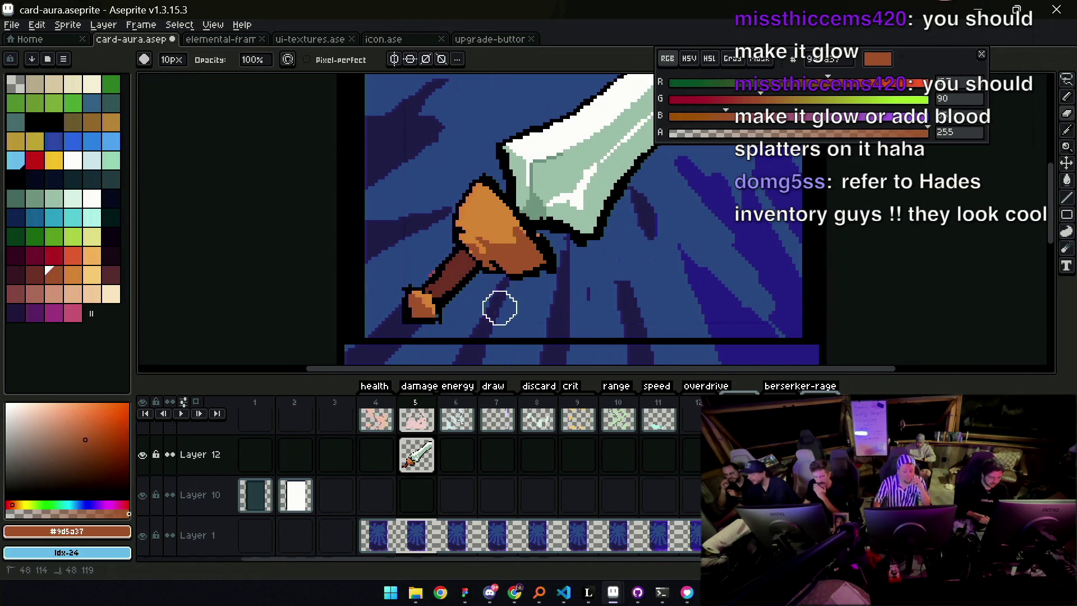
key("b")
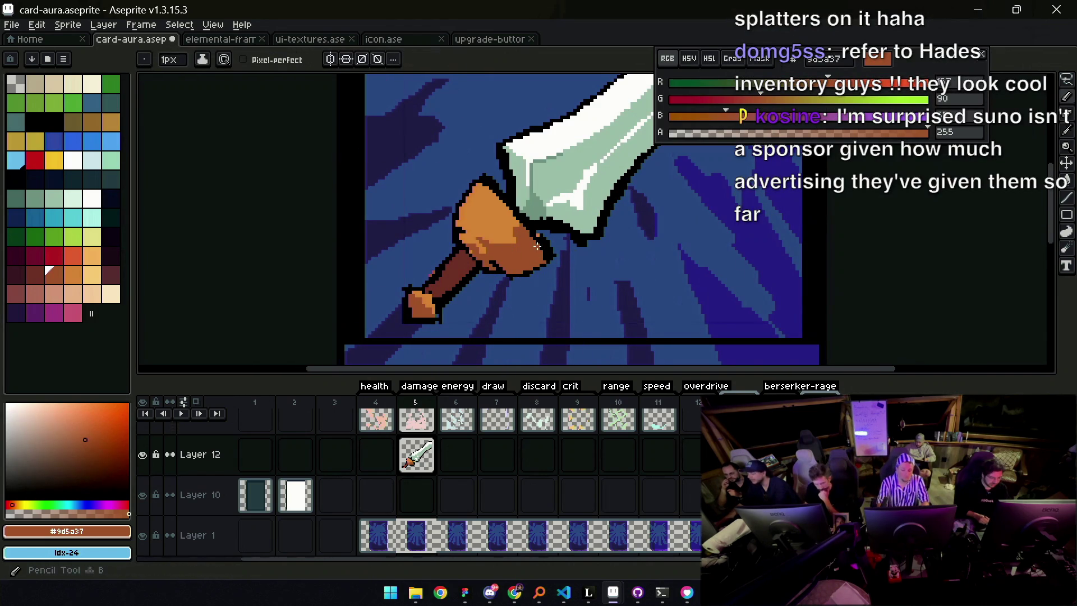
left_click(484, 185, "alt")
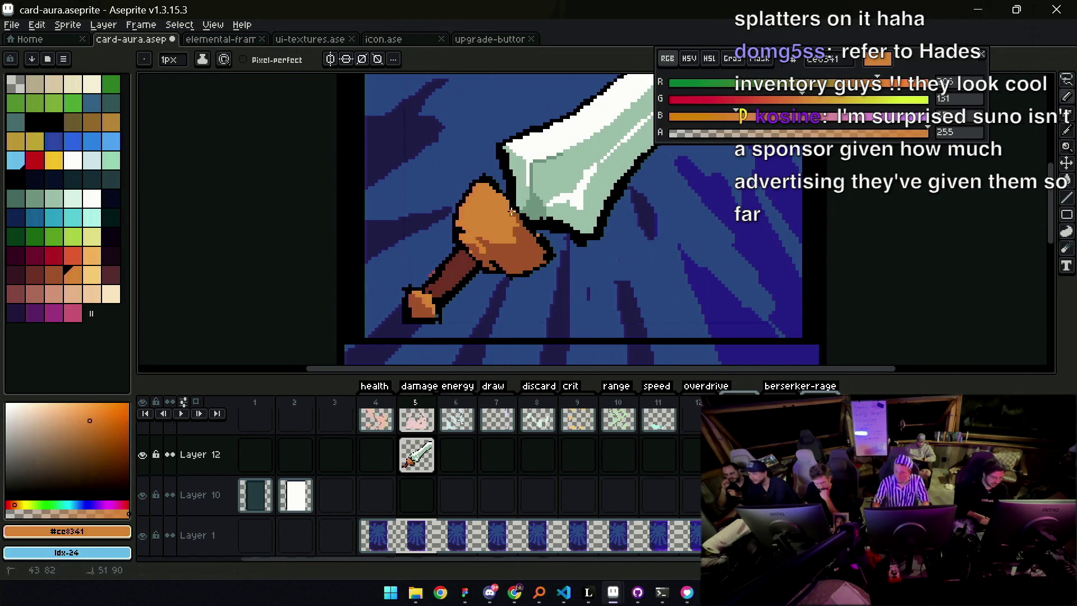